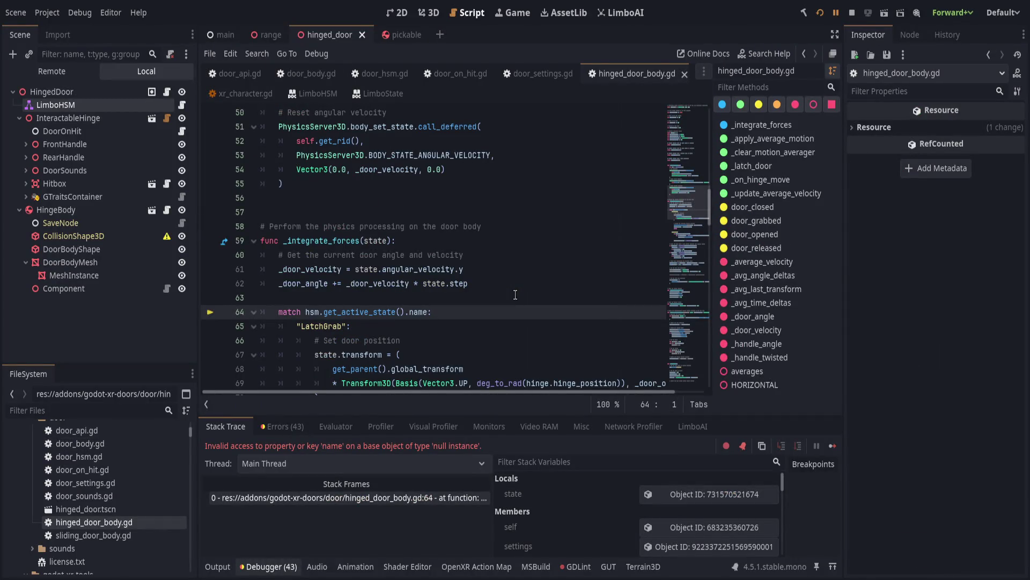
Inspect the paused game's remote hsm LimboHSM from Stack Variables, then bring up door_hsm.gd.
scroll(590, 505, down, 5)
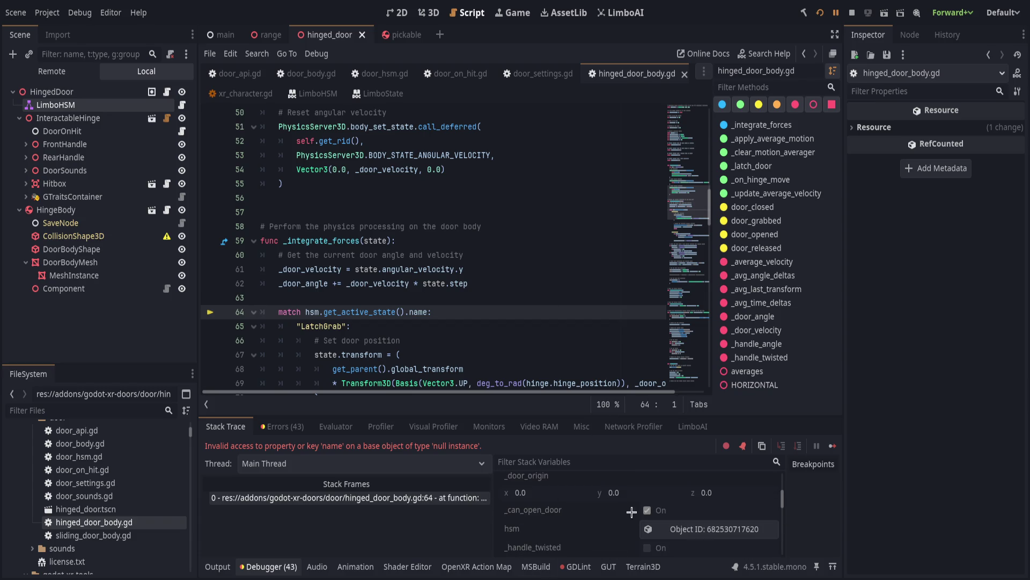
click(655, 528)
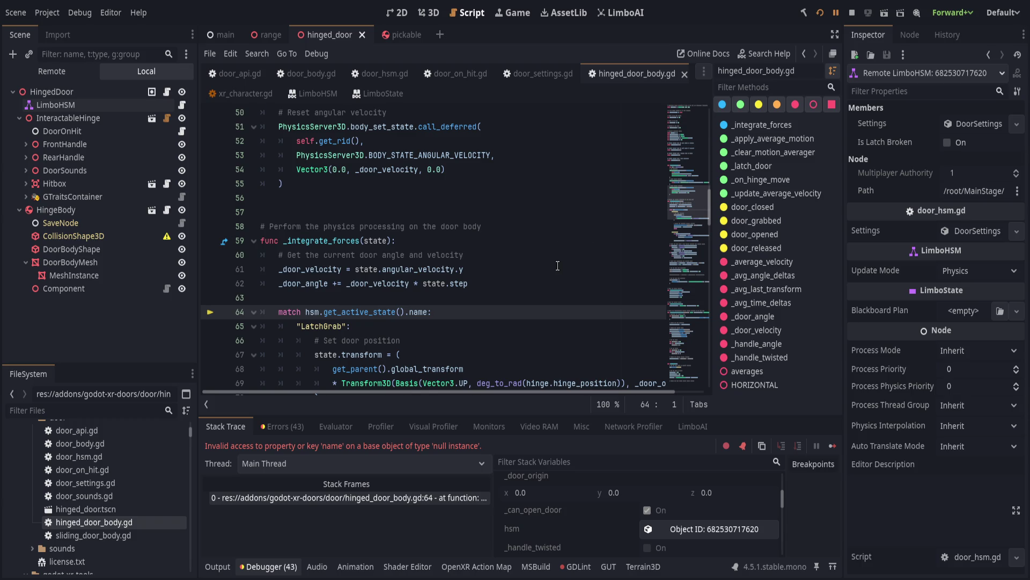
scroll(558, 263, down, 1)
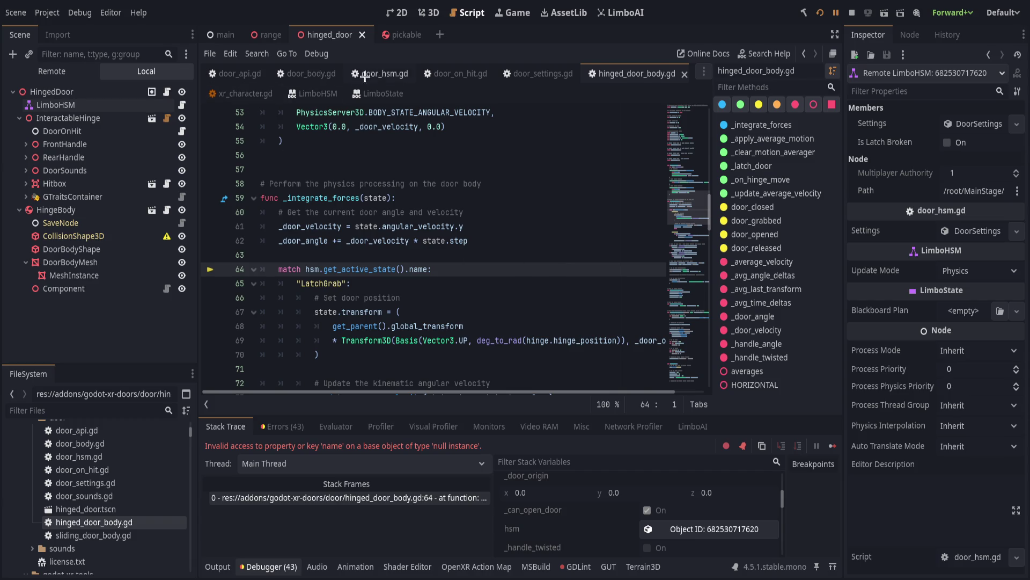
click(385, 74)
Insert an indented initialize(self) line in _ready above the locking/latching calls.
scroll(348, 255, down, 5)
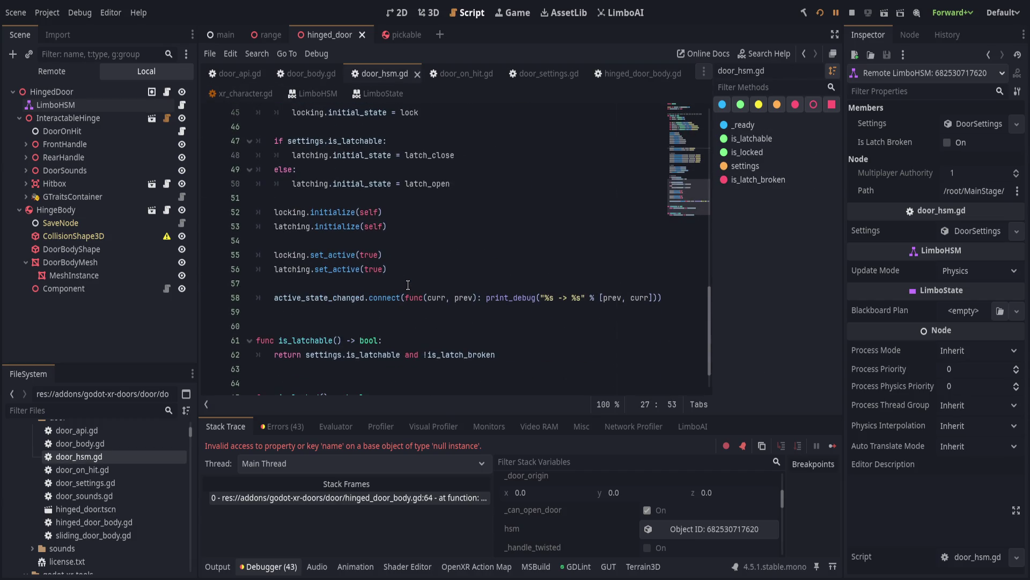
click(461, 283)
scroll(467, 282, up, 2)
click(472, 281)
scroll(472, 281, up, 13)
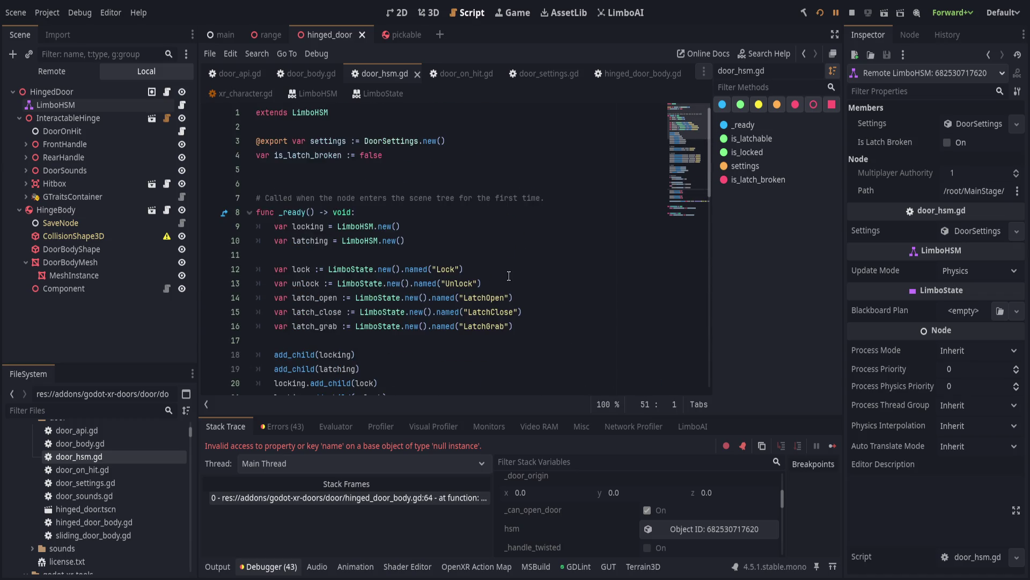
scroll(509, 276, down, 1)
scroll(509, 276, up, 1)
scroll(515, 268, down, 10)
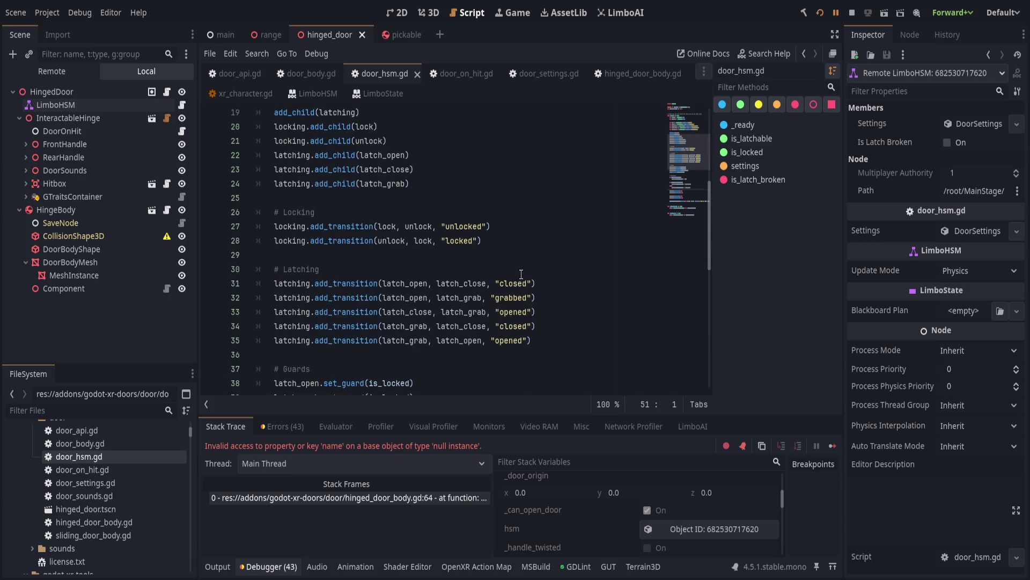
scroll(525, 257, down, 4)
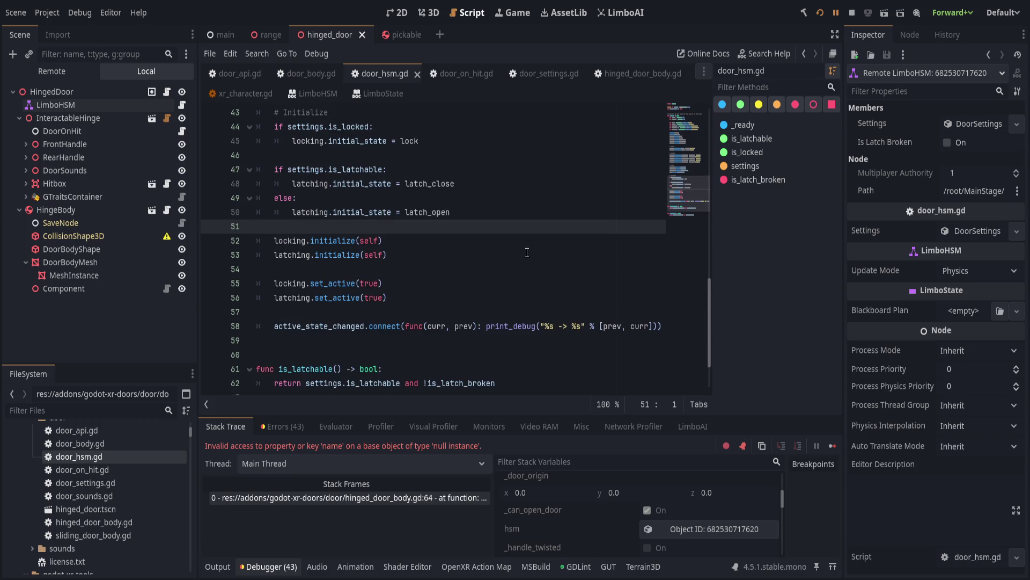
key(Return)
key(Tab)
text(initialize(s)
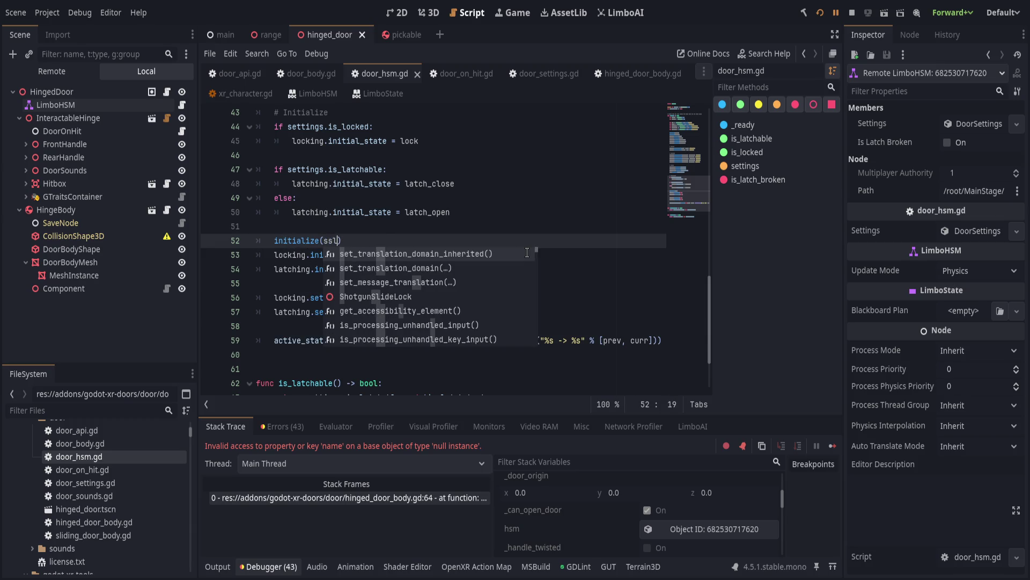
text(elf))
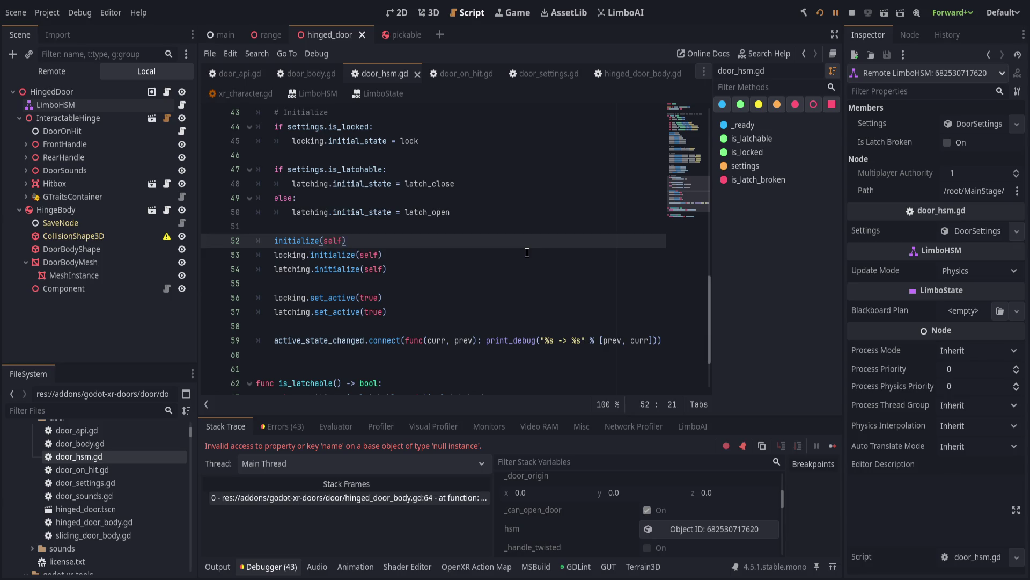
Add a set_active(true) call on a new line in _ready.
key(Down)
key(Down)
key(Down)
key(Return)
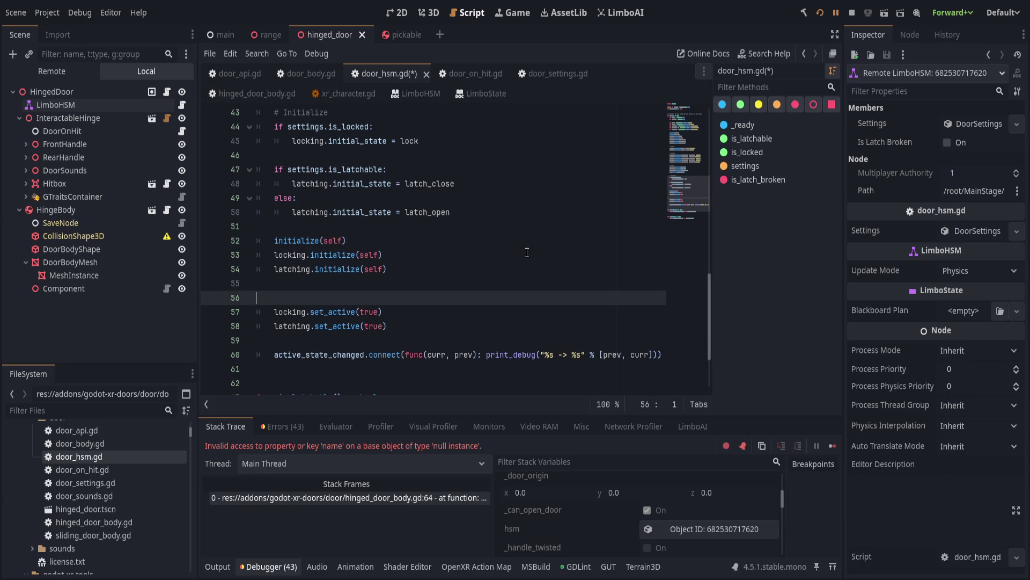
text(set_active(tr)
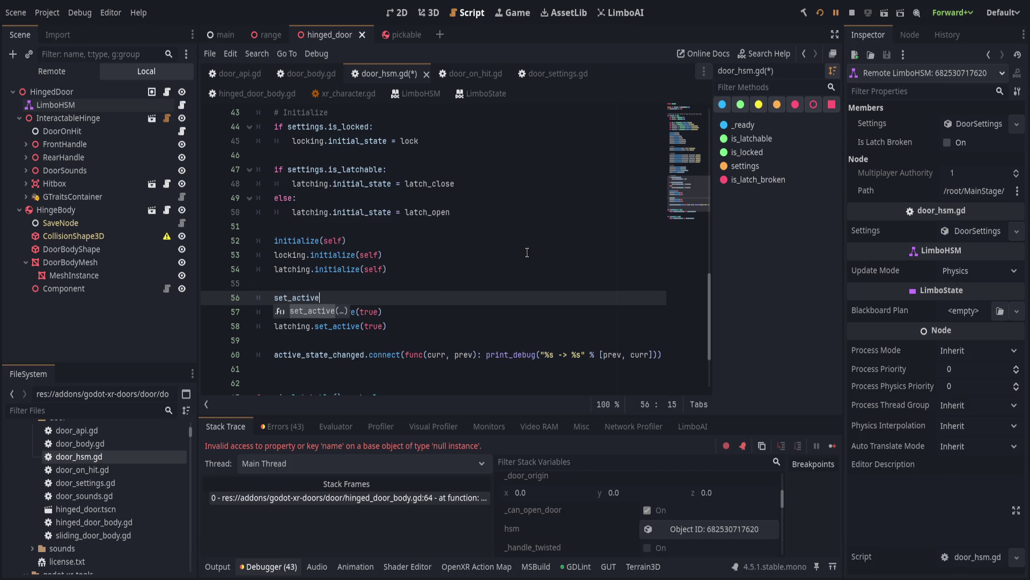
text(ue))
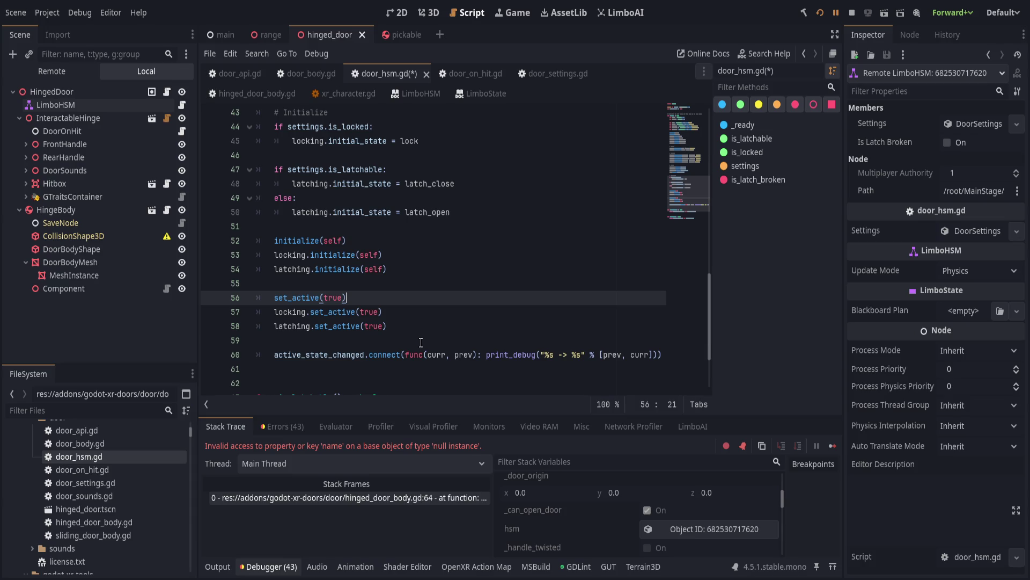
scroll(424, 342, up, 10)
scroll(420, 341, up, 4)
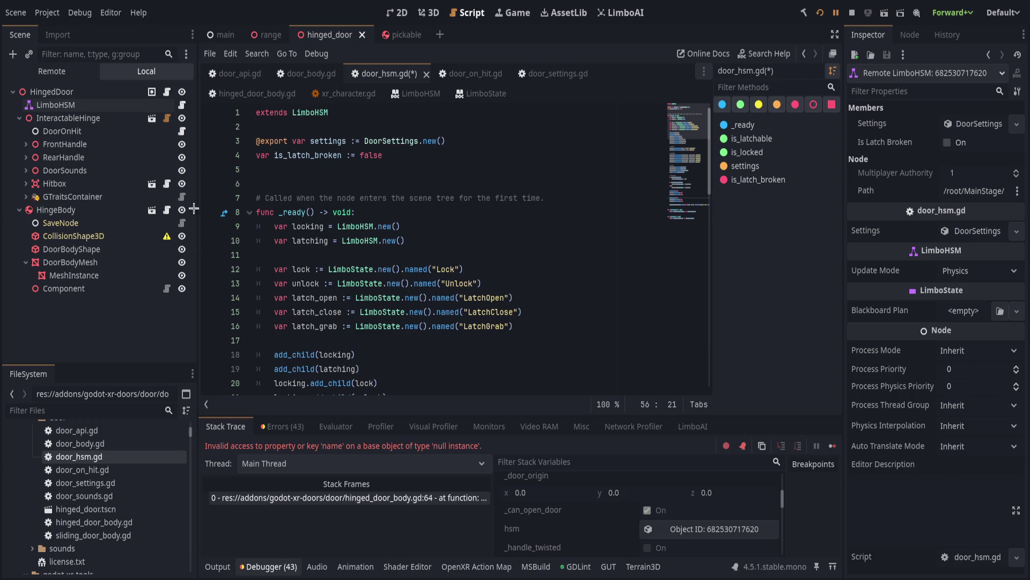
click(302, 112)
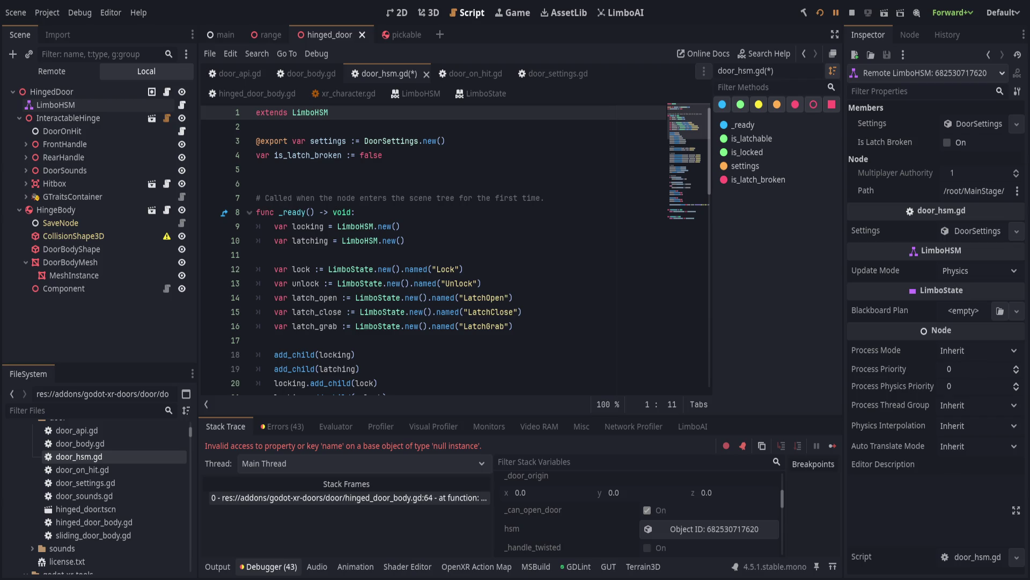
Add 'initial_state = latching' on a new line in door_hsm.gd's _ready.
click(535, 298)
scroll(528, 325, down, 4)
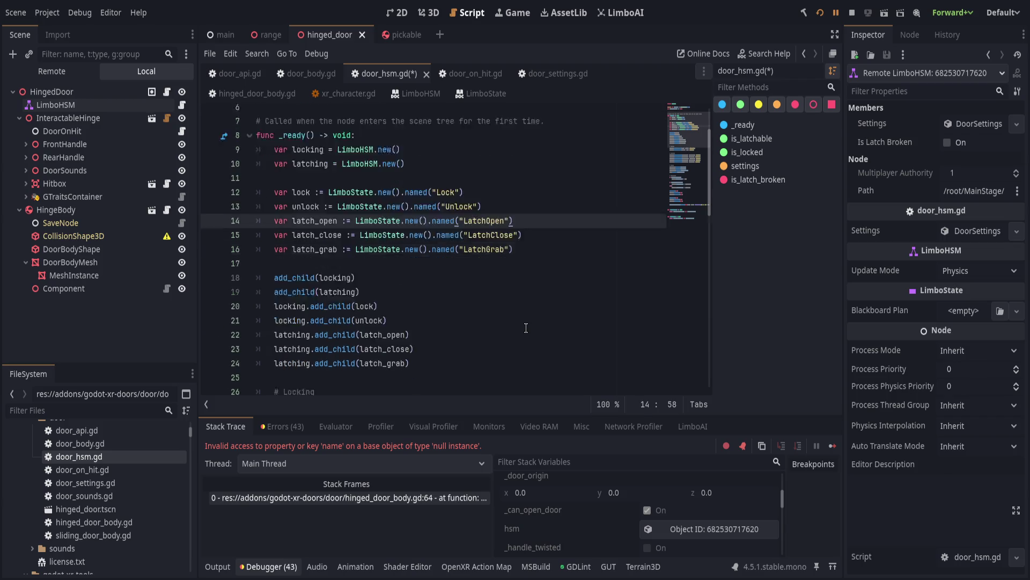
scroll(528, 324, down, 10)
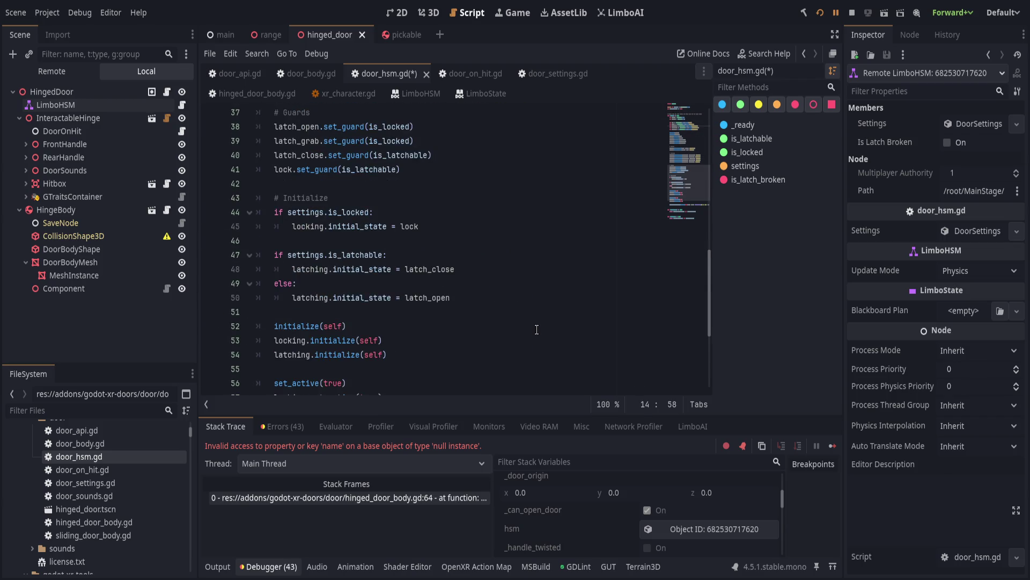
click(514, 246)
click(518, 284)
scroll(518, 283, up, 2)
click(506, 315)
key(Return)
text(initi)
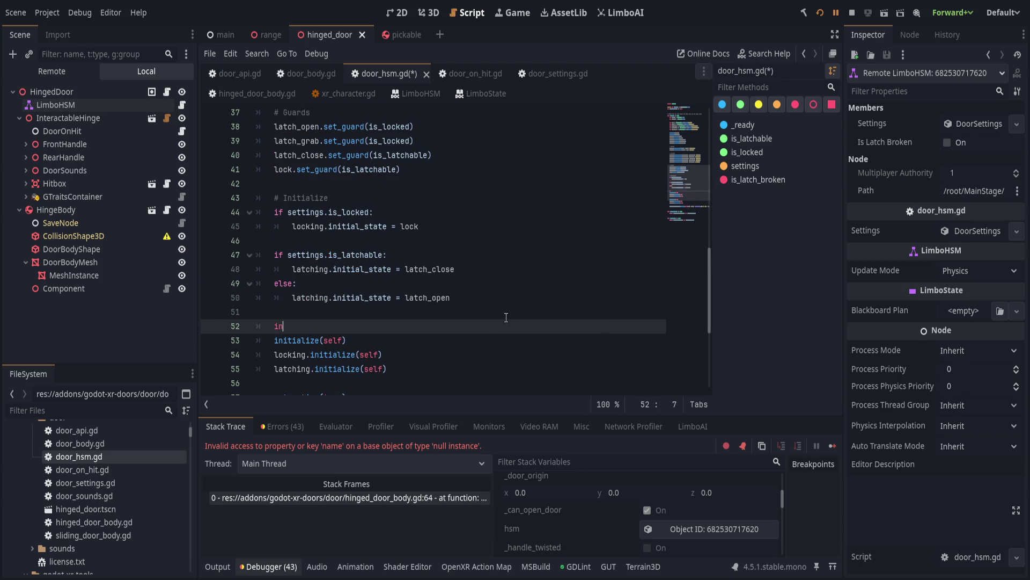
key(Down)
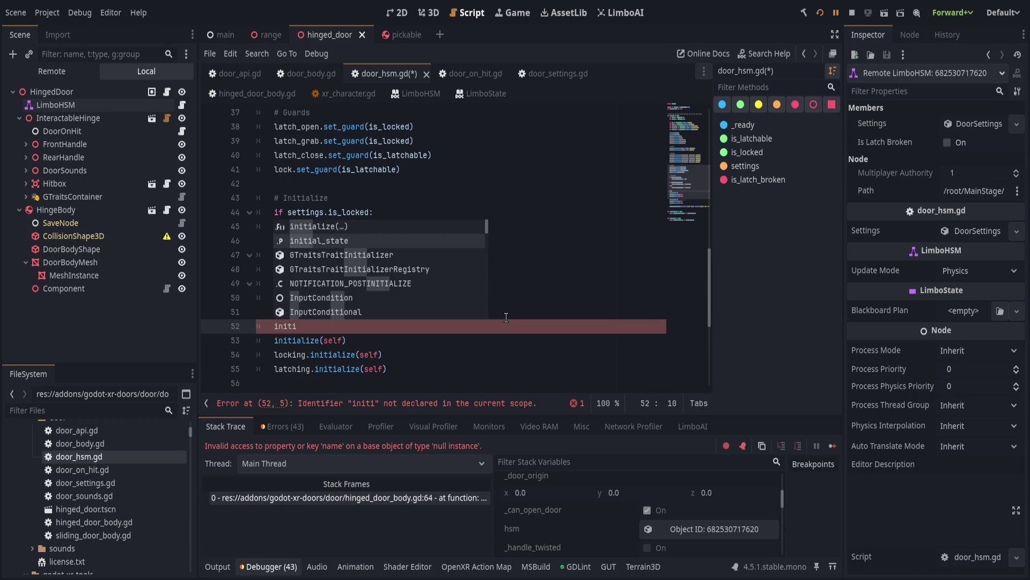
key(Return)
text(= lat)
key(Return)
Move the initial_state line up under # Initialize, save, and rerun the game.
key(ctrl+s)
key(alt+Up)
key(alt+Up)
key(alt+Up)
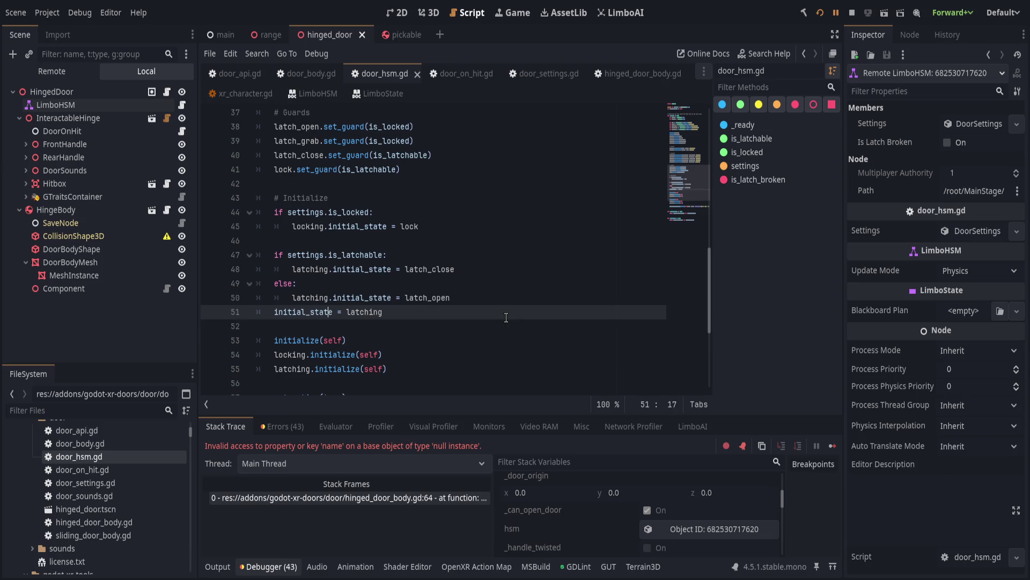
key(ctrl+s)
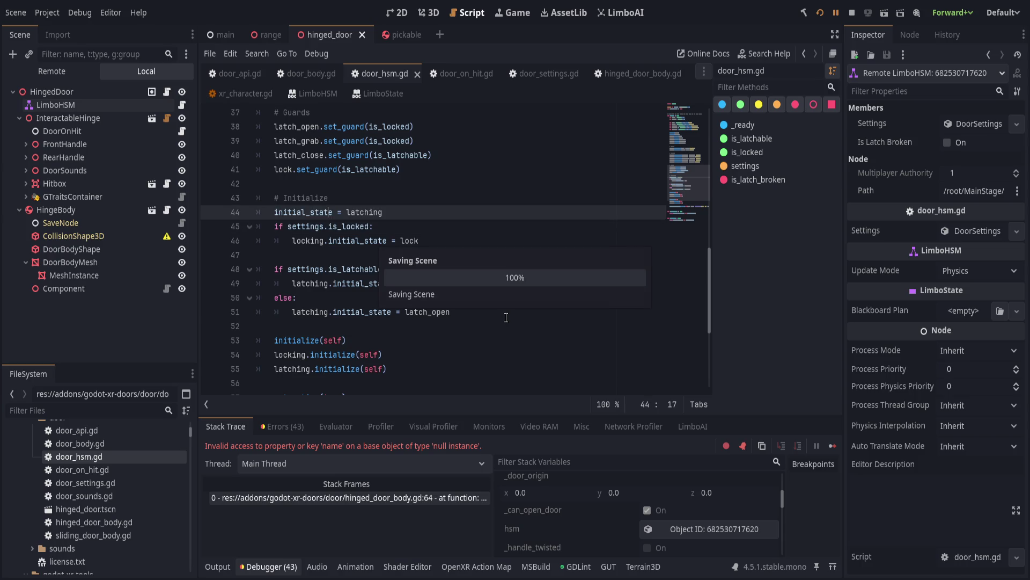
key(Left)
key(Left)
key(Left)
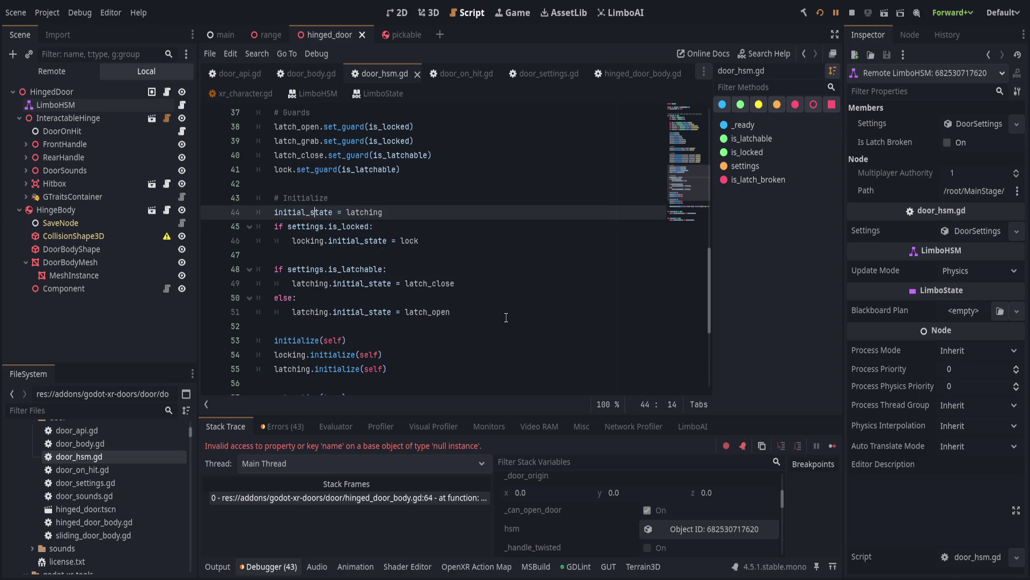
key(F5)
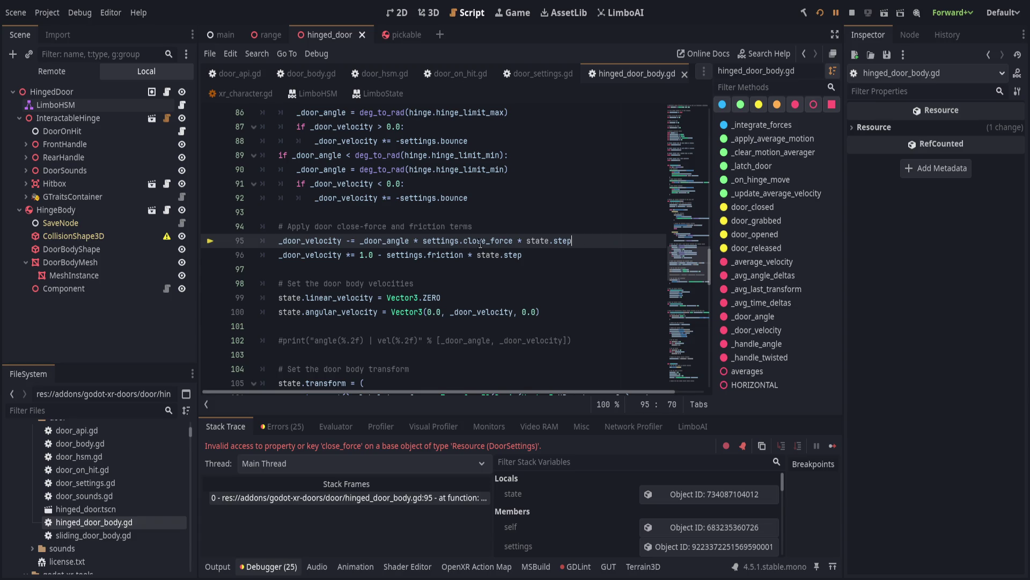
Change line 95's close_force to settings.auto_close_force and save hinged_door_body.gd.
scroll(577, 501, down, 3)
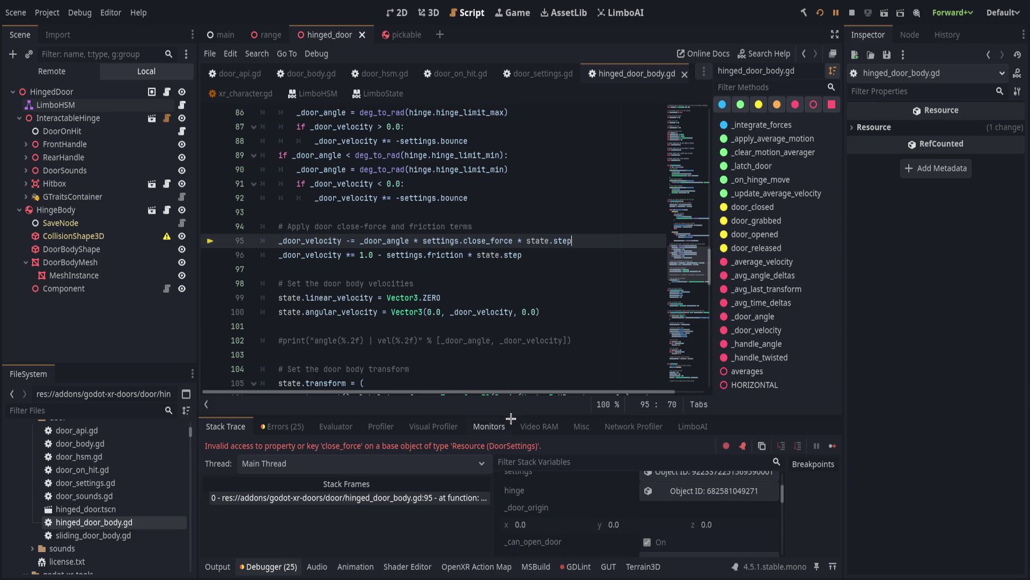
drag(512, 418, 512, 351)
scroll(536, 442, down, 2)
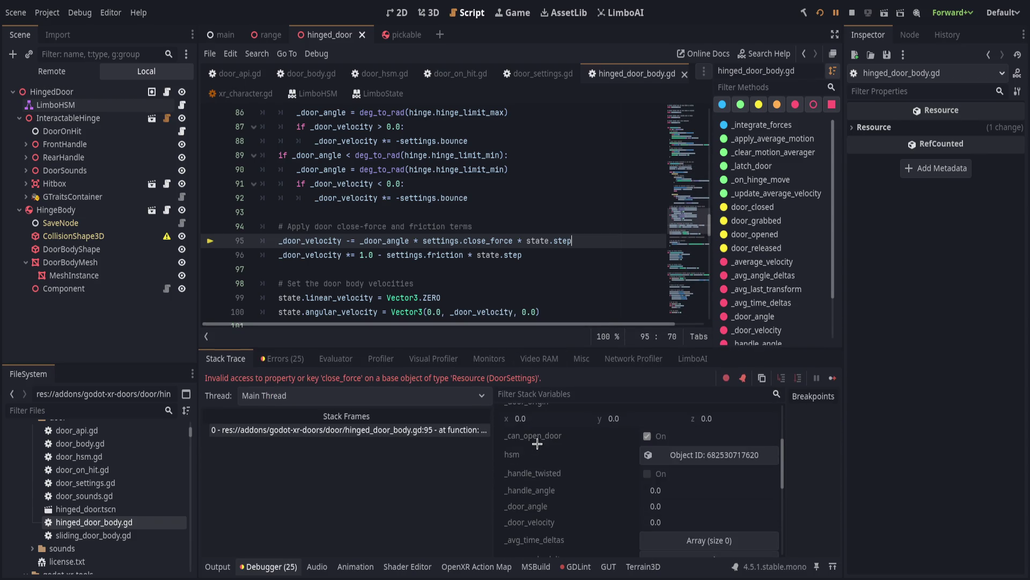
scroll(582, 496, down, 2)
scroll(582, 496, up, 2)
double_click(486, 243)
key(BackSpace)
key(BackSpace)
key(BackSpace)
text(ettings.auto_)
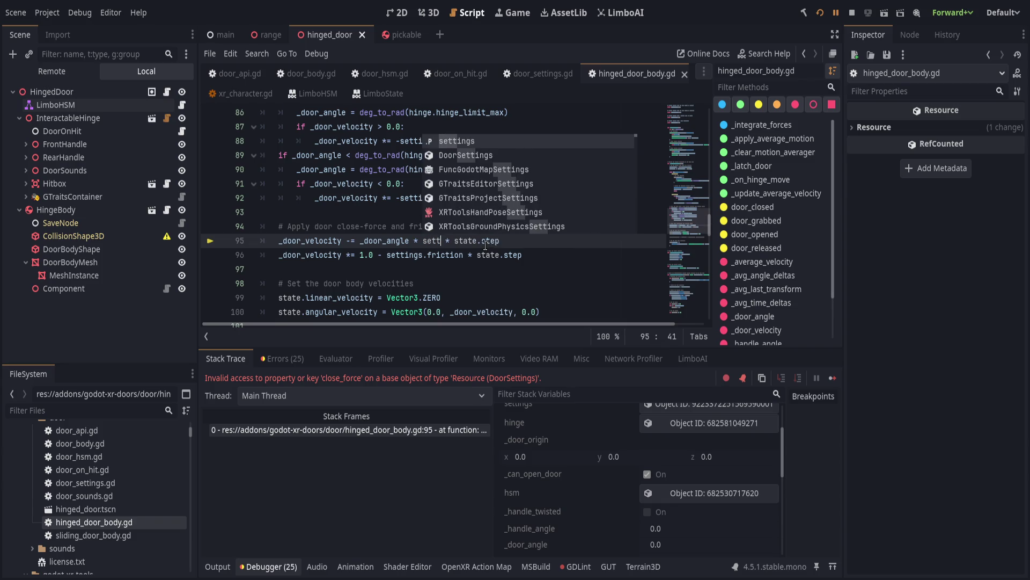
text(close)
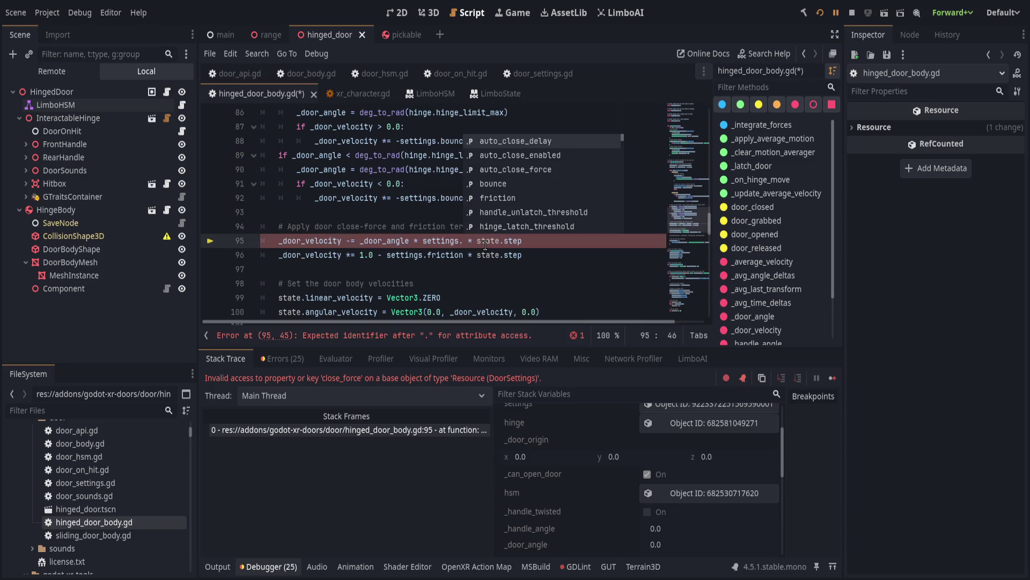
key(Return)
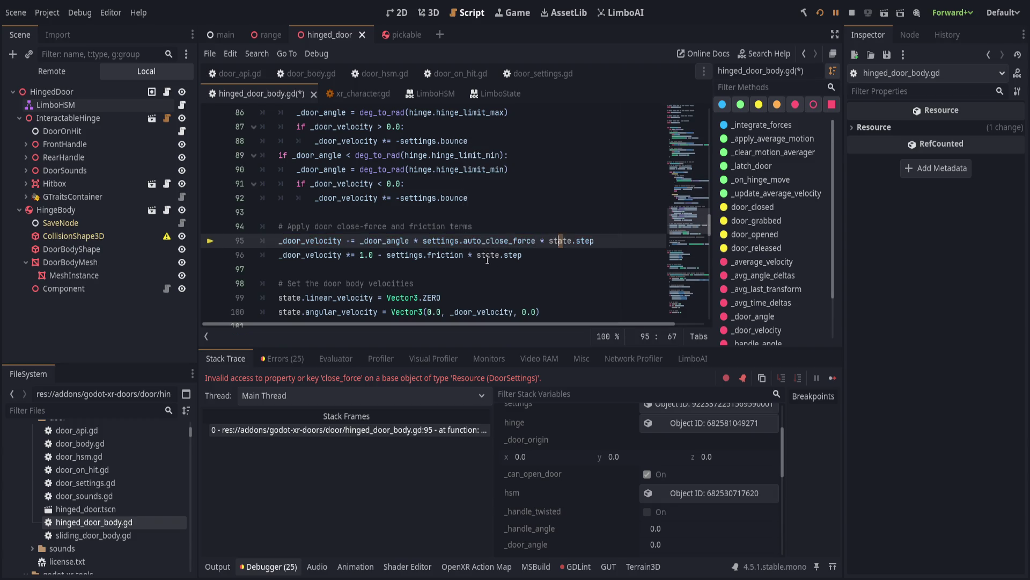
click(543, 232)
key(ctrl+s)
Resume the paused game past the break, then restart it with F5.
key(ctrl+Left)
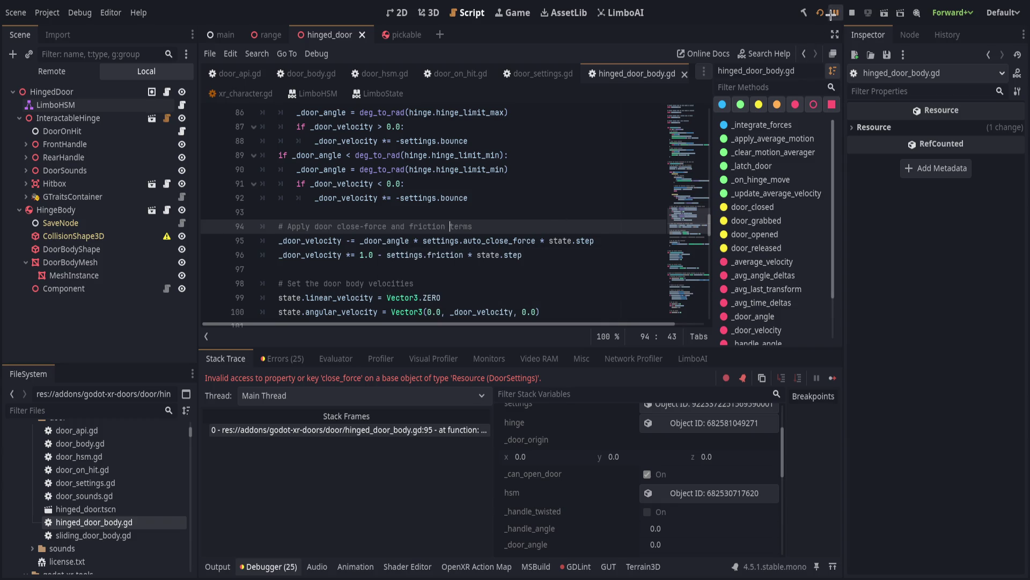
key(F12)
key(F12)
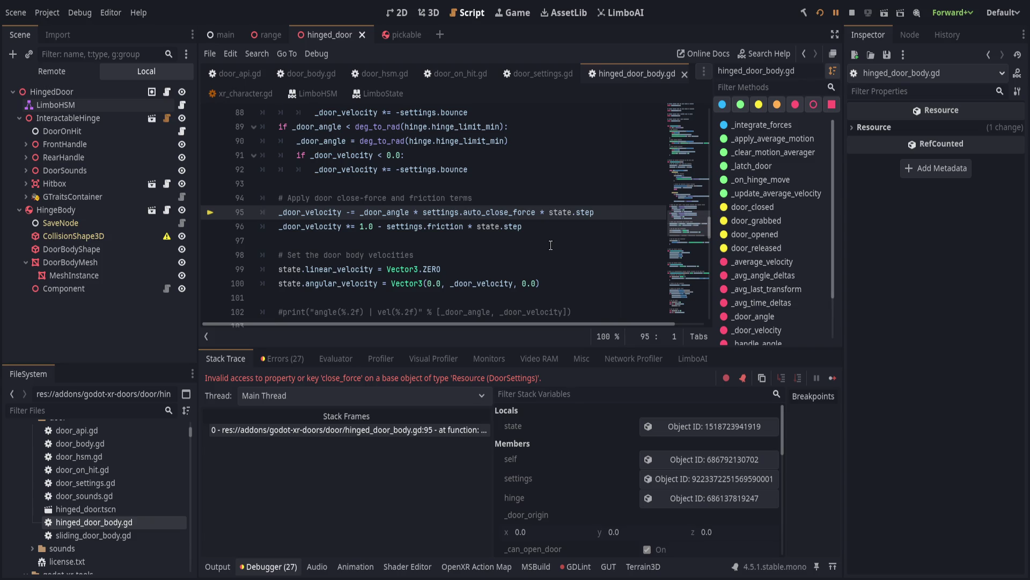
key(F12)
shift+click(536, 222)
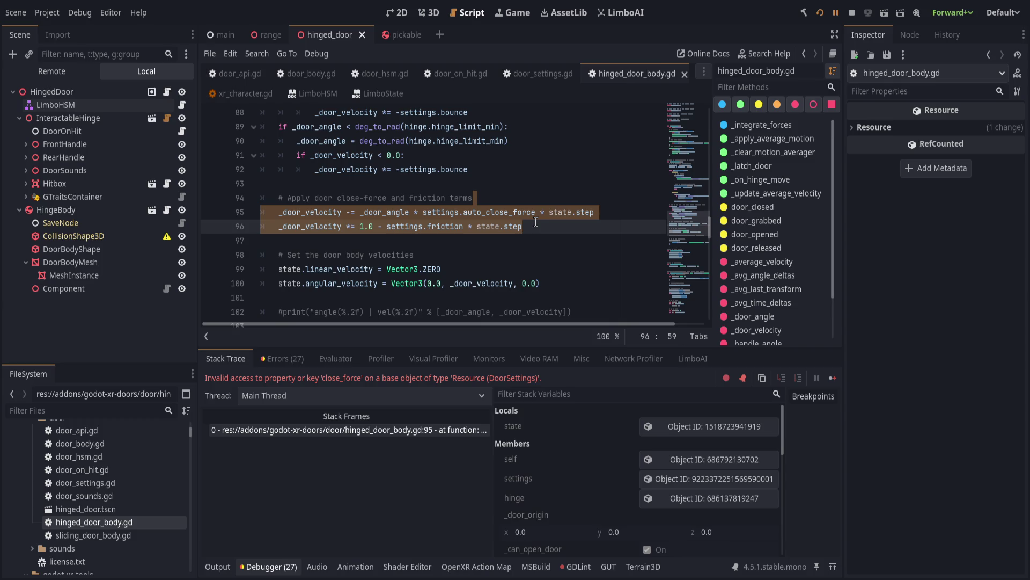
click(820, 12)
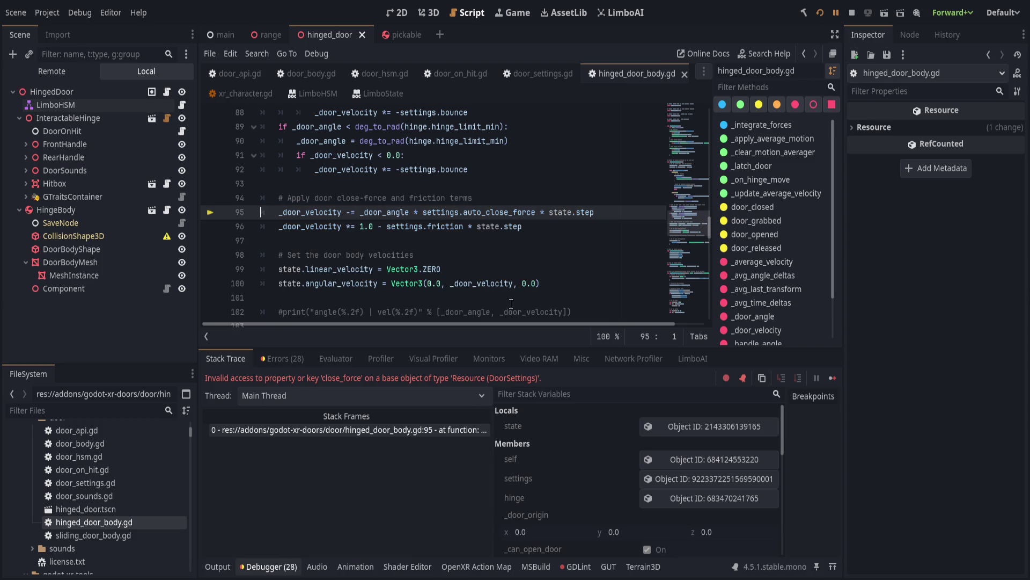
key(F5)
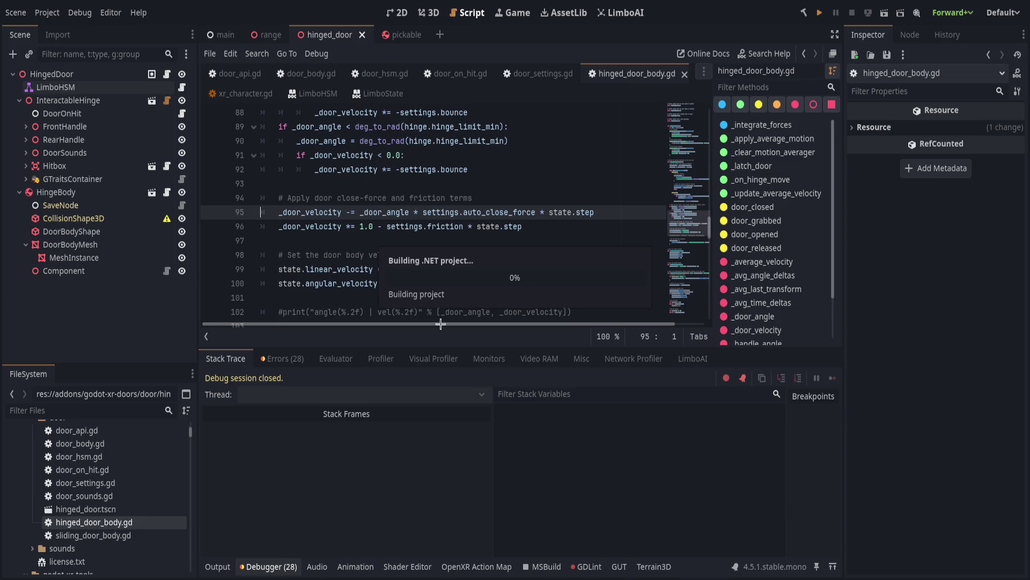
Enlarge and widen the code area, hide the methods list, and adjust the inspector width.
drag(467, 349, 481, 468)
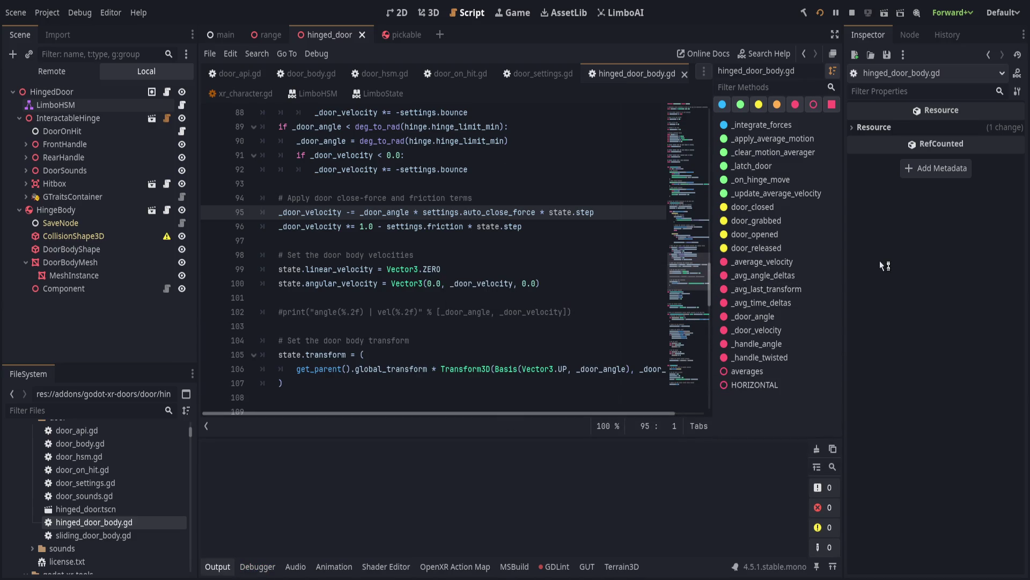
drag(842, 278, 861, 278)
click(204, 425)
click(576, 338)
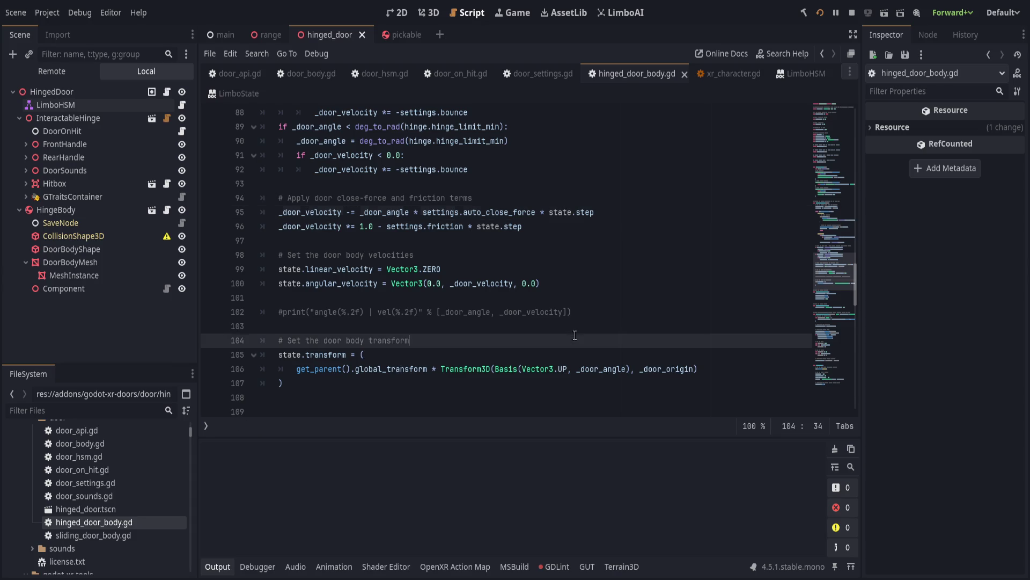
drag(862, 285, 835, 322)
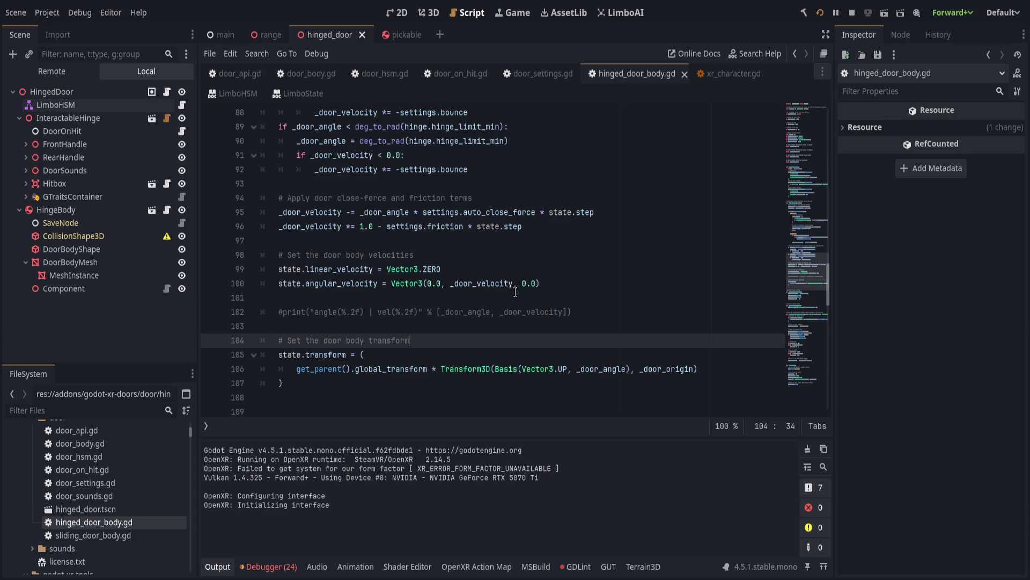
drag(834, 327, 880, 329)
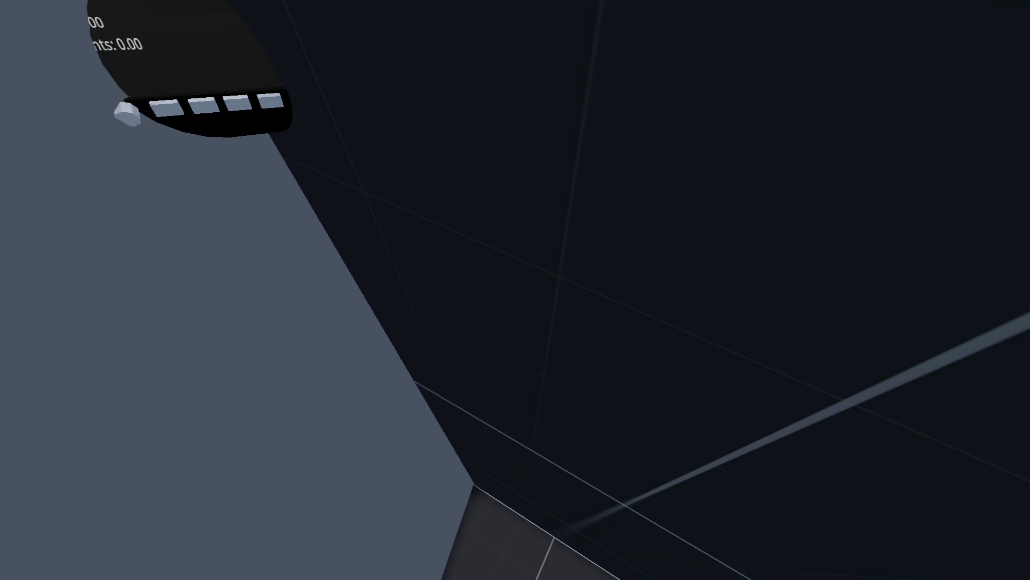
Return from the VR door test to the Godot editor with Alt+Tab.
key(alt+Tab)
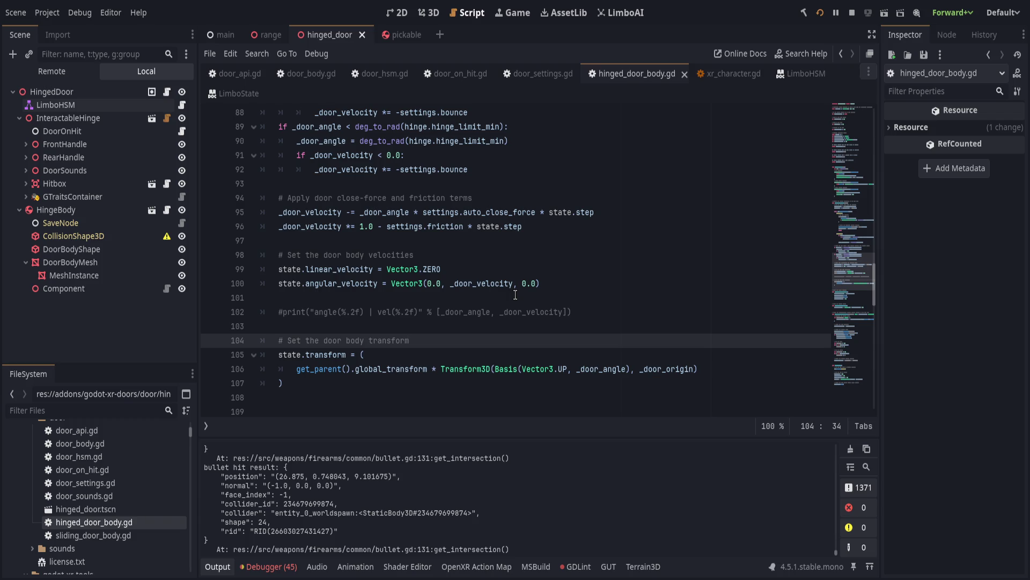
key(alt+Tab)
key(alt+Tab)
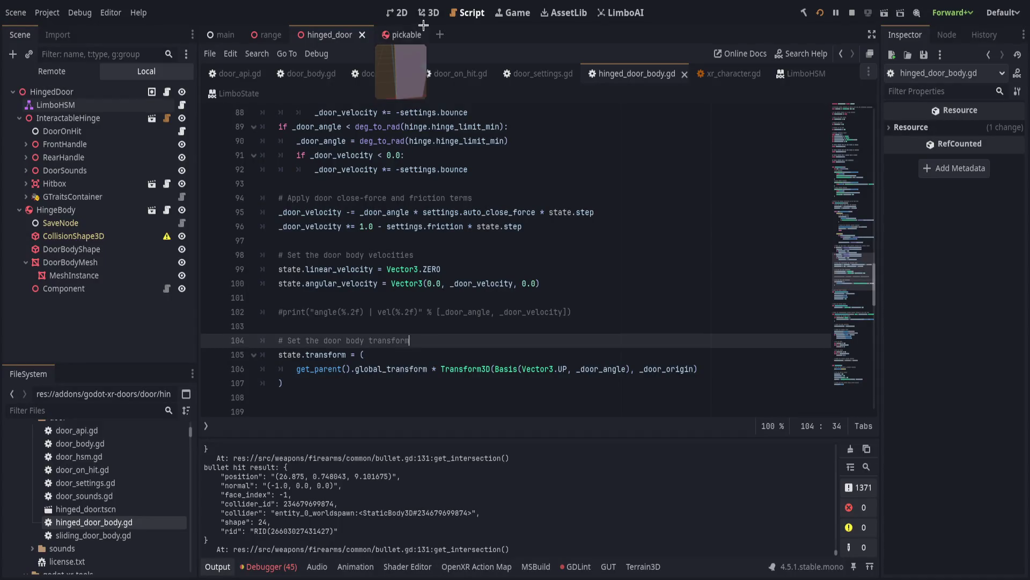
In the 3D view, browse RearHandle's nodes and frame the MeshRear mesh.
click(428, 14)
scroll(511, 228, up, 5)
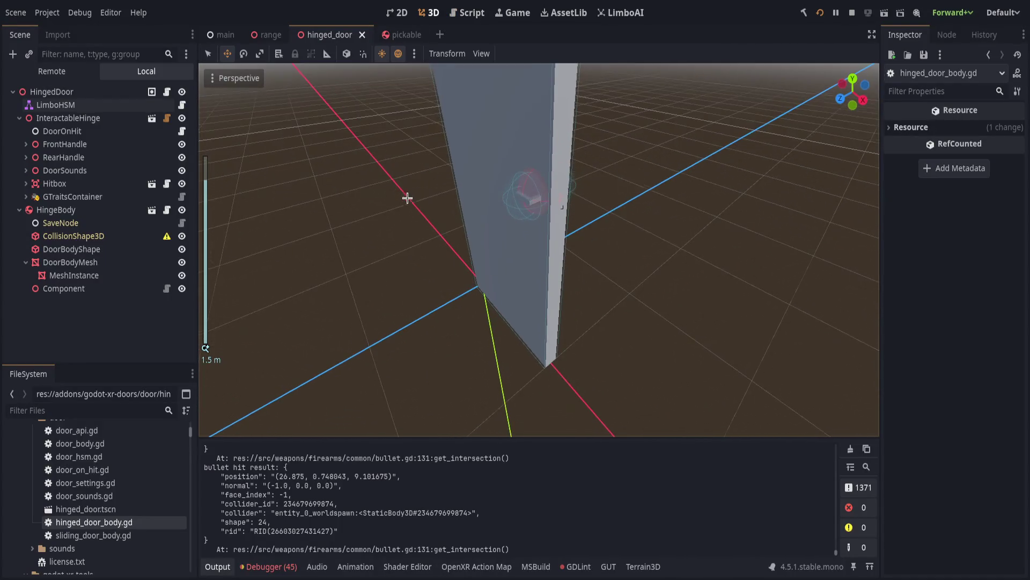
scroll(418, 203, up, 2)
click(482, 177)
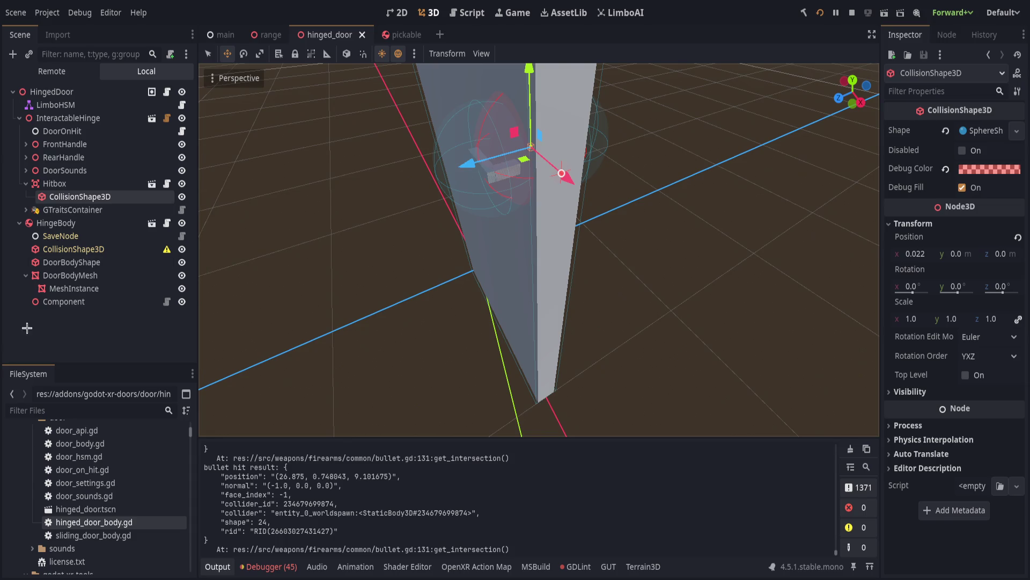
click(25, 184)
click(26, 171)
click(25, 170)
click(25, 157)
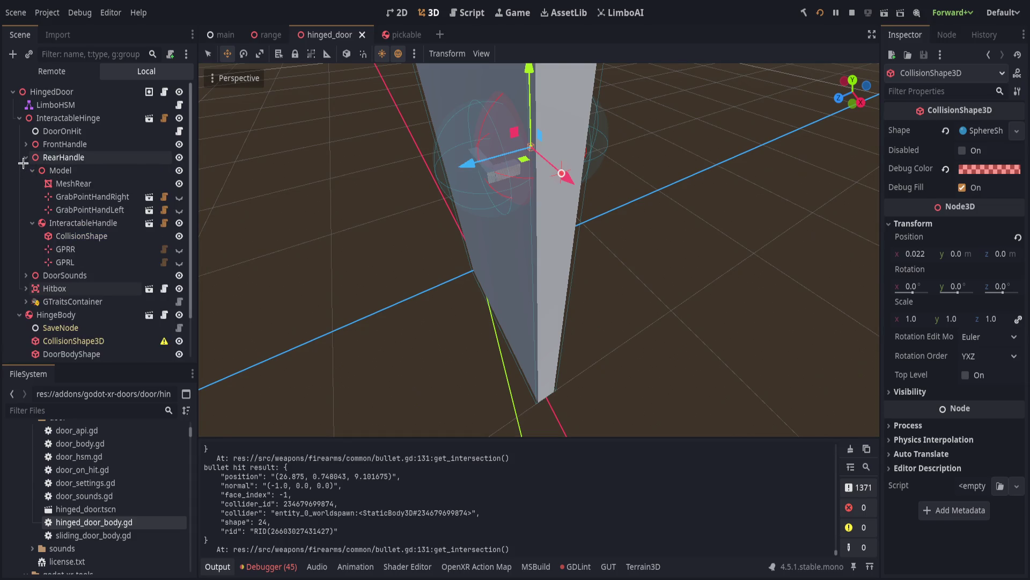
click(54, 156)
click(76, 171)
click(86, 184)
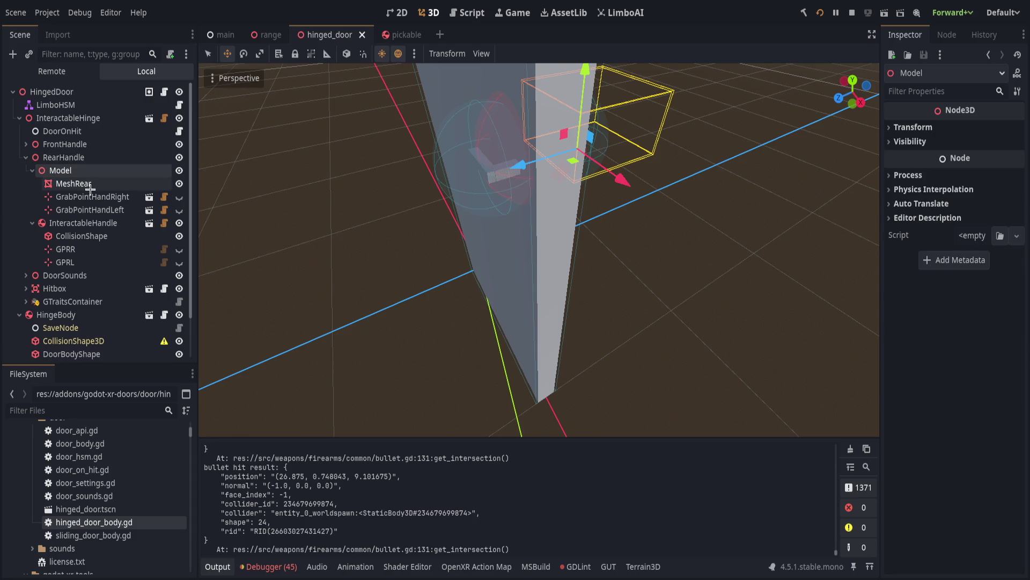
key(f)
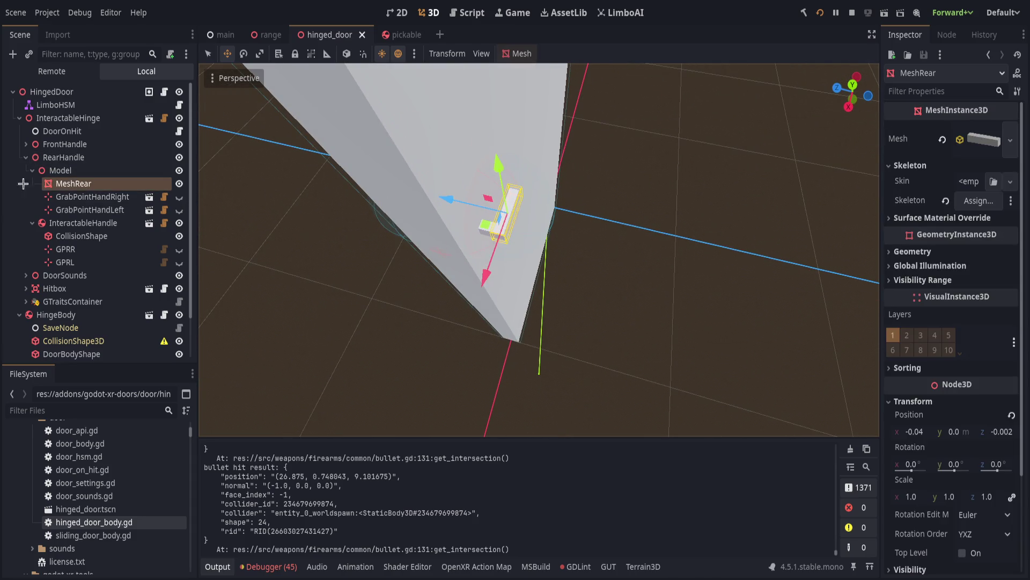
click(32, 171)
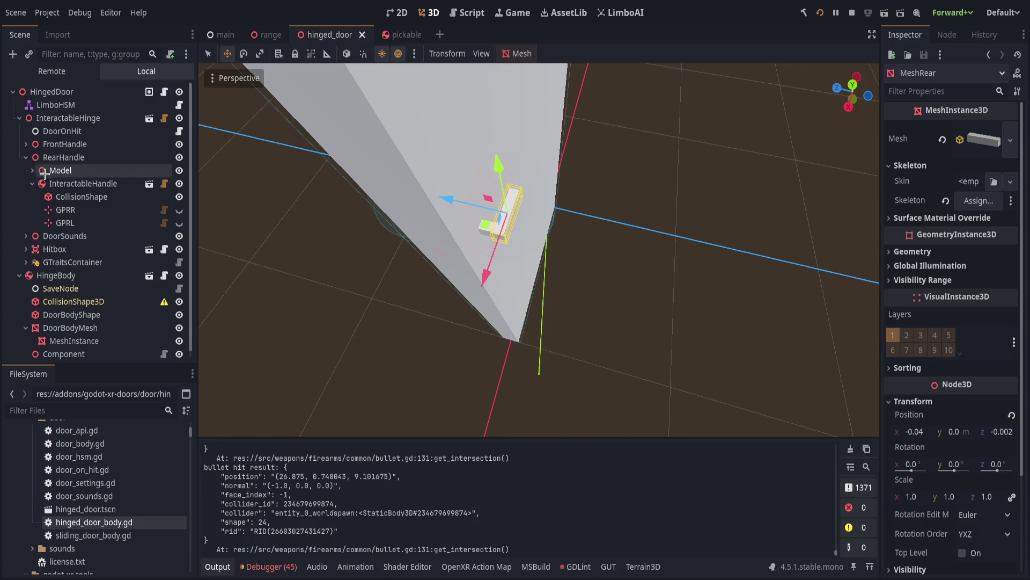
Swing the door by changing InteractableHinge's Hinge Position, then collapse the scene tree branches.
click(64, 184)
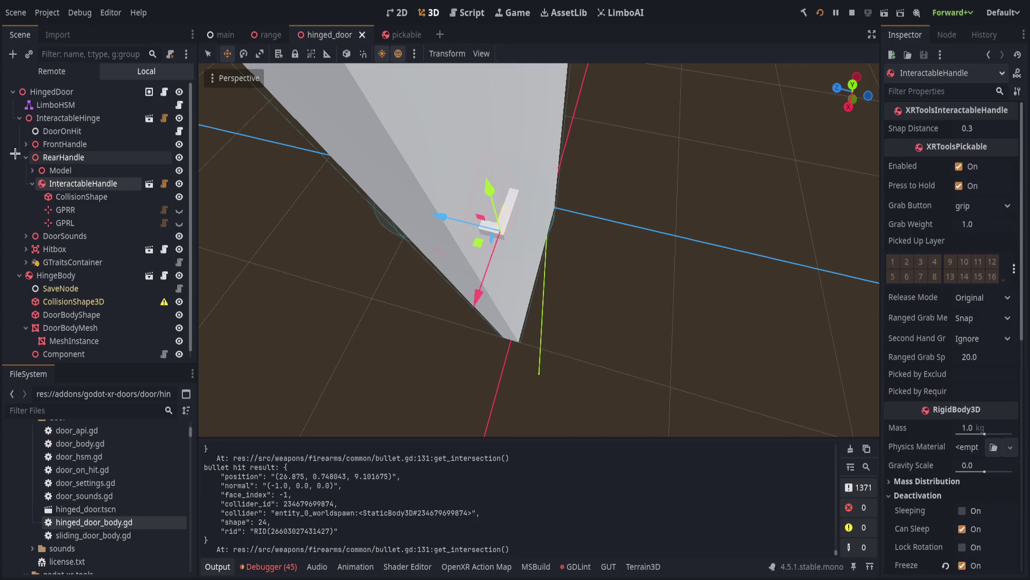
click(65, 123)
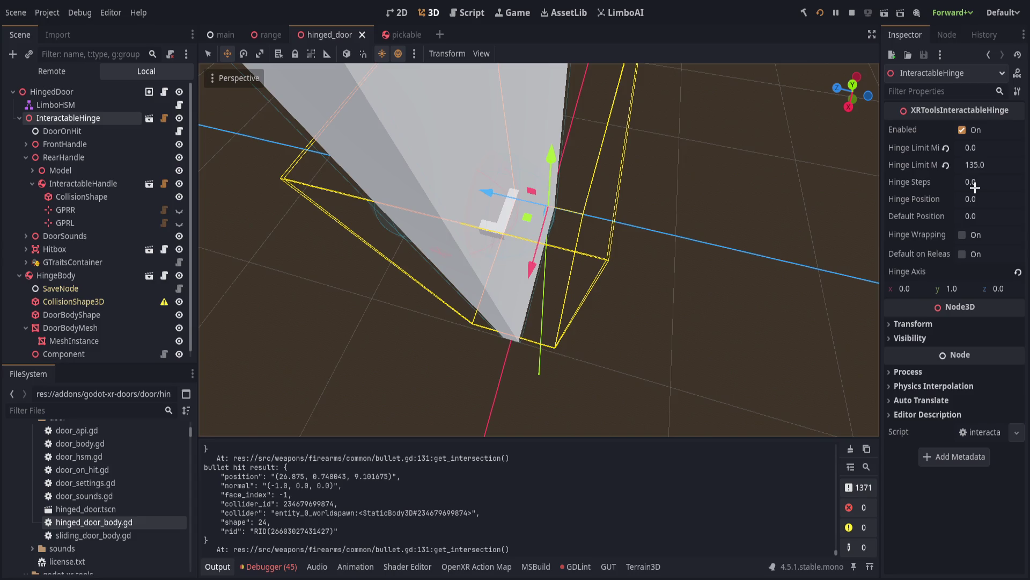
drag(984, 199, 984, 199)
scroll(646, 159, down, 3)
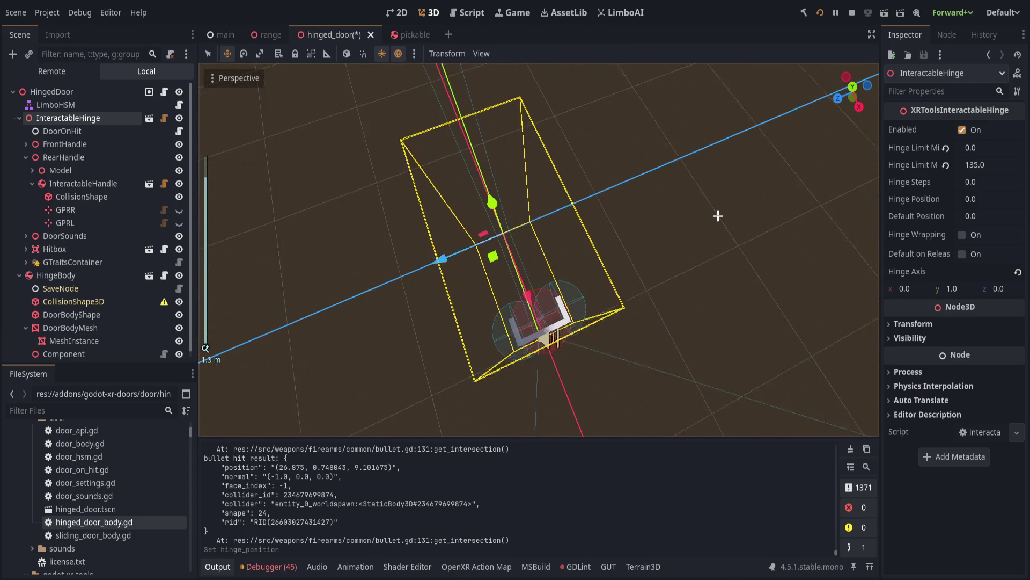
scroll(719, 216, down, 3)
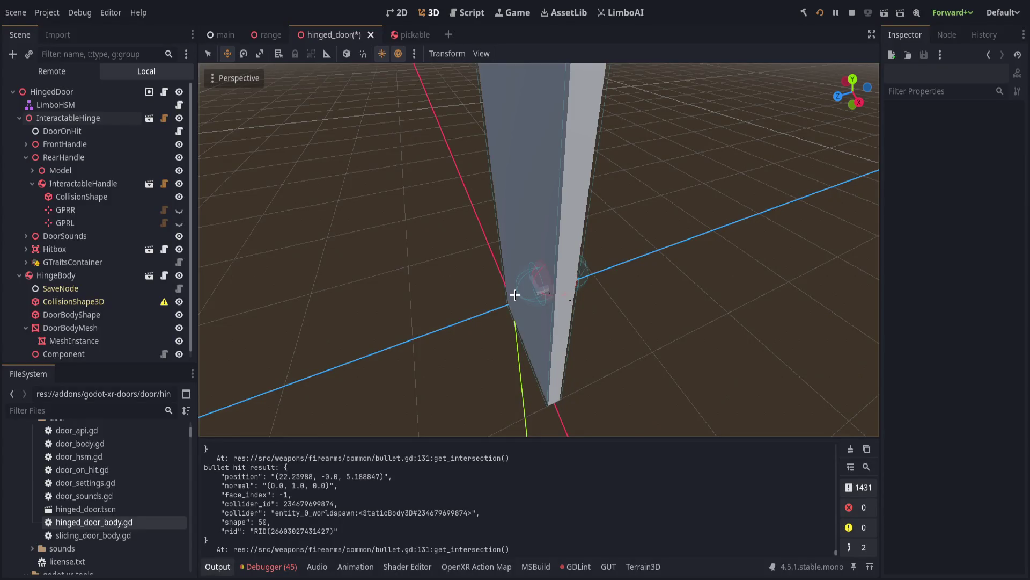
click(32, 183)
click(26, 157)
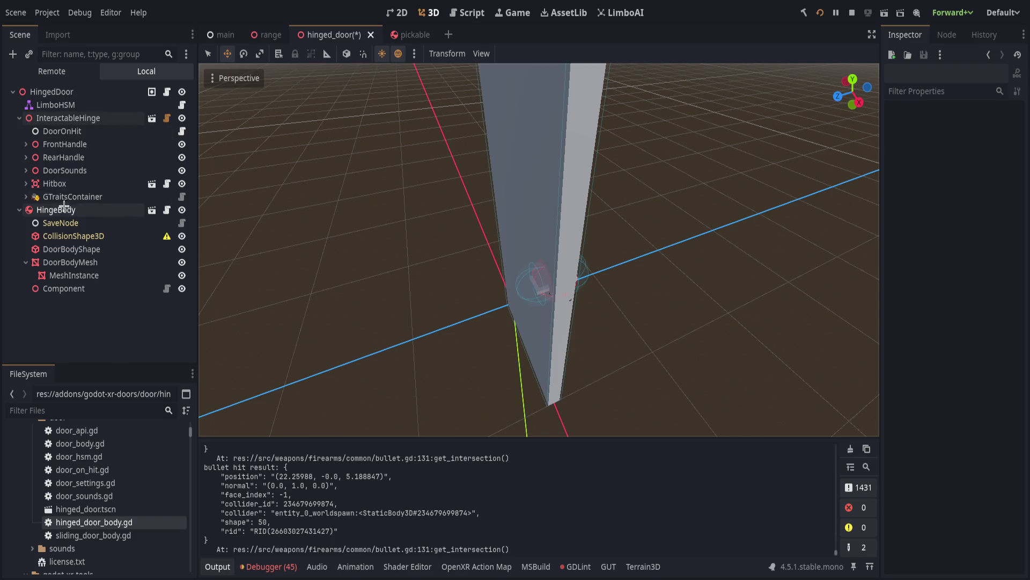
click(19, 118)
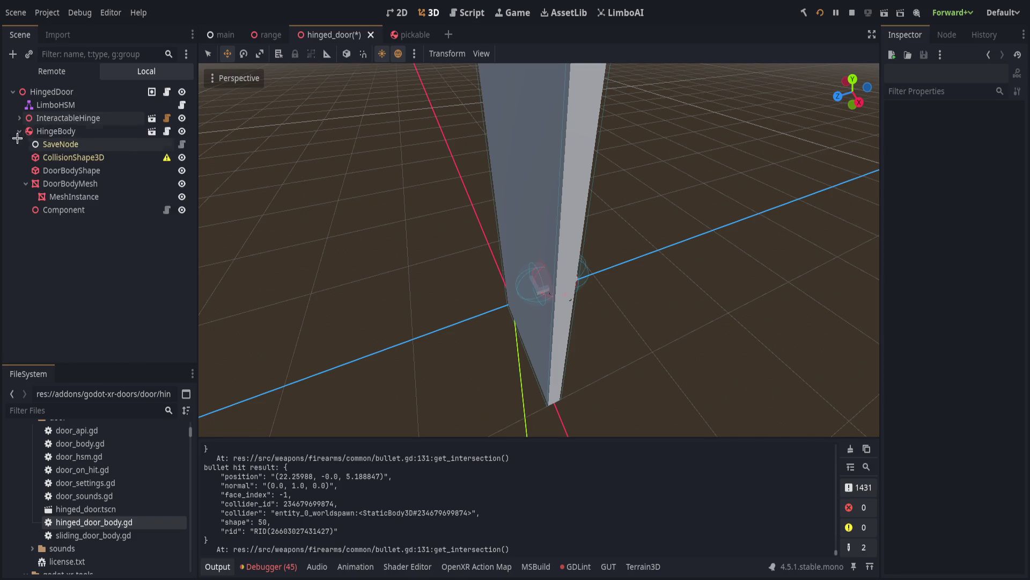
Open HingeBody's script with the output log hidden and review the door velocity code.
click(167, 132)
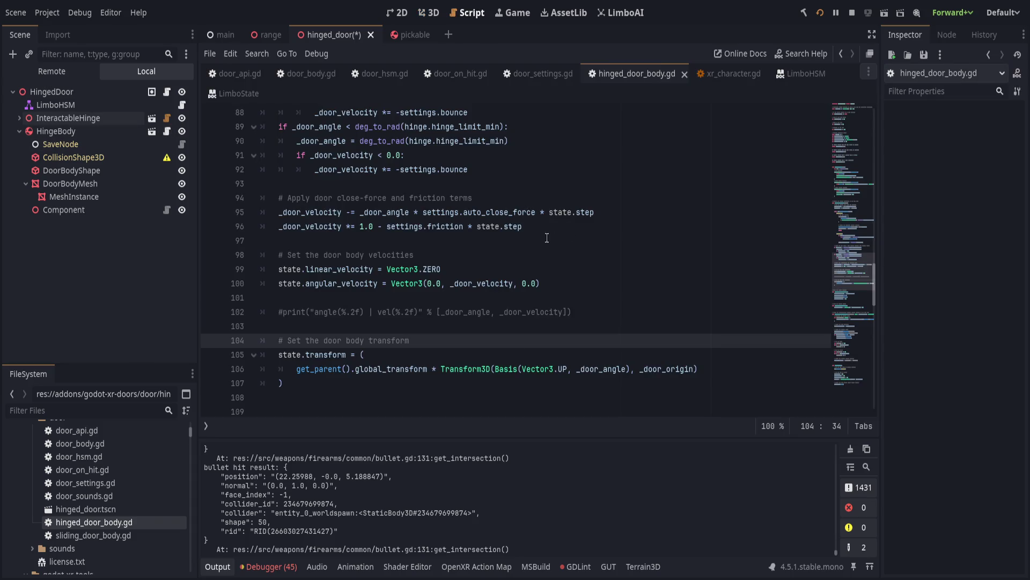
click(487, 382)
click(217, 568)
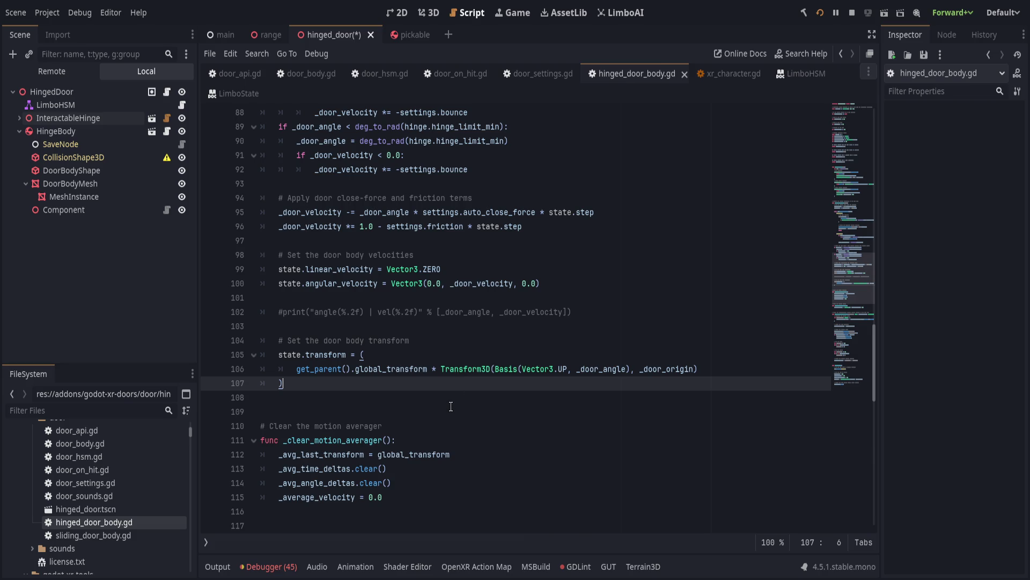
scroll(451, 406, down, 7)
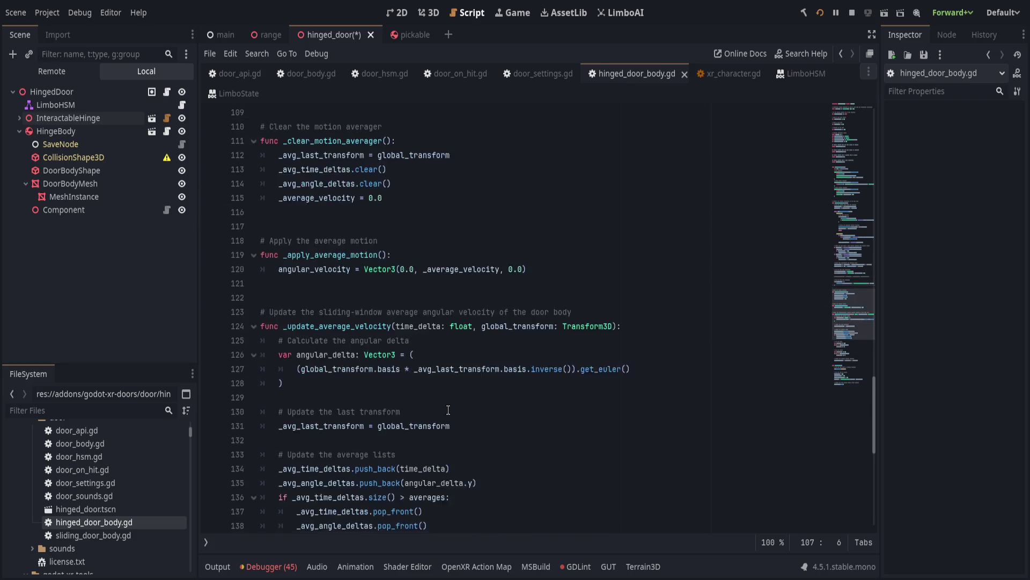
scroll(448, 410, down, 10)
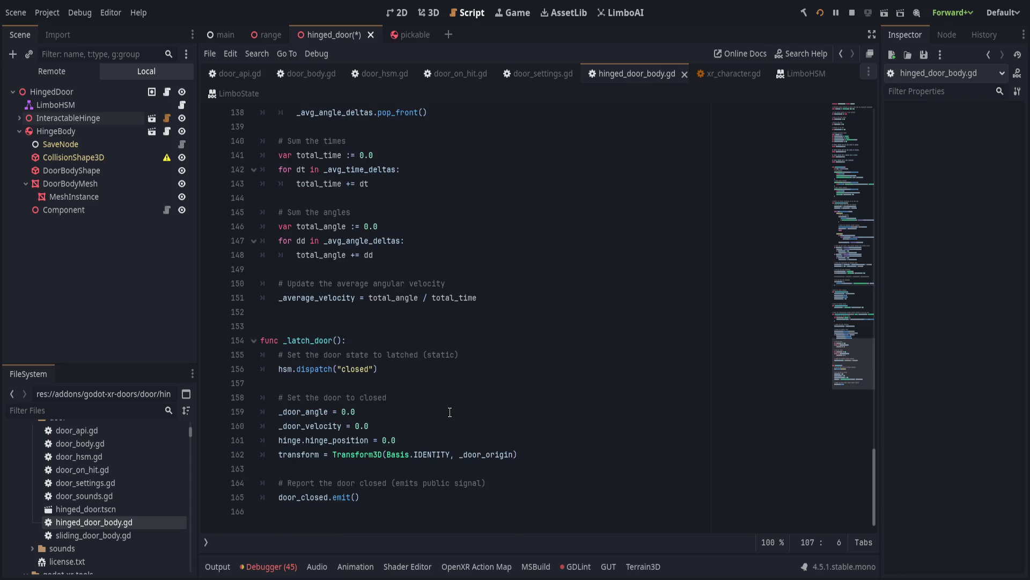
scroll(449, 411, up, 18)
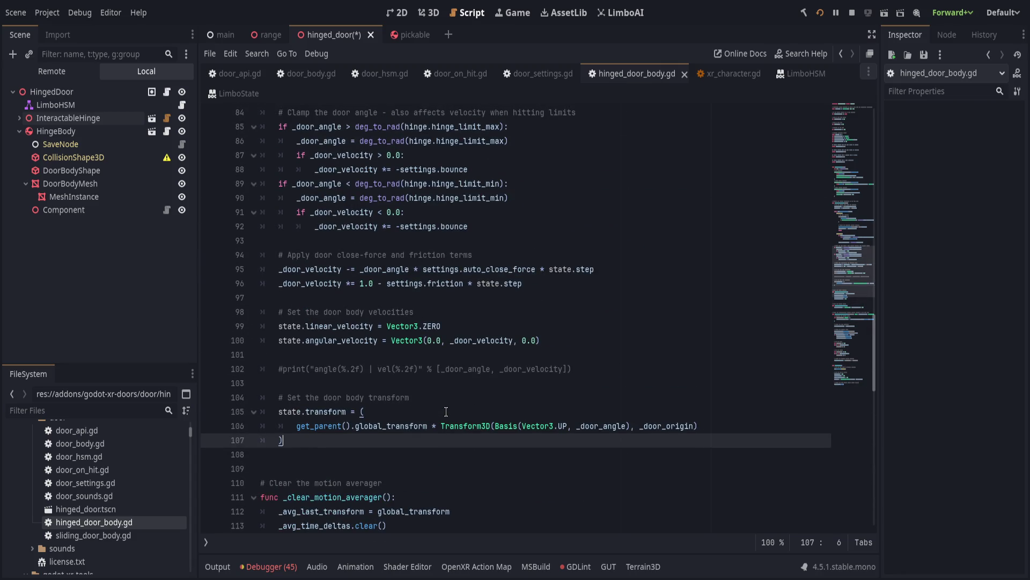
scroll(446, 412, up, 1)
click(479, 355)
click(479, 369)
click(630, 383)
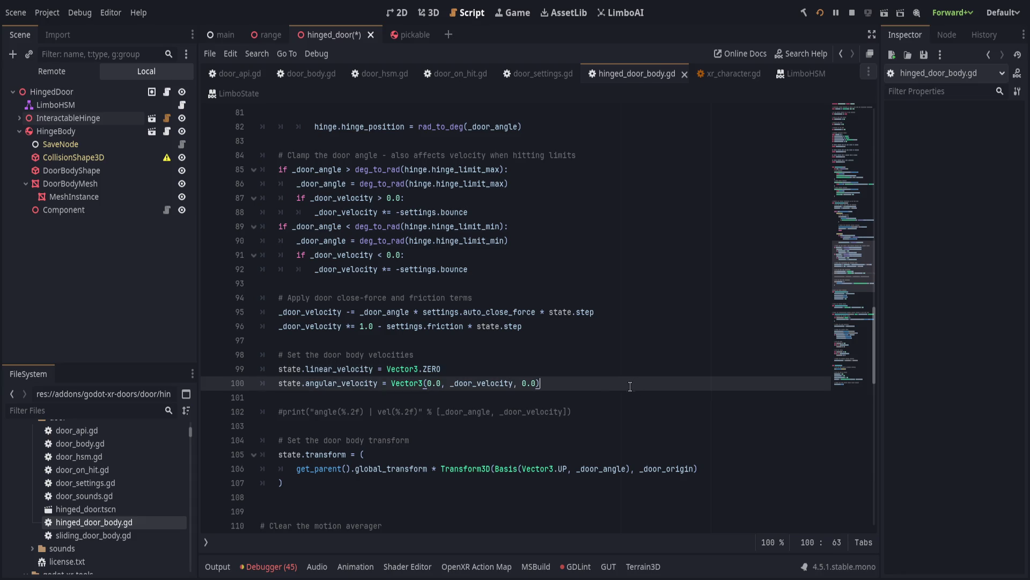
scroll(533, 408, up, 2)
scroll(531, 409, up, 2)
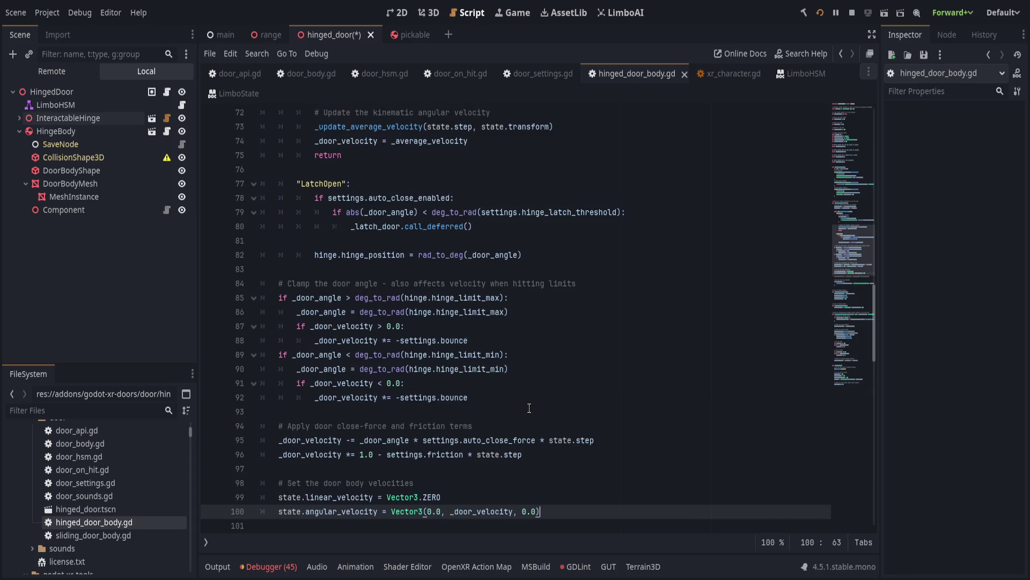
scroll(528, 409, up, 3)
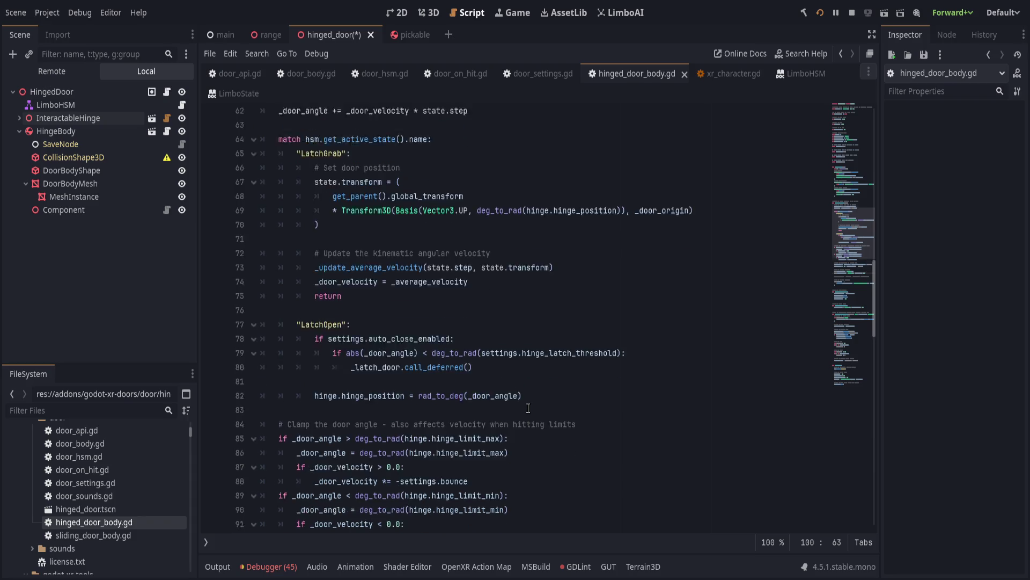
scroll(532, 413, down, 2)
Review the LatchOpen match branch and its auto-close check, and show the output log.
click(537, 427)
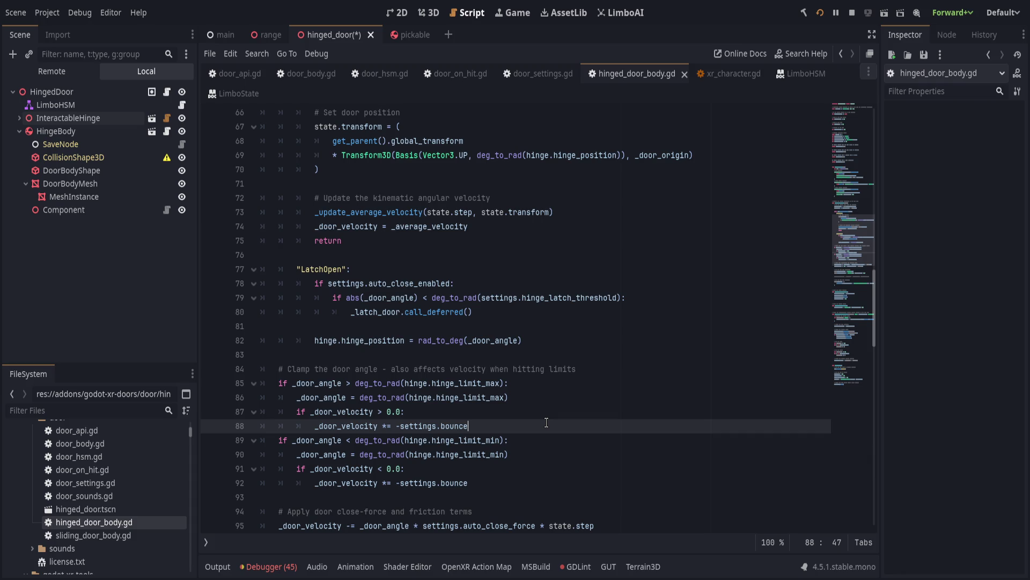
scroll(537, 419, up, 2)
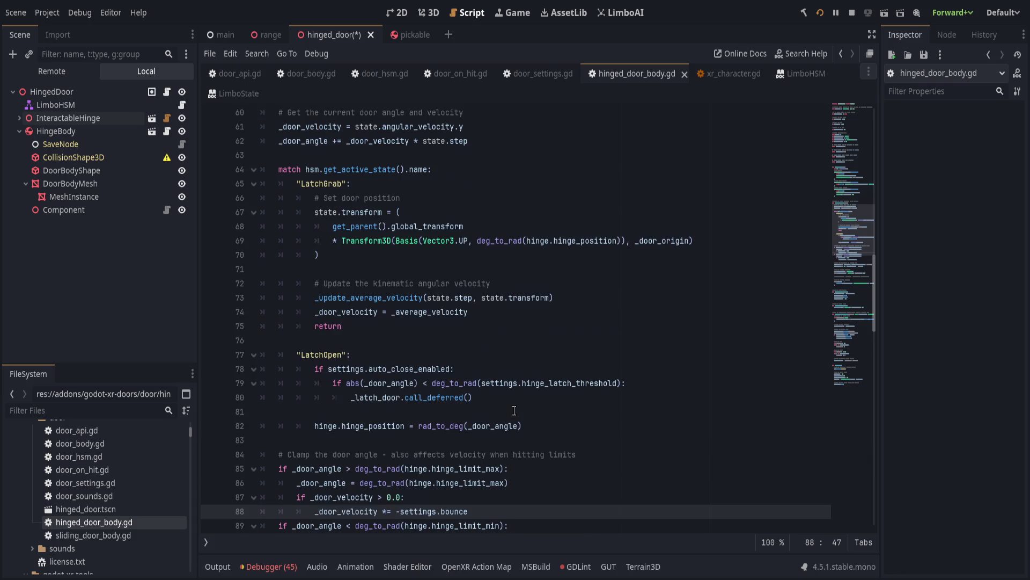
click(327, 354)
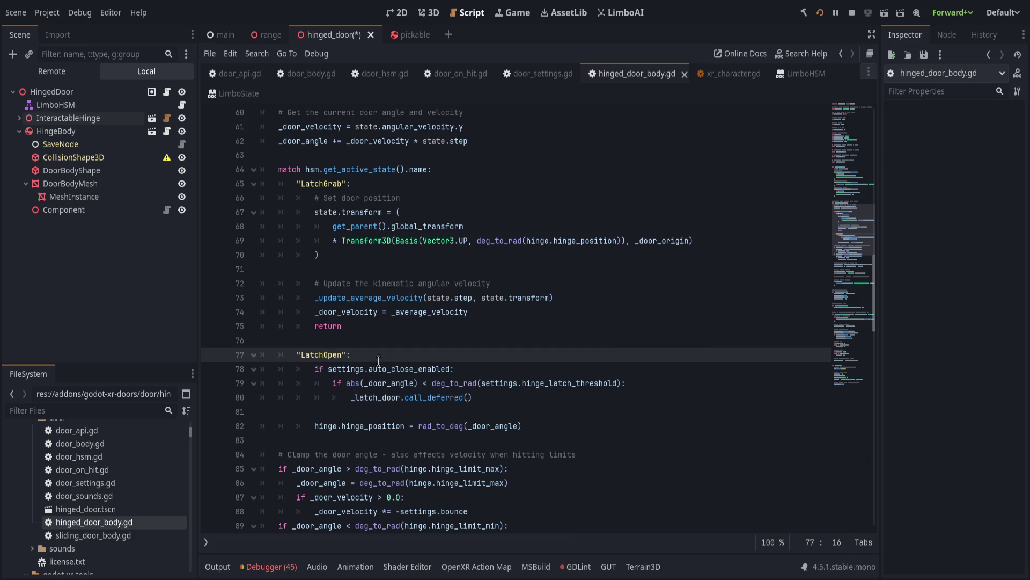
click(454, 169)
click(218, 567)
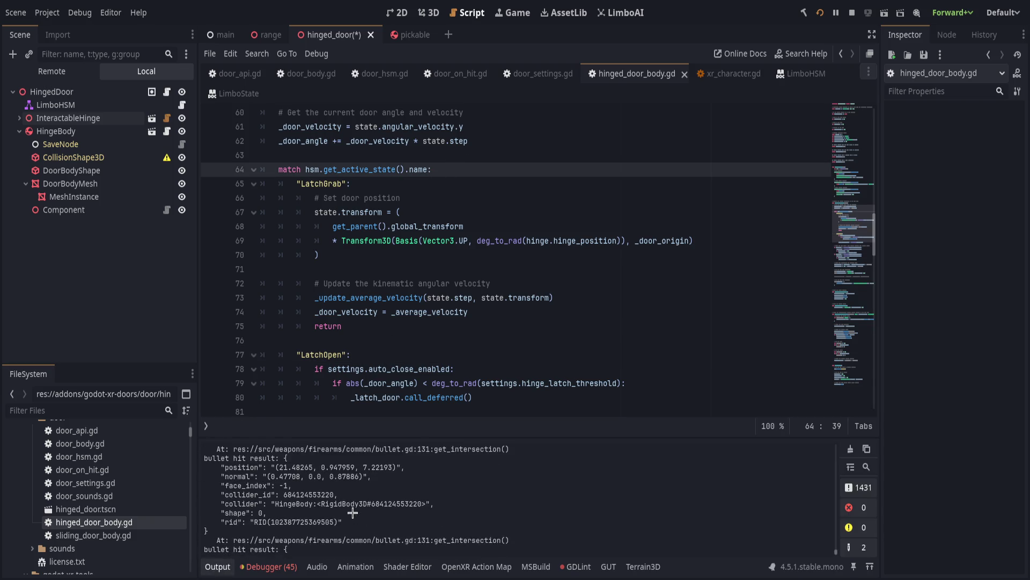
click(475, 365)
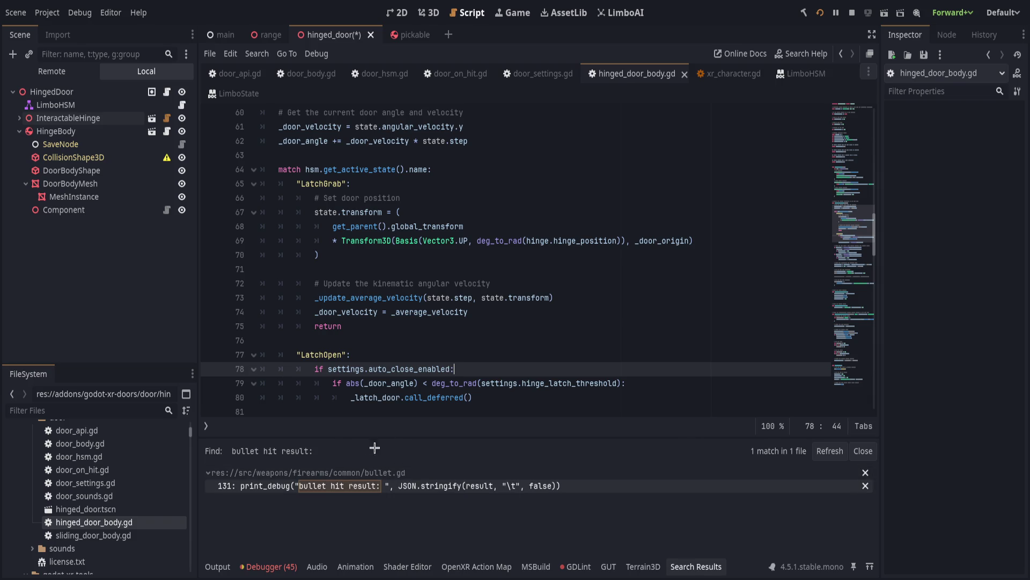
Comment out bullet.gd line 131's 'bullet hit result' print_debug and save.
click(344, 486)
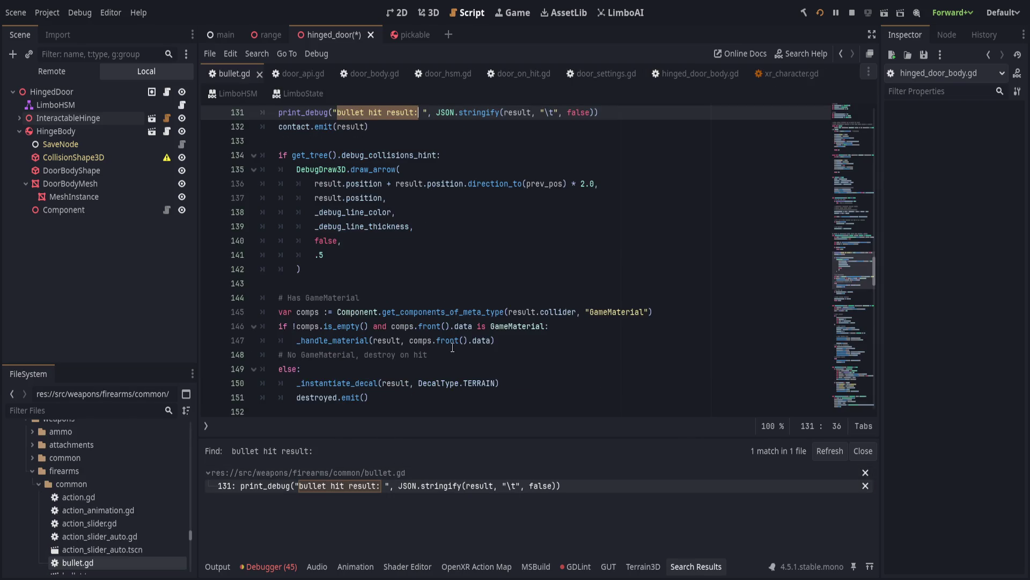
text(#)
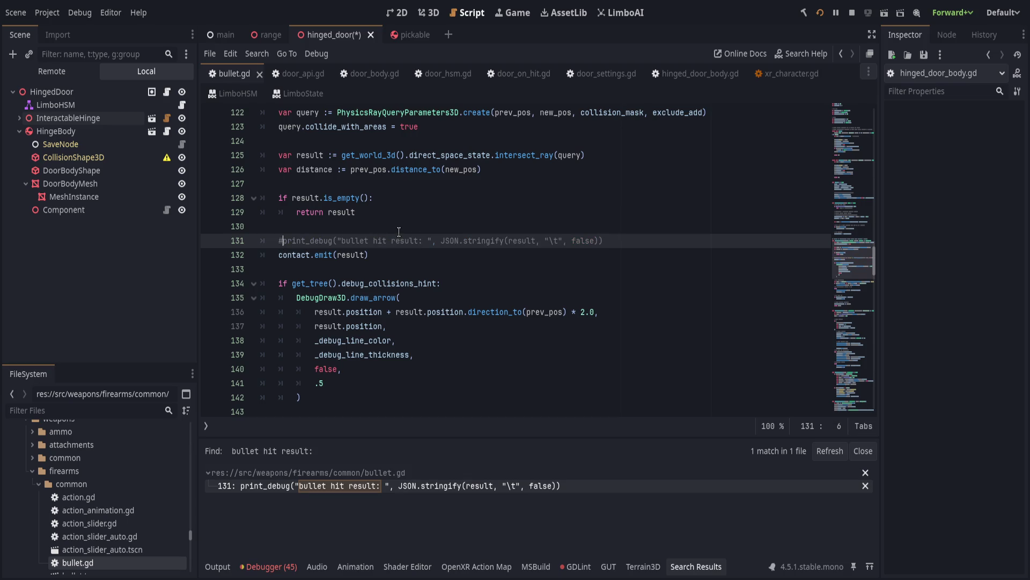
key(ctrl+s)
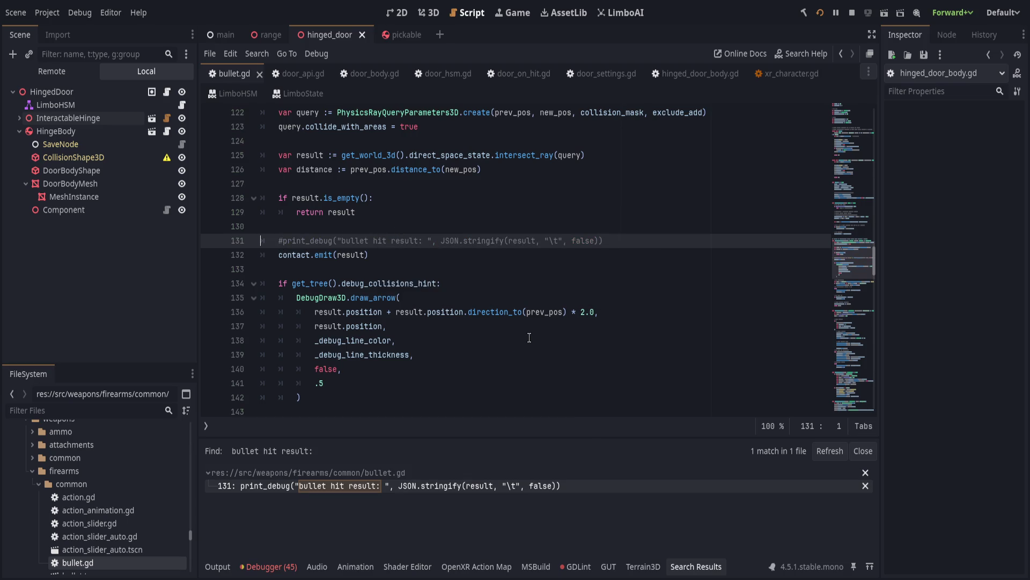
scroll(524, 341, up, 2)
mouse_move(857, 252)
mouse_down()
mouse_move(864, 123)
mouse_move(856, 215)
mouse_up()
click(766, 211)
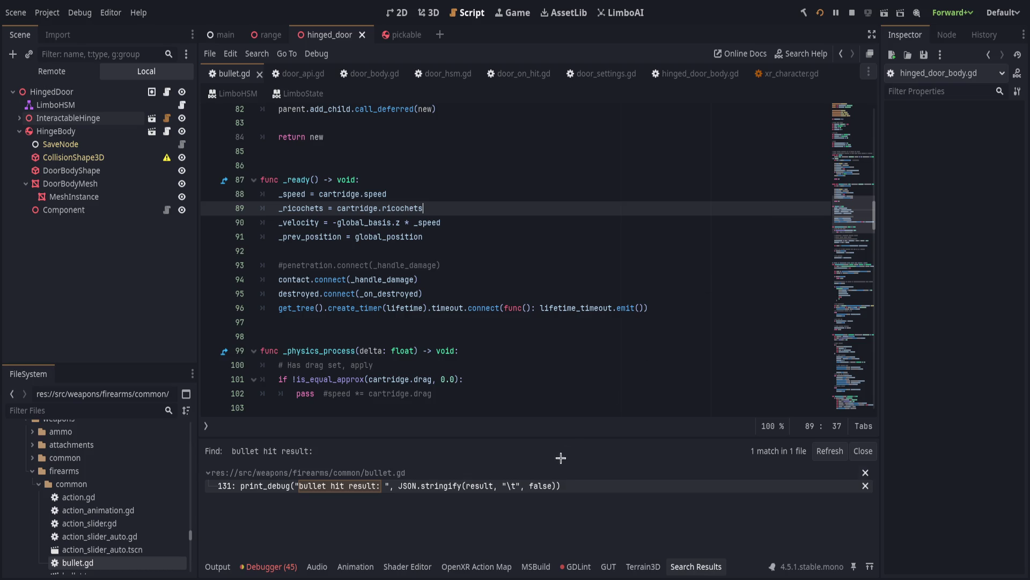
Close the search results and show the debugger's Errors list.
click(863, 451)
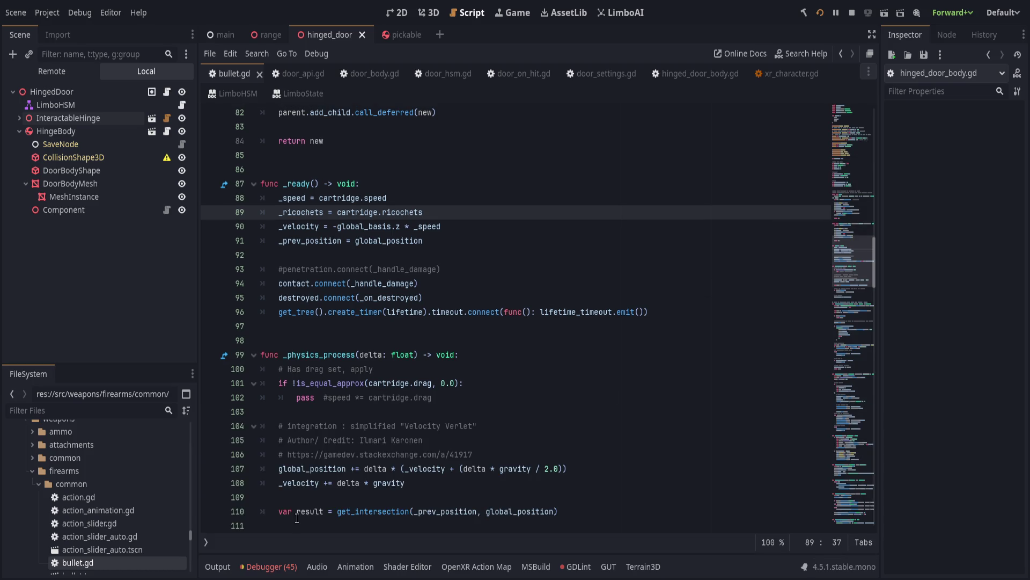
click(270, 566)
click(283, 427)
scroll(548, 499, down, 3)
scroll(548, 499, down, 2)
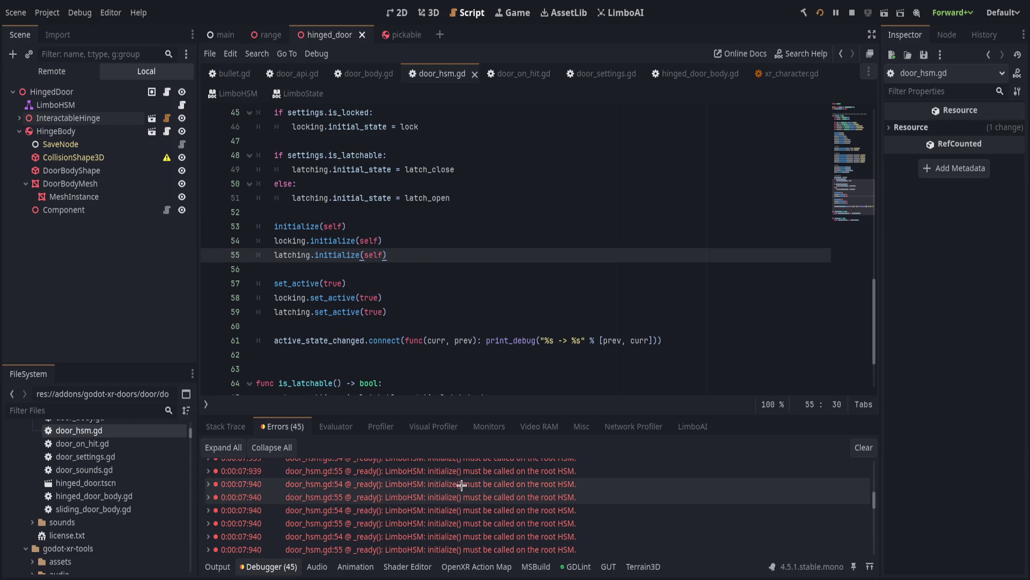
Delete the locking.initialize(self) and latching.initialize(self) lines from door_hsm.gd.
scroll(461, 486, up, 2)
click(492, 489)
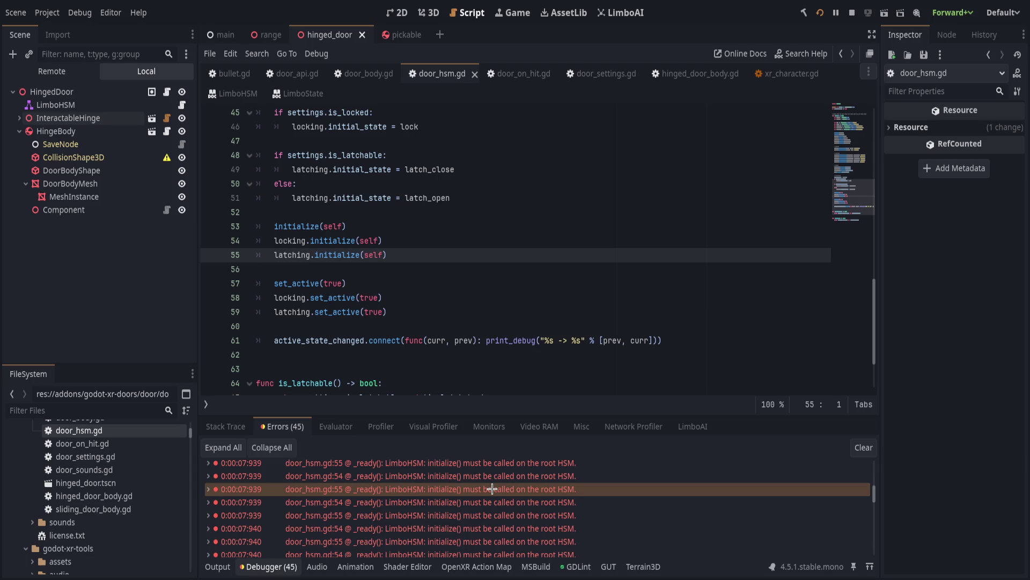
scroll(472, 502, down, 3)
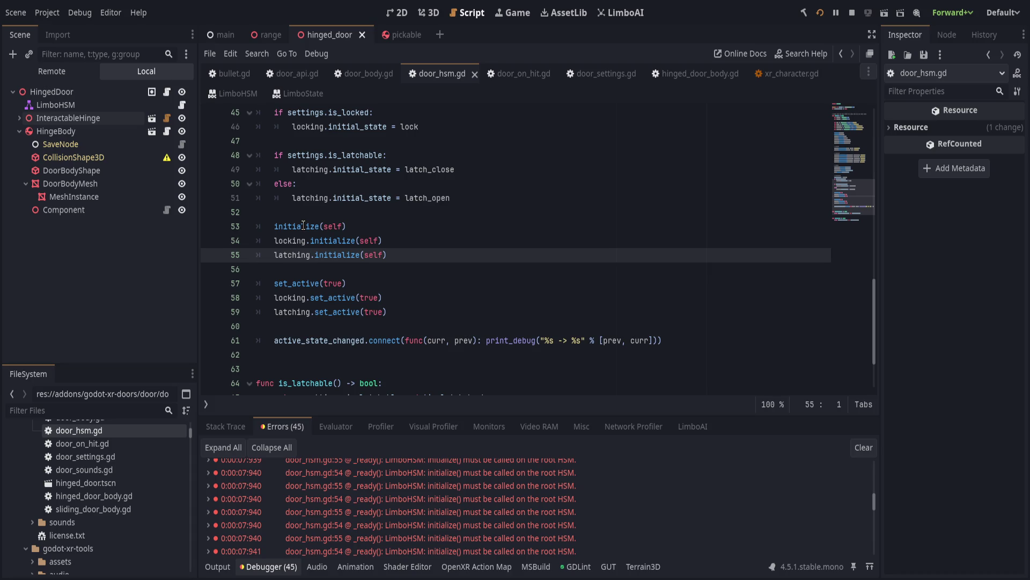
click(418, 244)
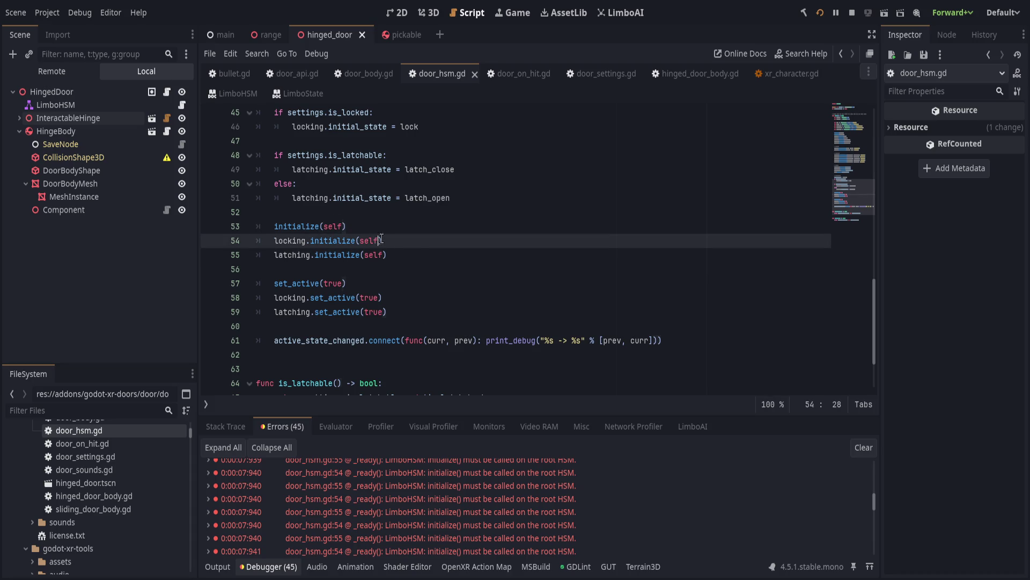
key(ctrl+shift+k)
key(ctrl+shift+k)
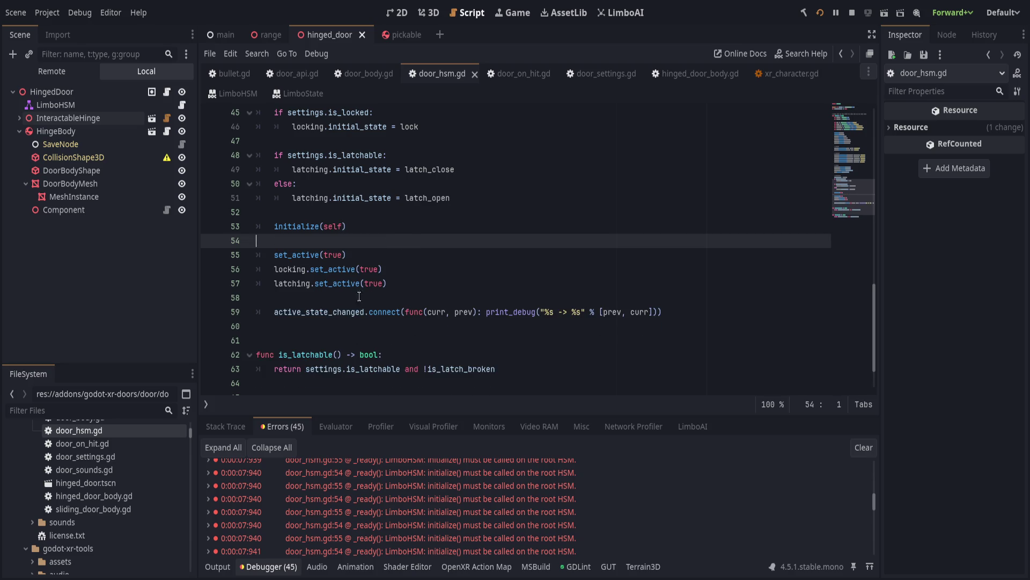
Open hitbox.gd at the hurt.emit line raising an error.
scroll(635, 532, down, 5)
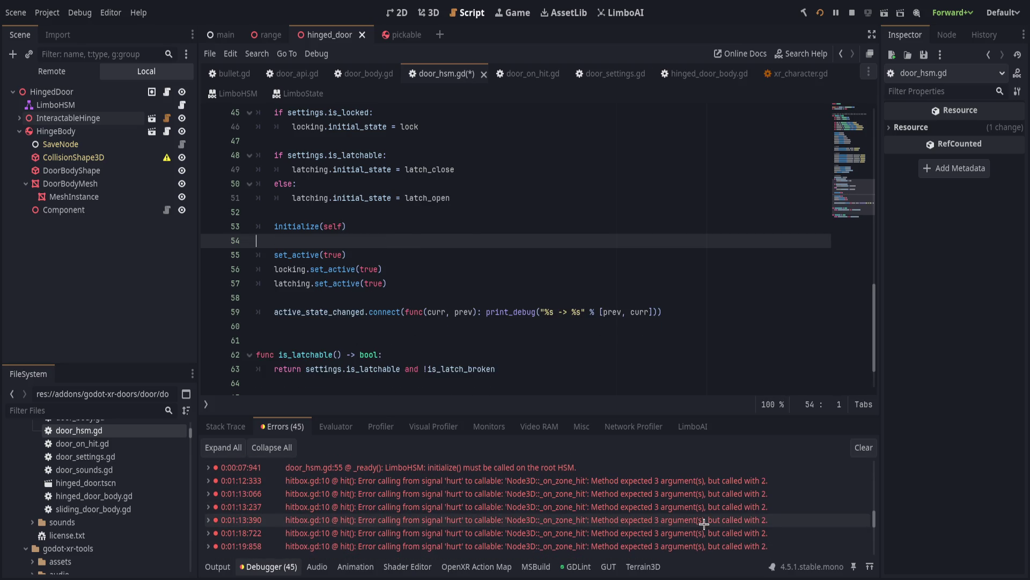
scroll(644, 510, down, 3)
double_click(634, 499)
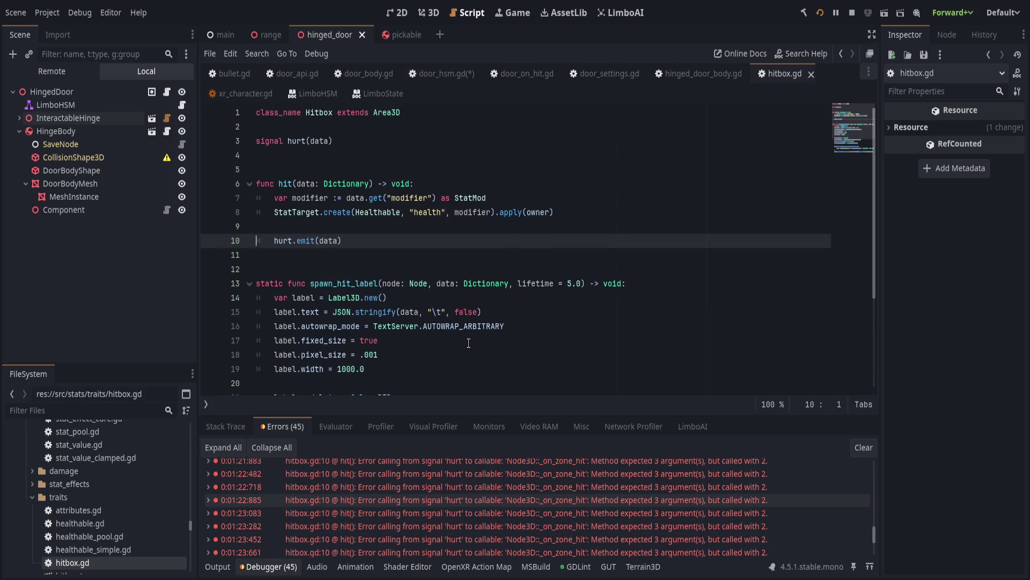
Save the door_hsm.gd changes while scrolling through the bullet-hit messages.
scroll(509, 461, down, 3)
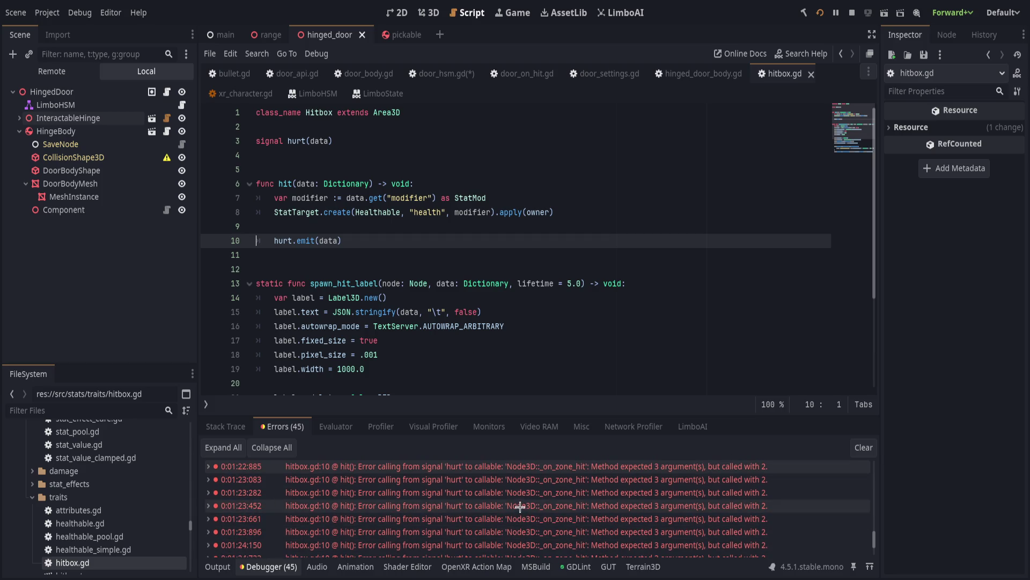
scroll(452, 281, down, 3)
scroll(453, 281, up, 3)
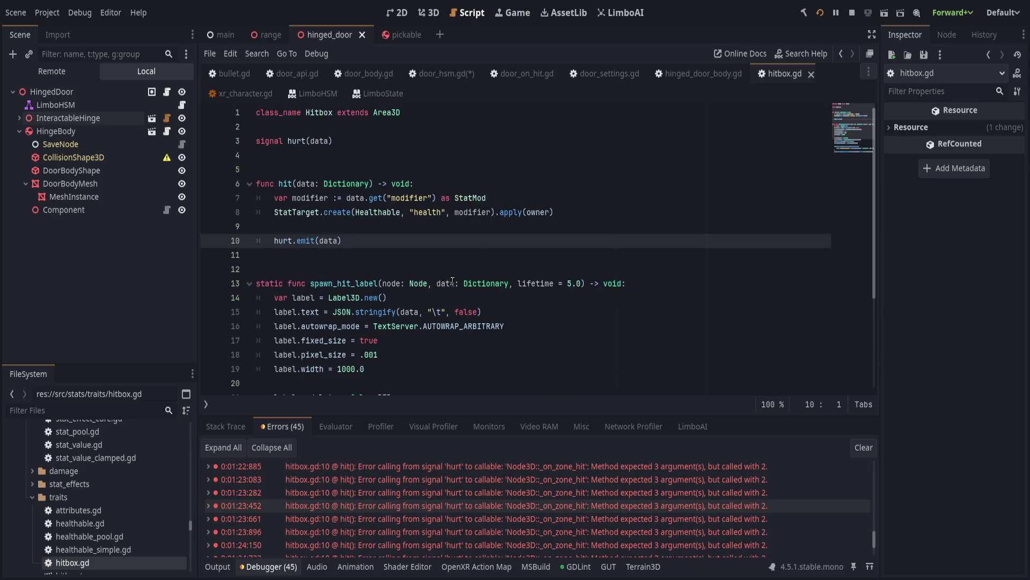
key(ctrl+s)
scroll(480, 493, down, 5)
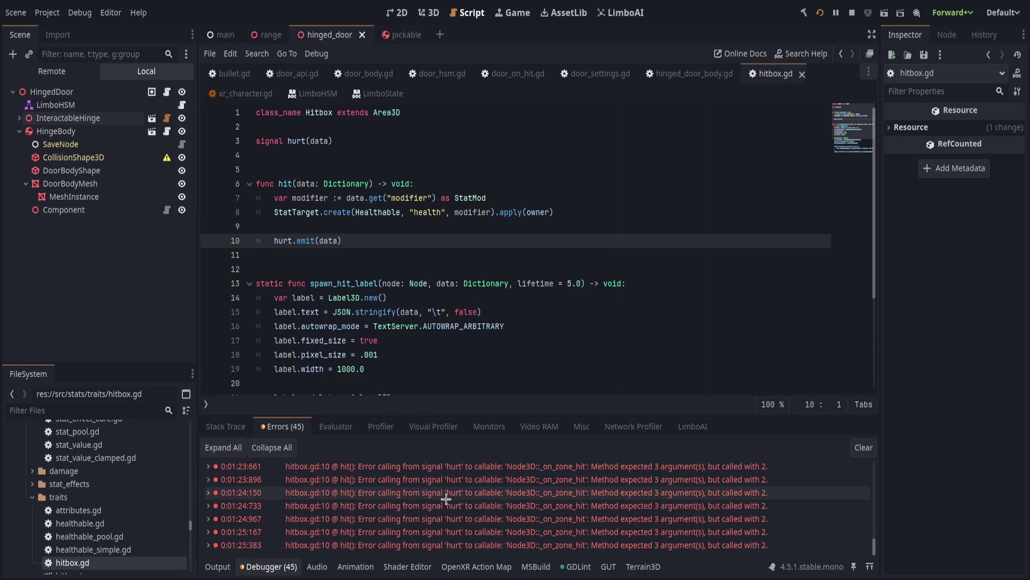
scroll(677, 494, up, 10)
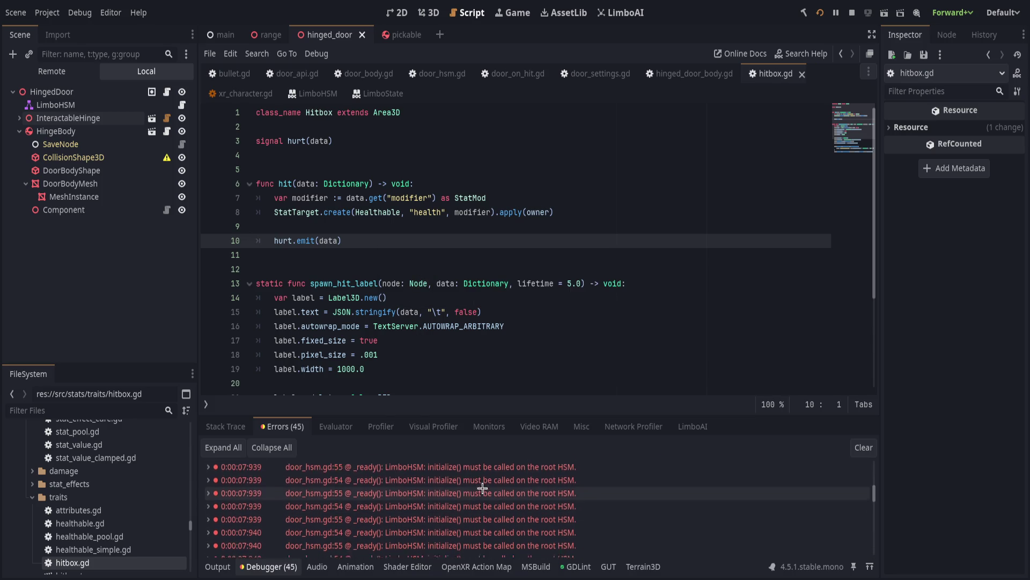
Clear the debugger error list and the output log, then collapse the bottom panel.
click(864, 447)
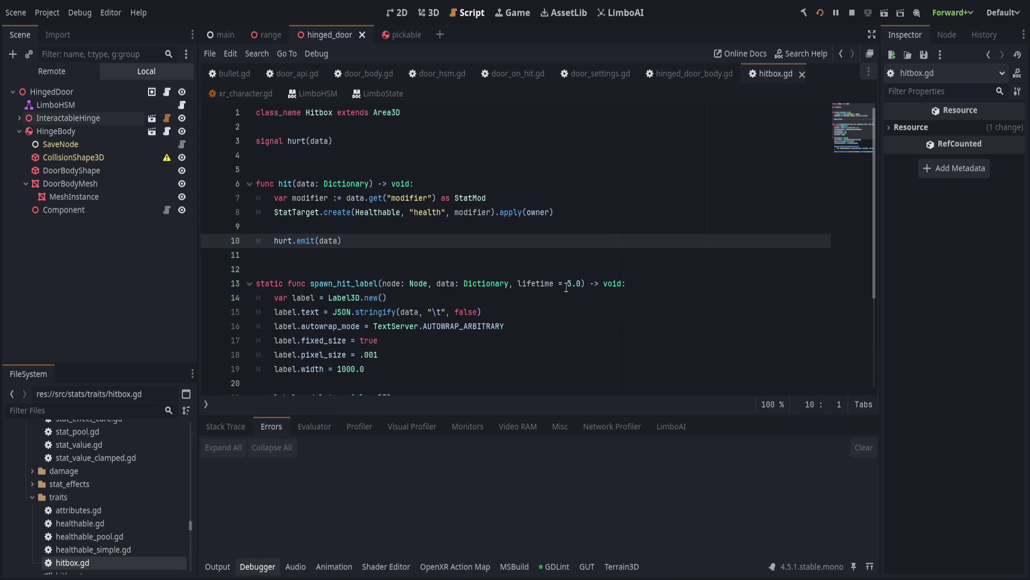
click(225, 564)
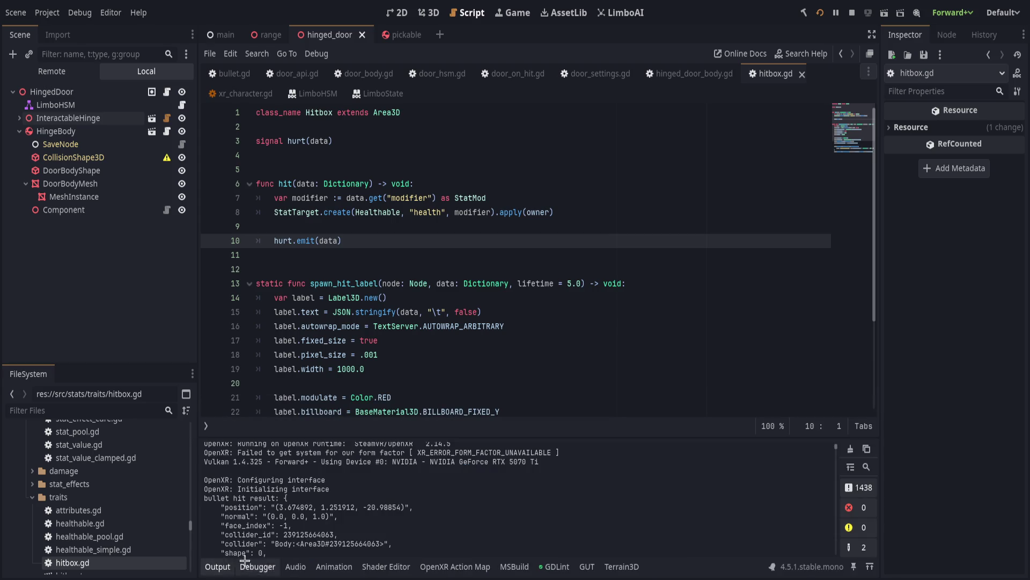
scroll(421, 515, up, 5)
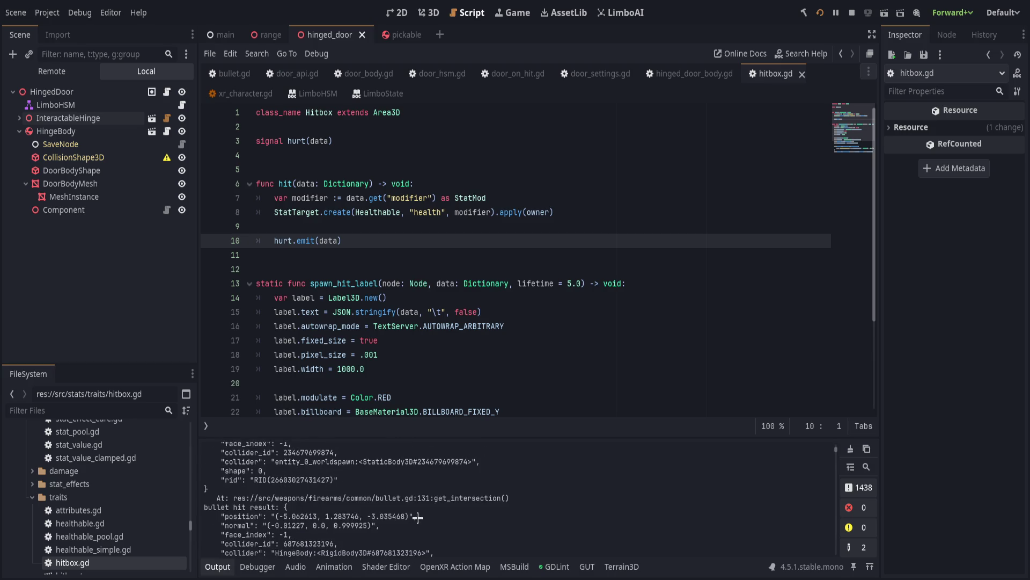
scroll(419, 518, up, 3)
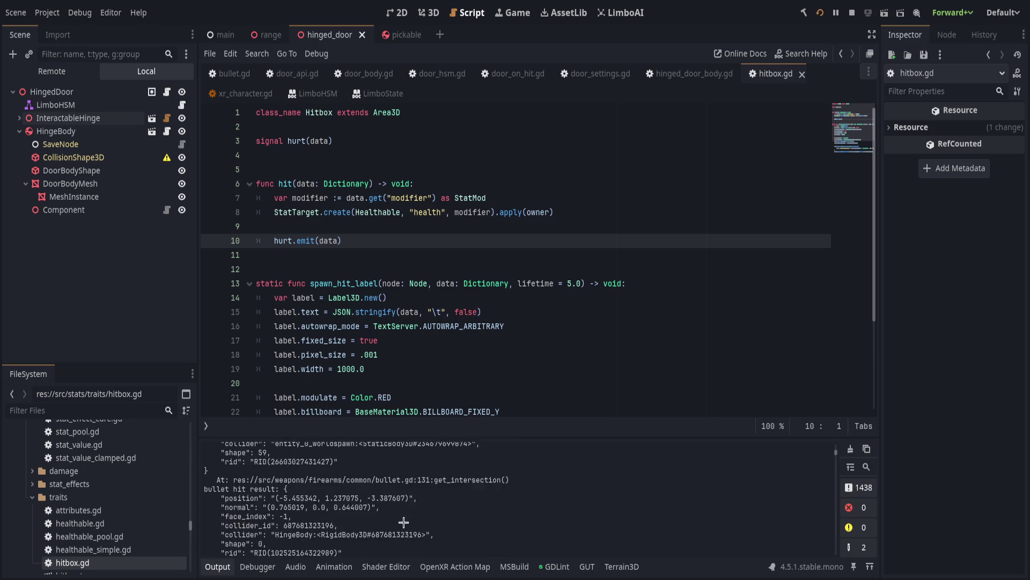
click(851, 449)
click(220, 566)
Launch the VR door test and restart its scene with the console command 'restart'.
click(820, 13)
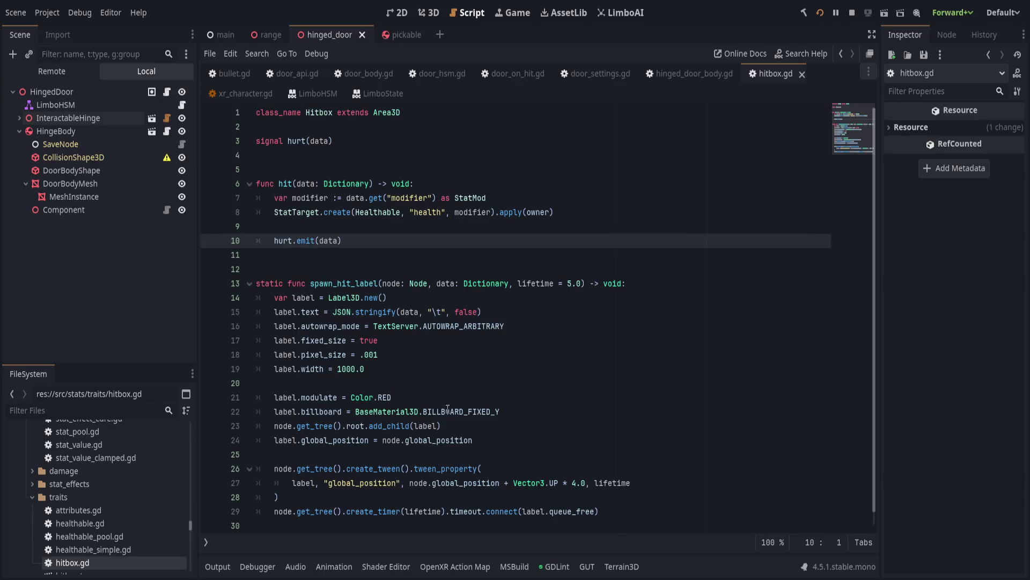
click(210, 568)
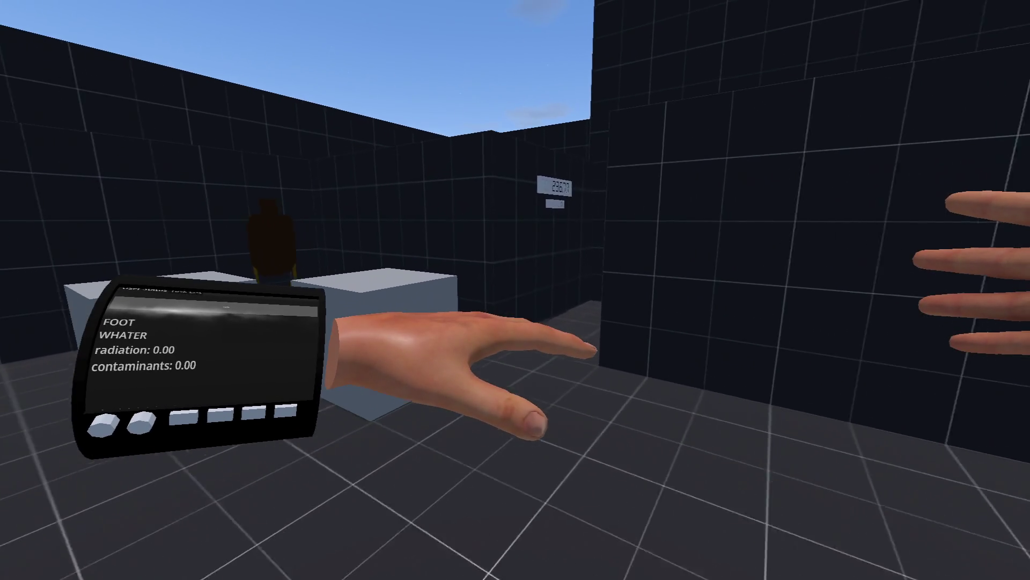
key(grave)
text(restart)
key(Return)
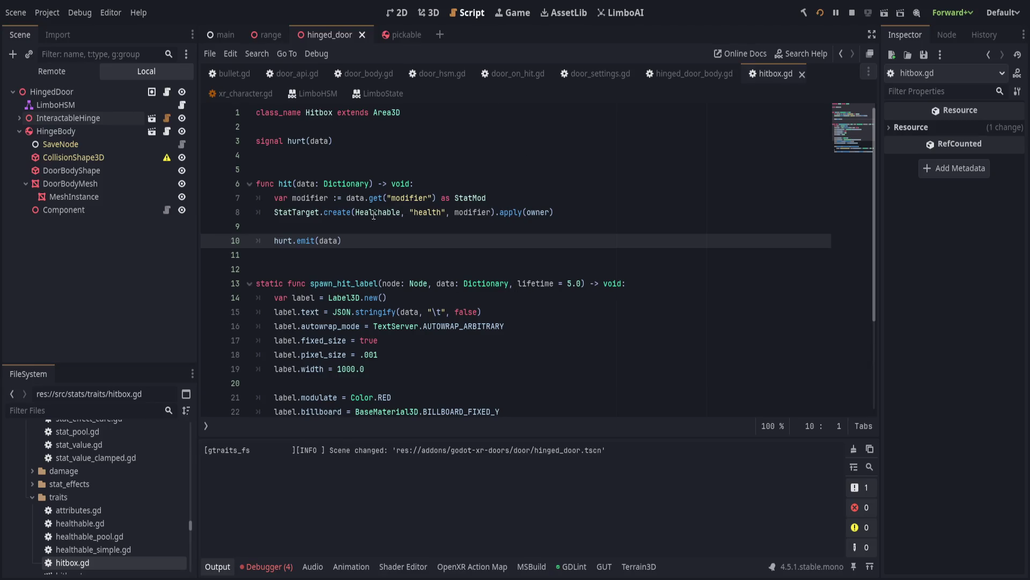
click(463, 297)
Check the four reported errors, hide the debugger, and switch to hinged_door_body.gd.
scroll(487, 298, down, 3)
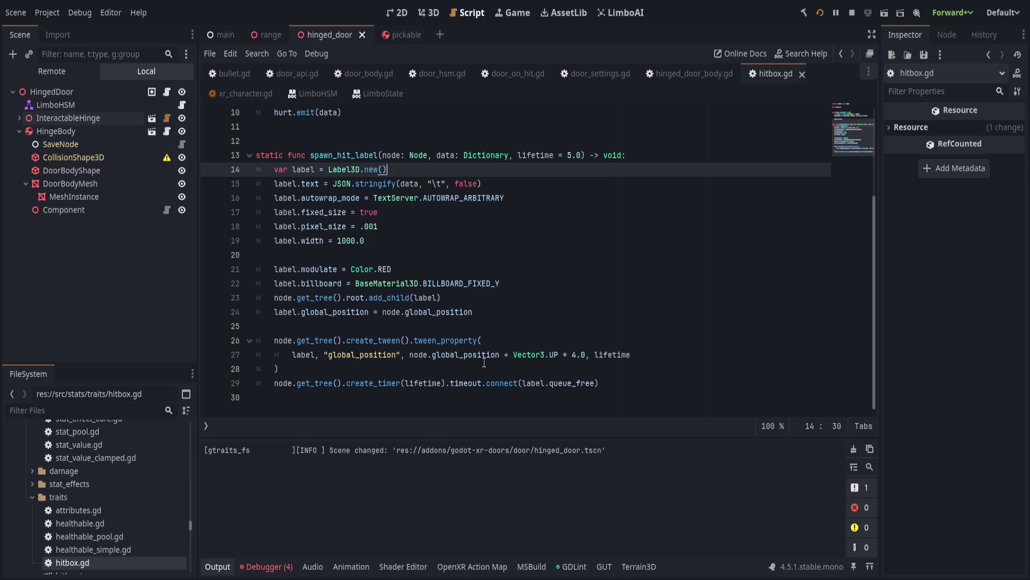
click(267, 566)
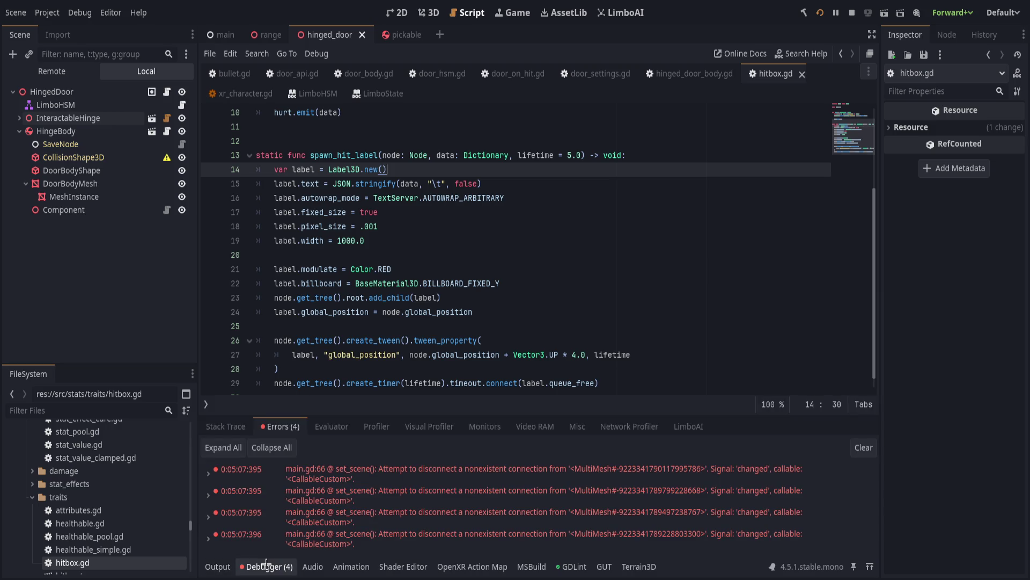
click(266, 566)
click(456, 184)
click(461, 155)
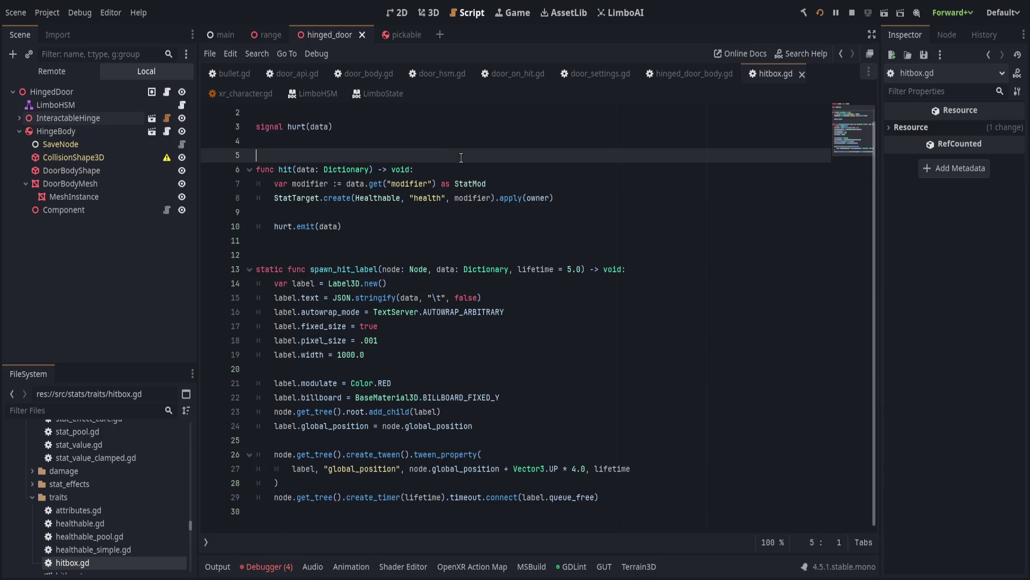
click(689, 74)
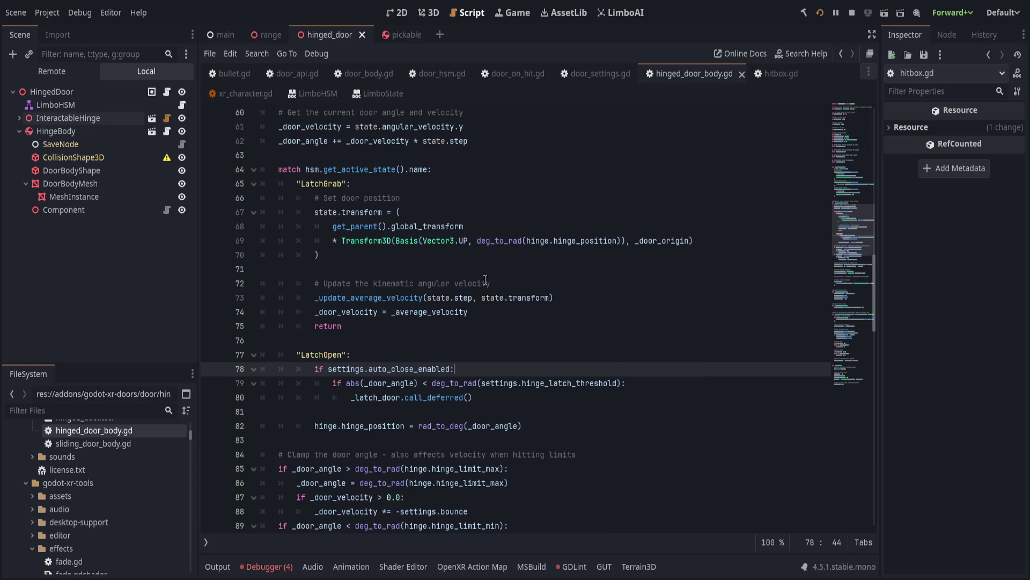
Break at line 65, inspect the physics state properties, then drop .name from line 64.
click(217, 184)
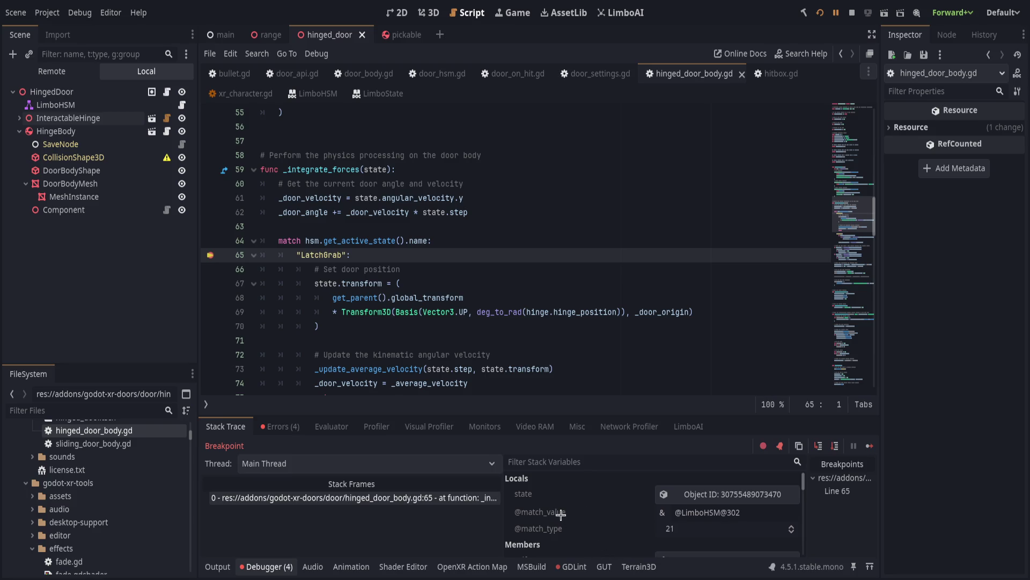
click(663, 494)
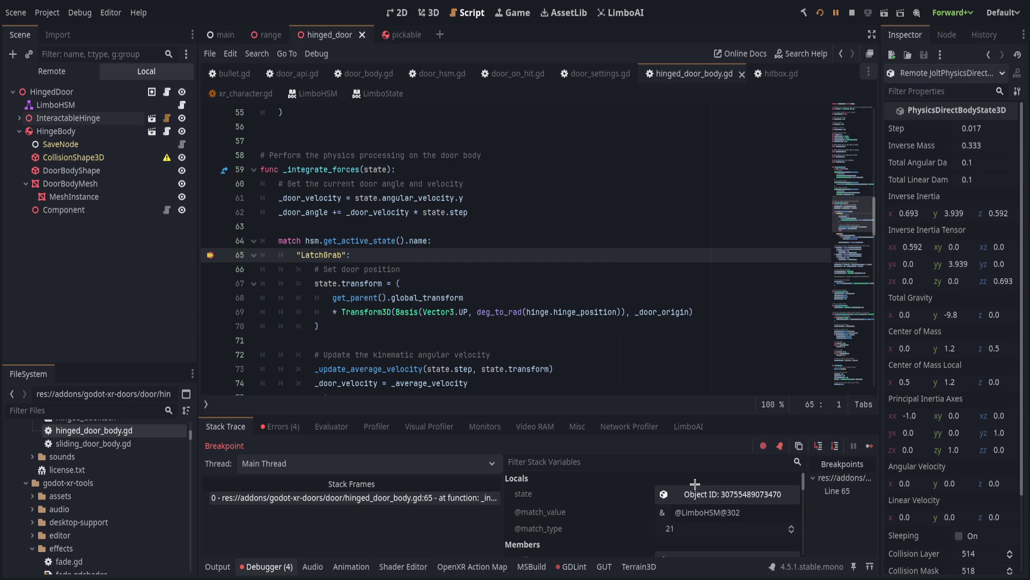
drag(880, 325, 850, 332)
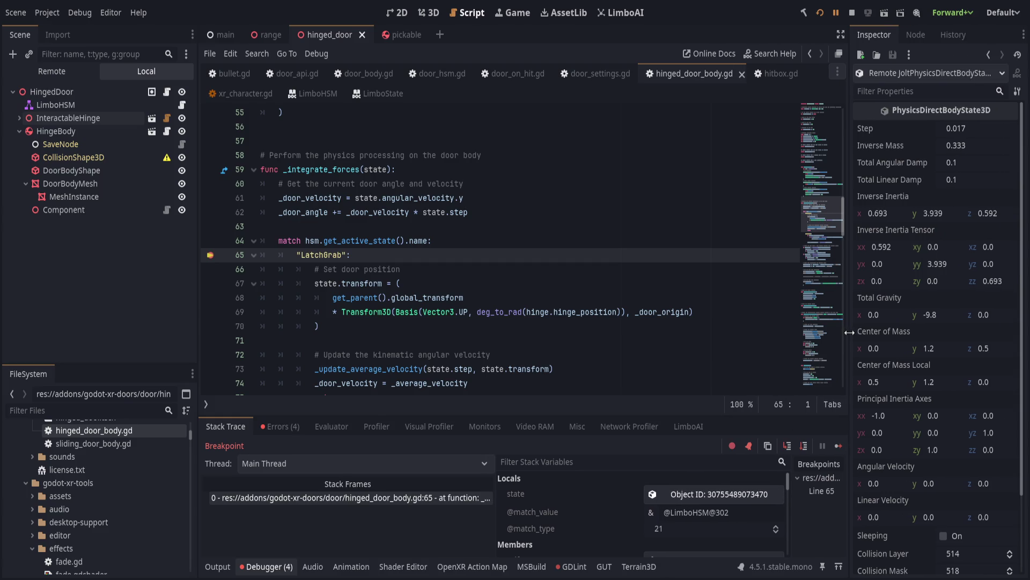
scroll(921, 370, down, 3)
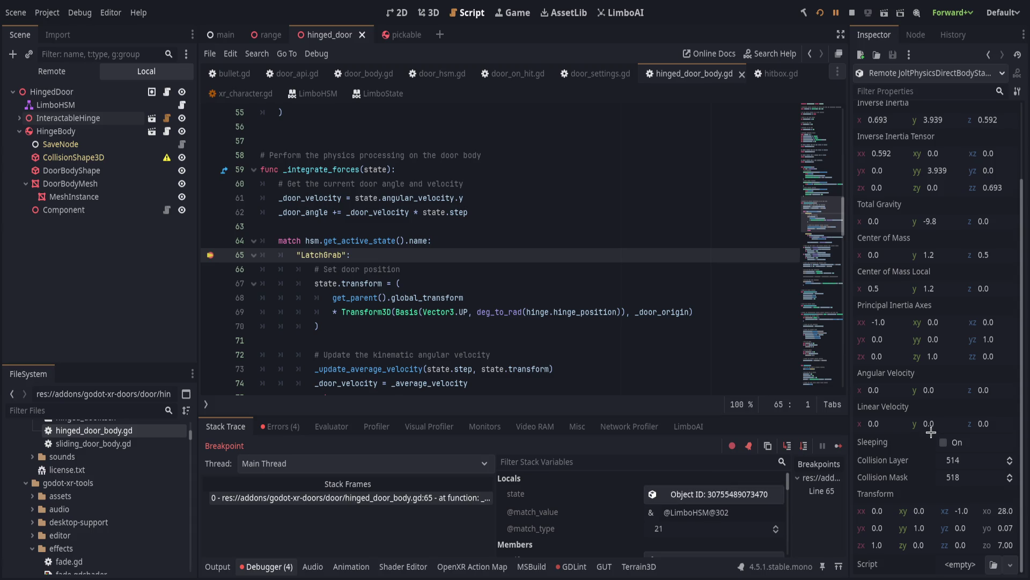
scroll(931, 432, up, 3)
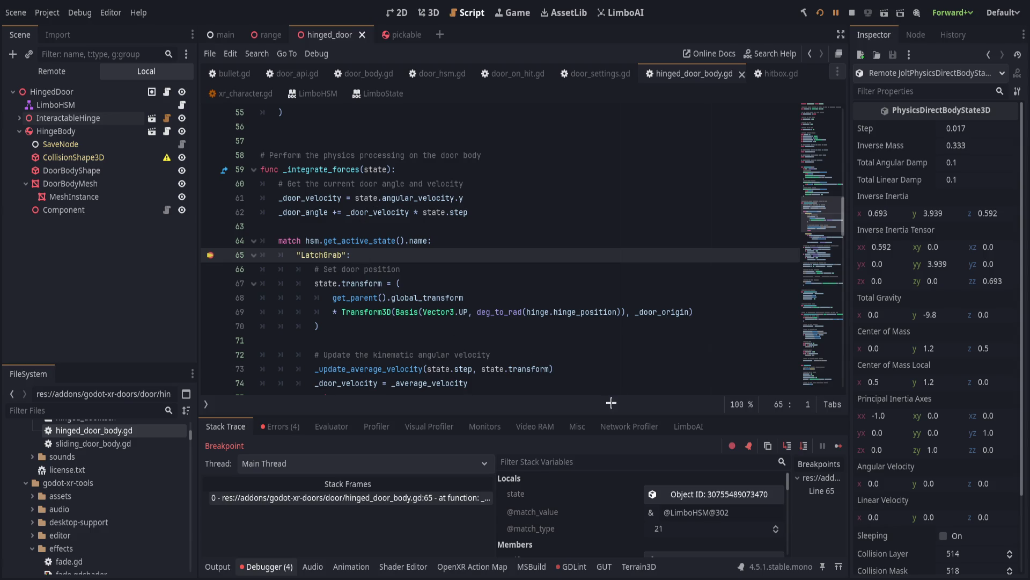
scroll(623, 493, down, 1)
scroll(622, 492, down, 3)
drag(405, 285, 494, 287)
text(:)
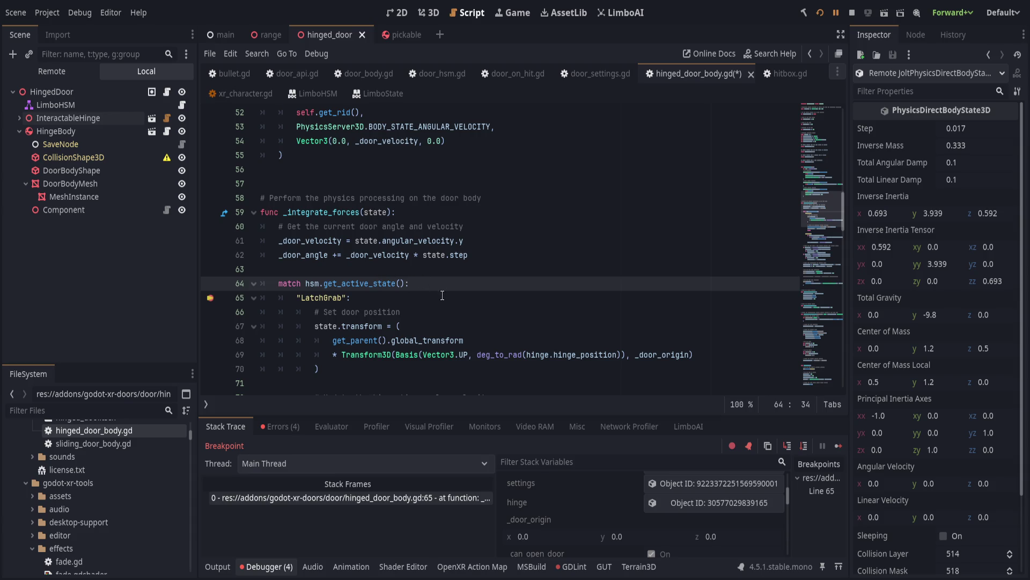
Try the .named() completion after get_active_state() on line 64, then remove it.
double_click(309, 296)
click(417, 298)
click(426, 288)
scroll(589, 482, down, 3)
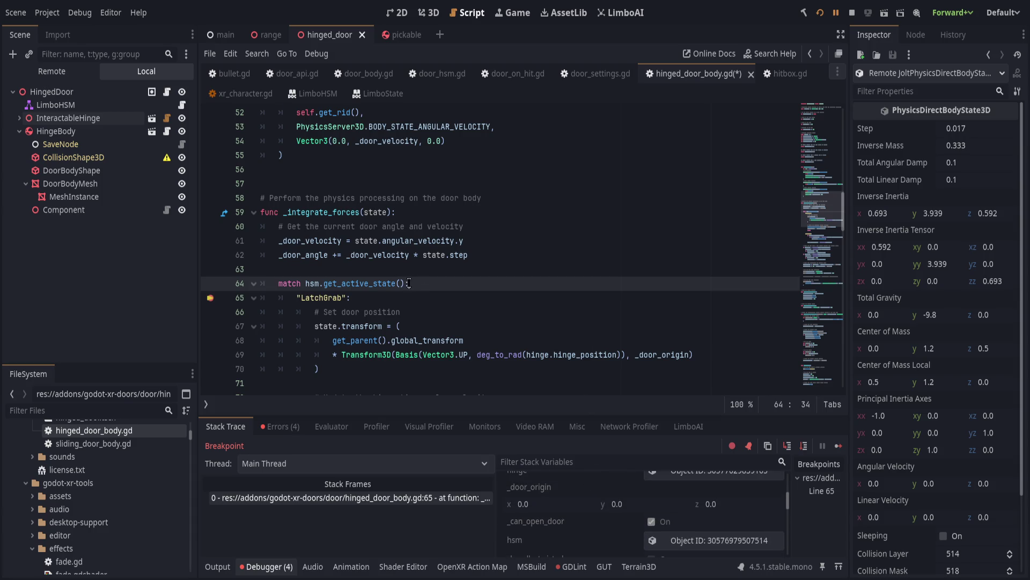
text(.)
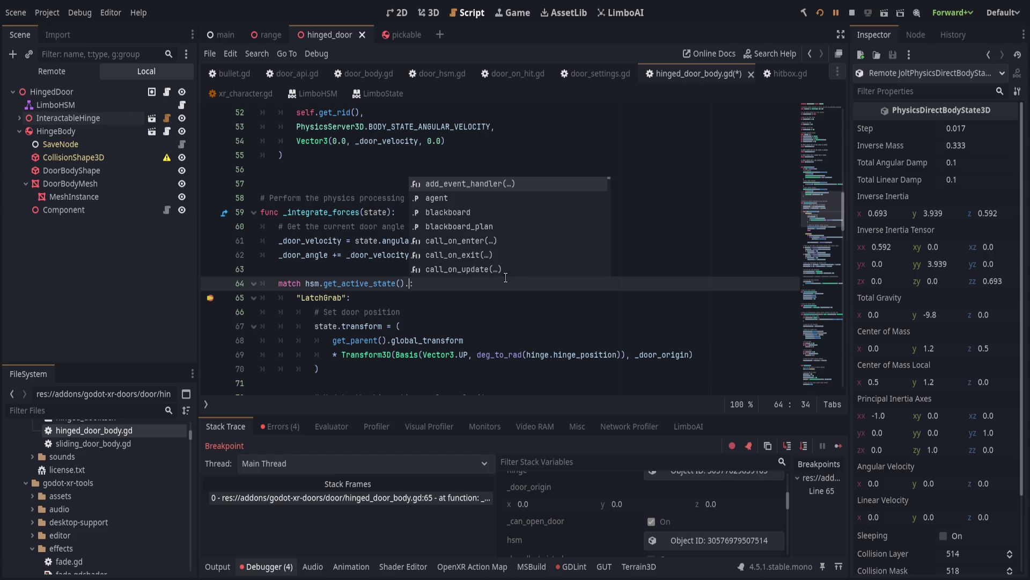
text(named)
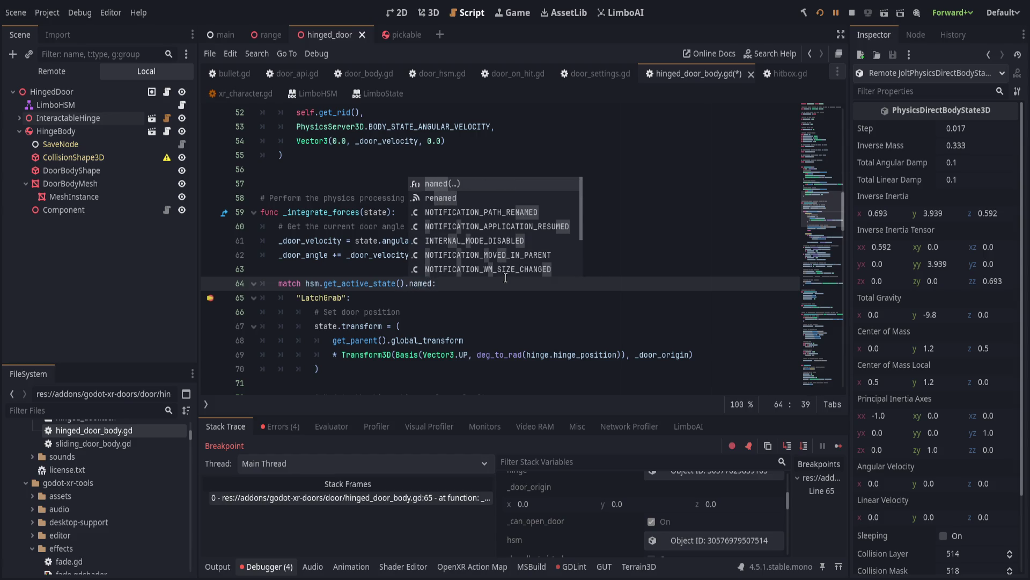
key(Return)
key(BackSpace)
key(BackSpace)
key(BackSpace)
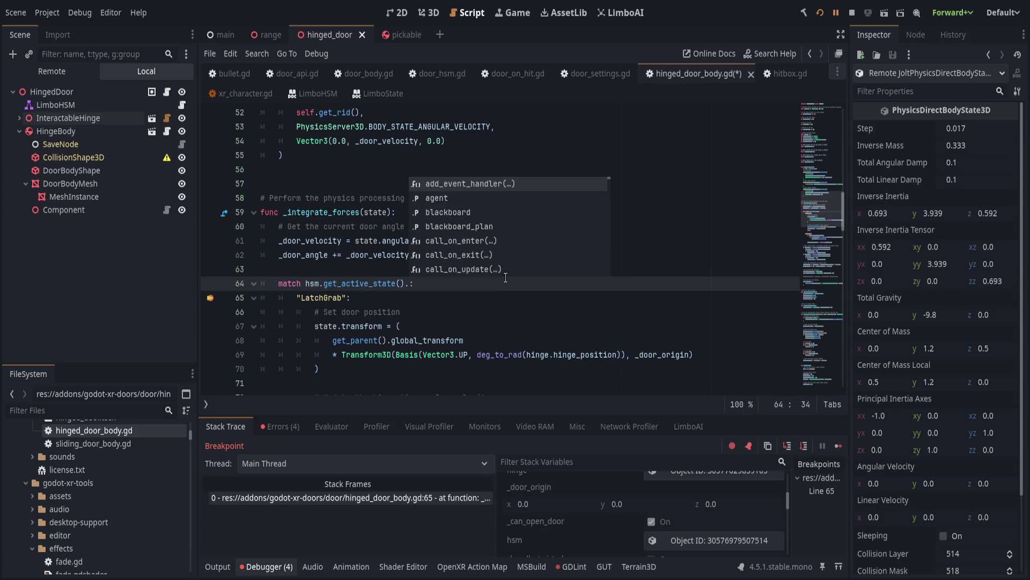
Restore '.name:' on line 64 and save hinged_door_body.gd.
scroll(517, 206, down, 8)
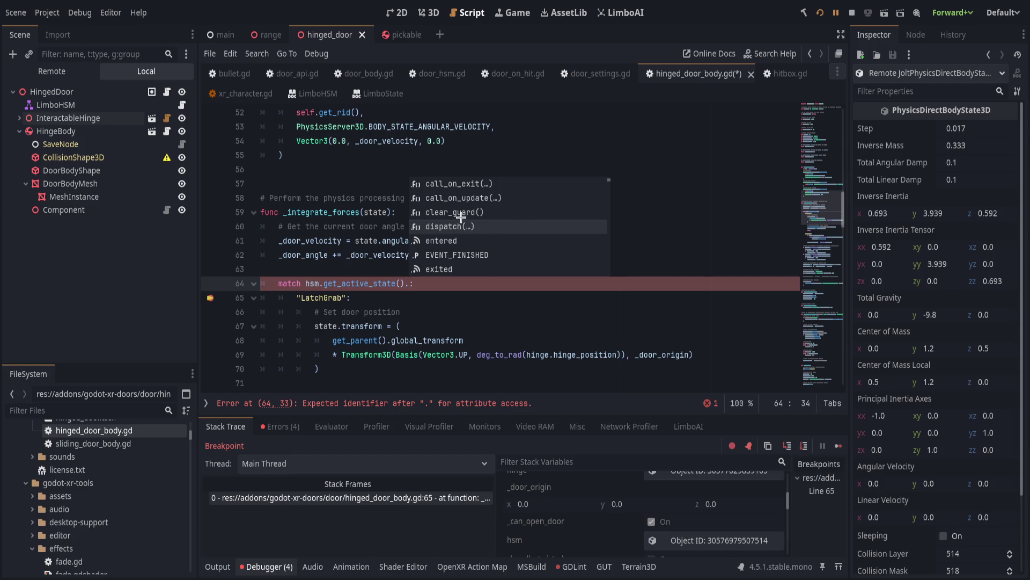
scroll(563, 231, down, 10)
scroll(568, 232, down, 5)
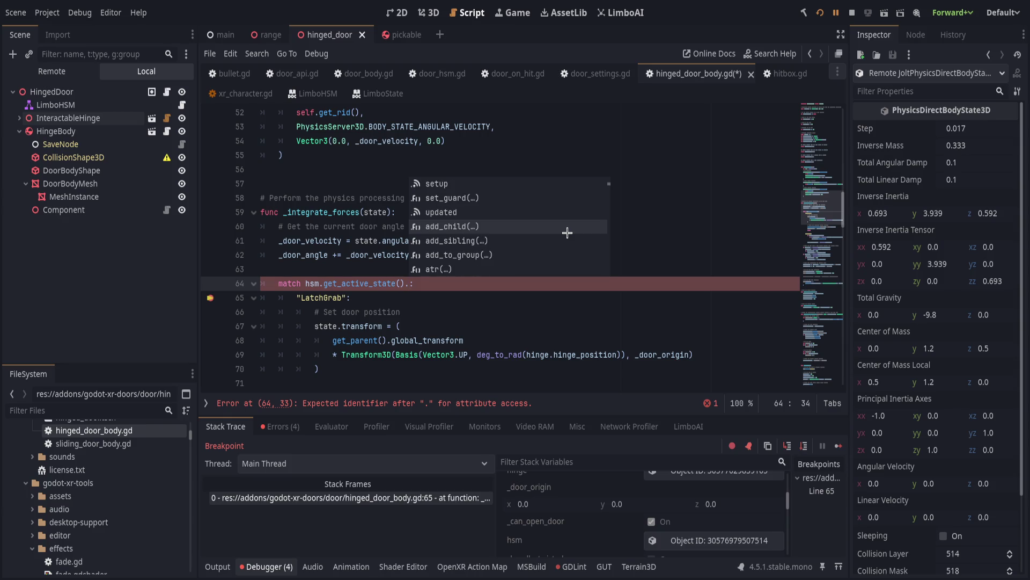
scroll(567, 233, down, 6)
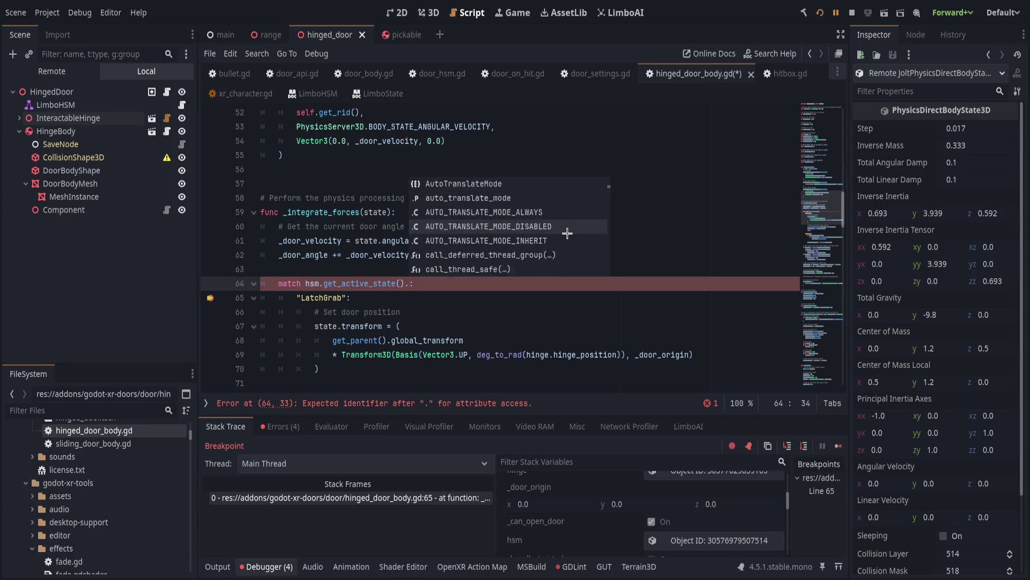
key(Escape)
text(name:)
click(577, 255)
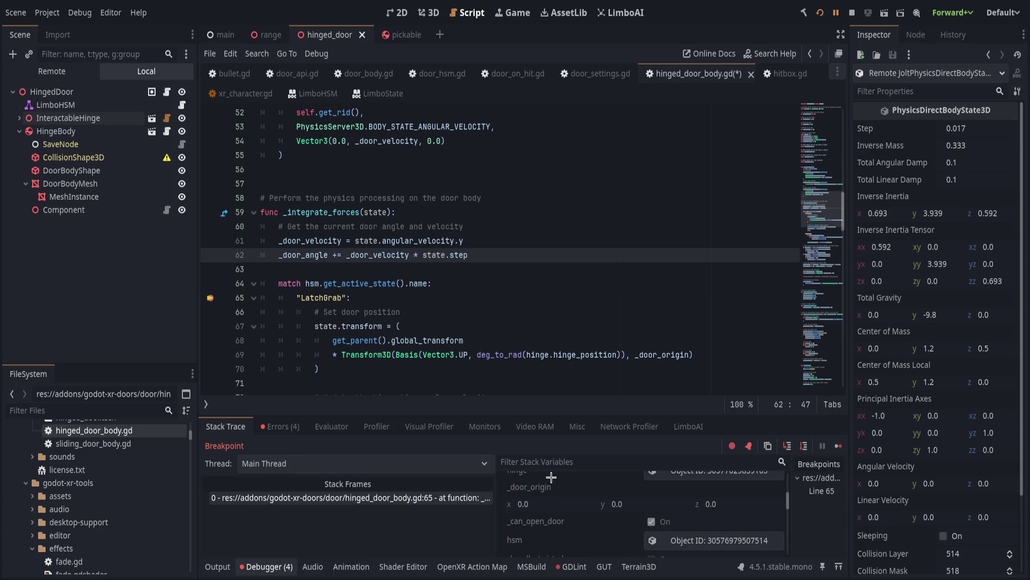
click(580, 269)
key(ctrl+s)
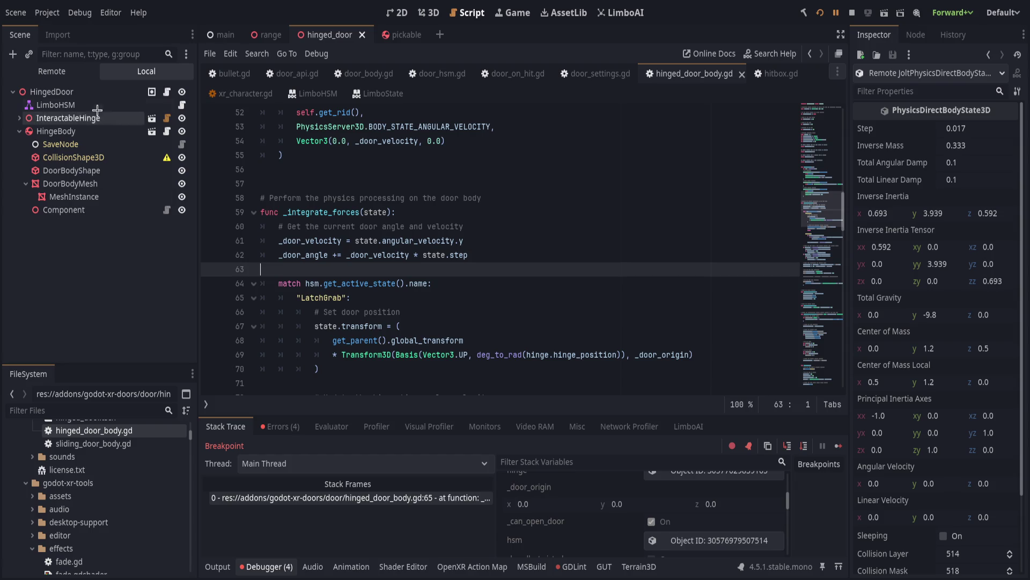
In door_hsm.gd, add ', true' to the lock, unlock and latch state add_child calls.
click(181, 104)
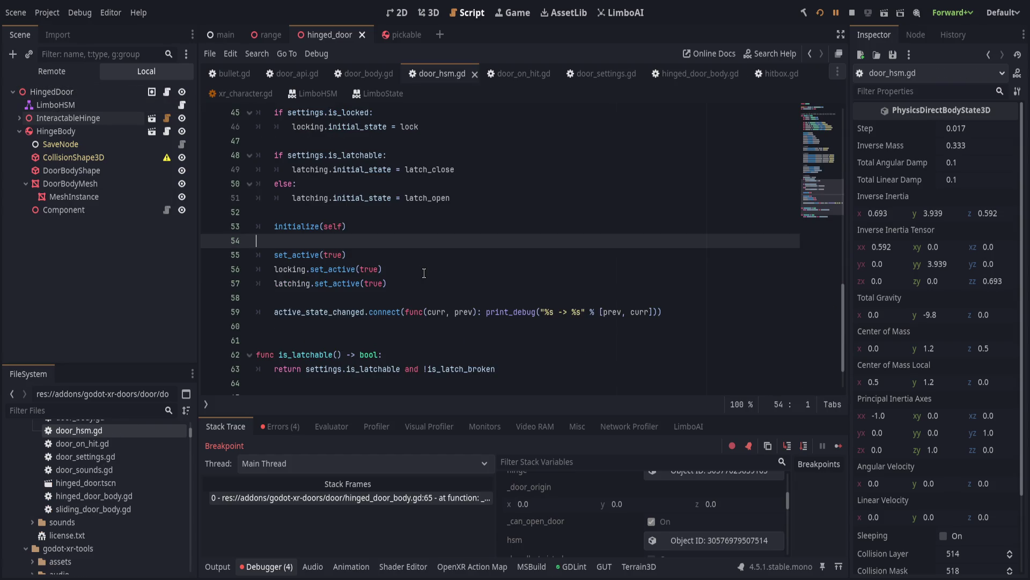
scroll(424, 272, up, 10)
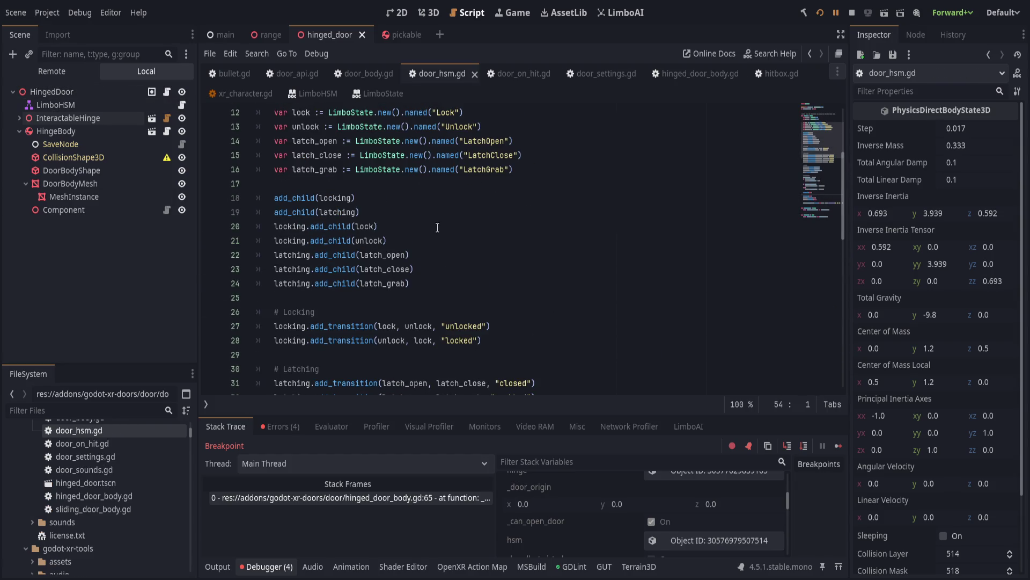
click(438, 228)
text(, true)
key(ctrl+shift+Left)
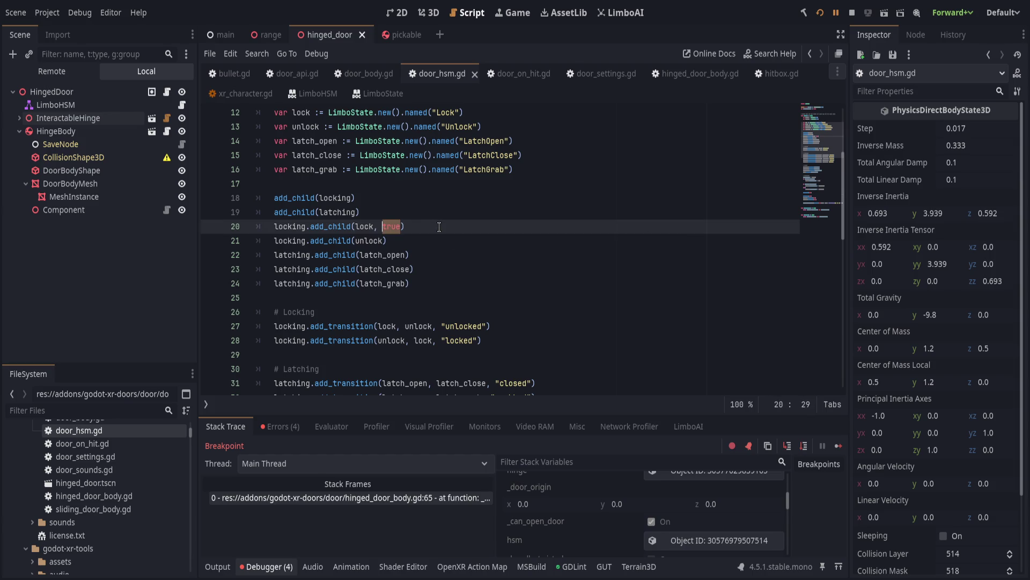
key(shift+Left)
key(shift+Left)
key(ctrl+c)
key(Down)
key(End)
key(Left)
key(ctrl+v)
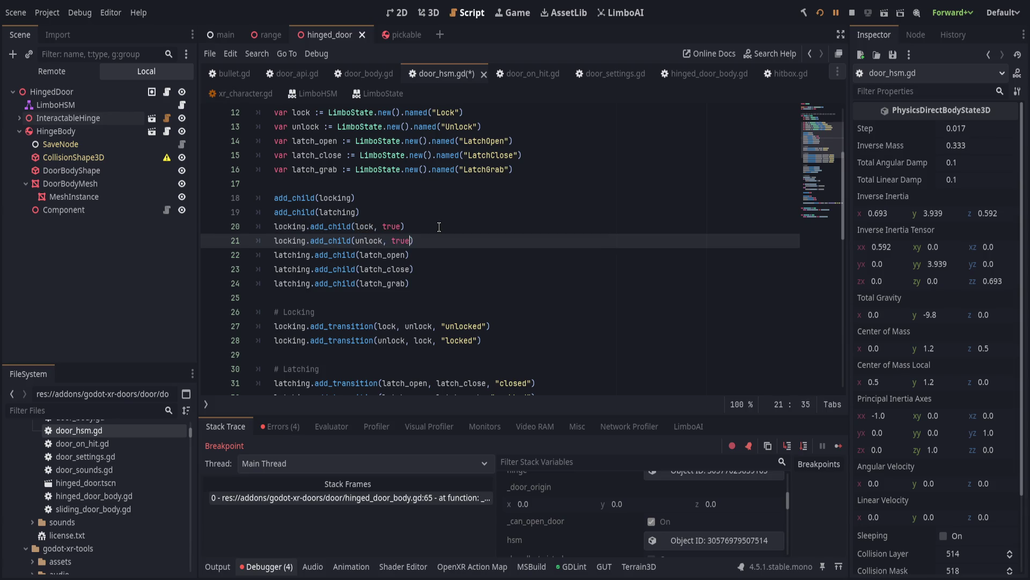
key(Down)
key(End)
key(Left)
key(ctrl+v)
key(Down)
key(End)
key(Left)
key(ctrl+v)
key(Down)
key(End)
key(Left)
key(ctrl+v)
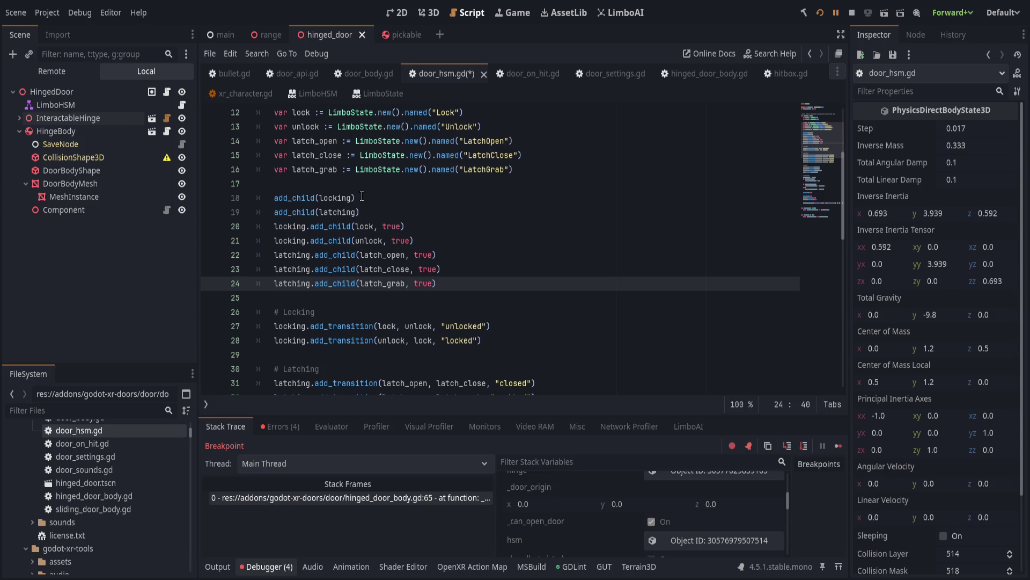
Pass true to the top-level locking and latching add_child calls and save the script.
click(362, 197)
key(Left)
key(ctrl+v)
key(Down)
key(End)
key(Left)
key(ctrl+v)
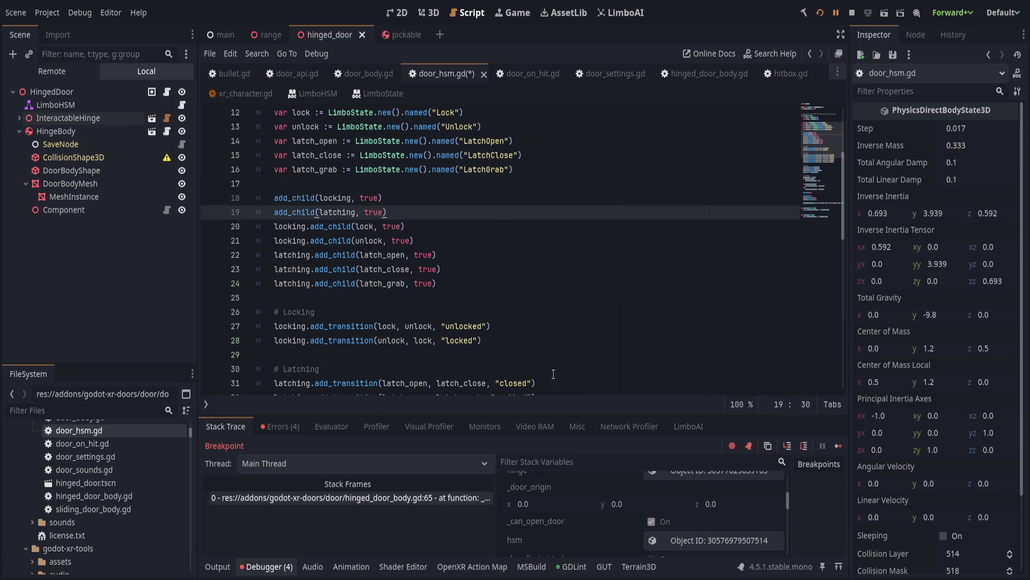
scroll(553, 375, up, 1)
key(ctrl+s)
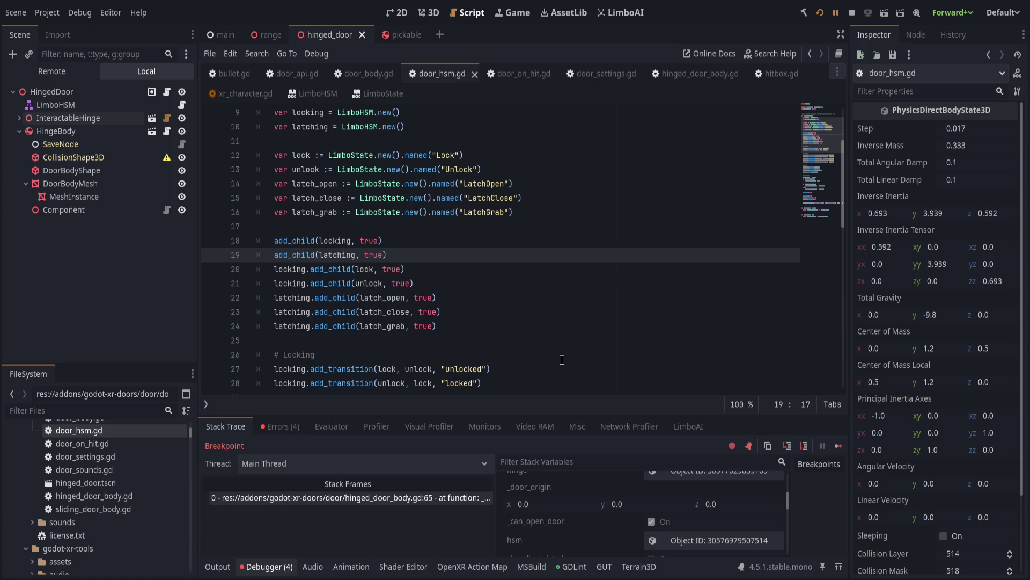
Resume the paused game and restart it with the 'restart' console command.
scroll(570, 358, down, 8)
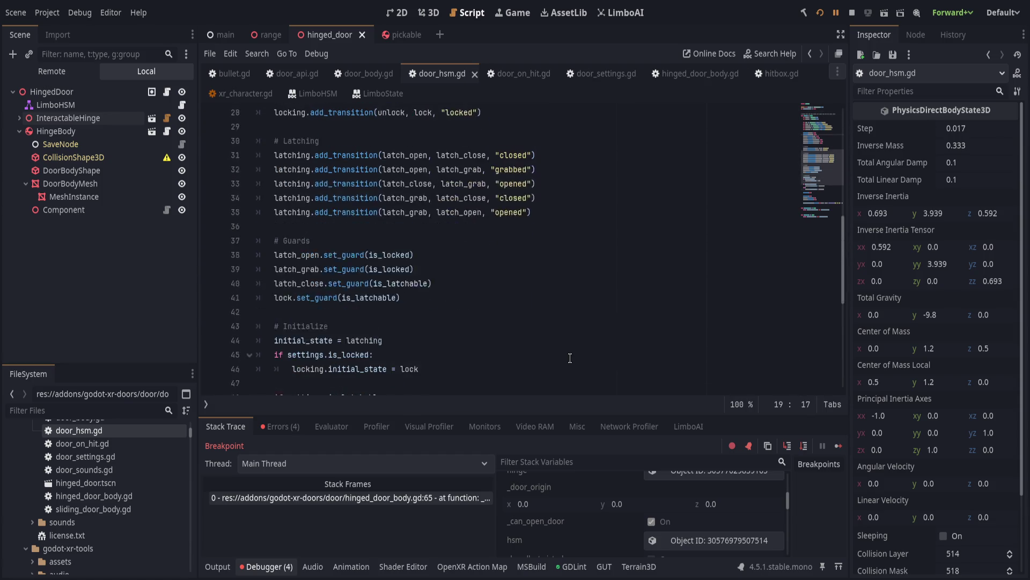
click(838, 11)
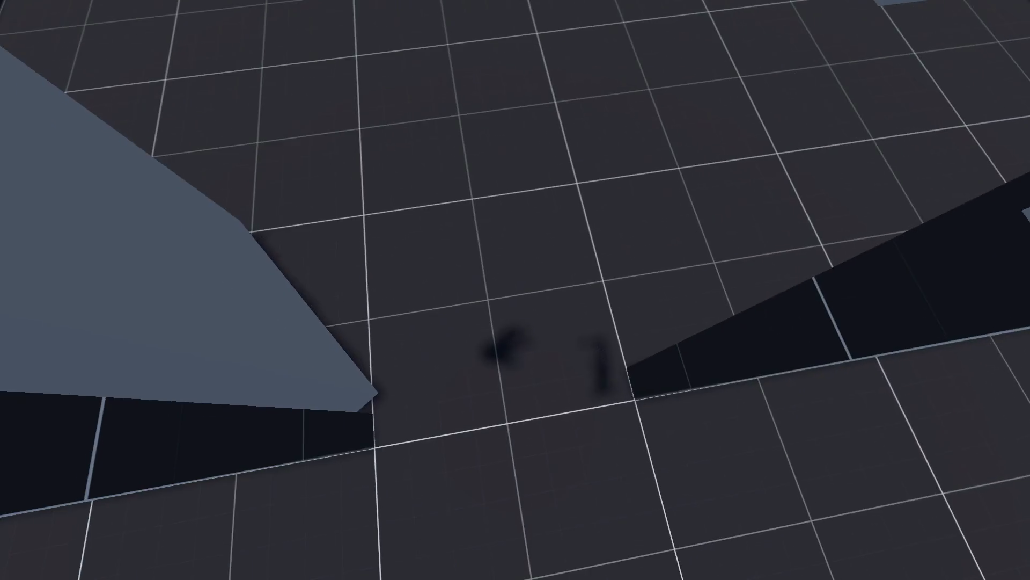
text(restart)
key(Return)
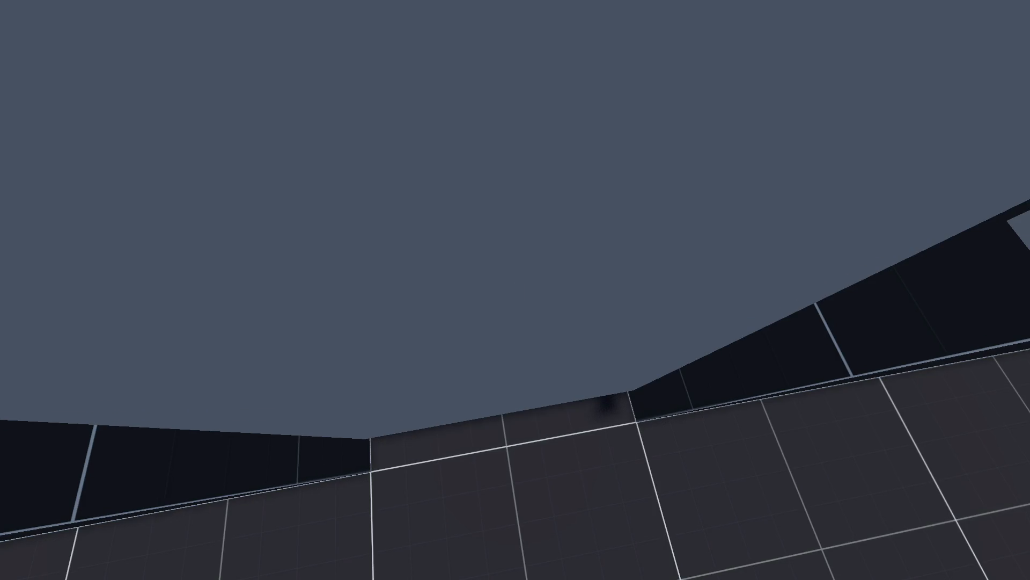
key(alt+Tab)
scroll(504, 290, down, 5)
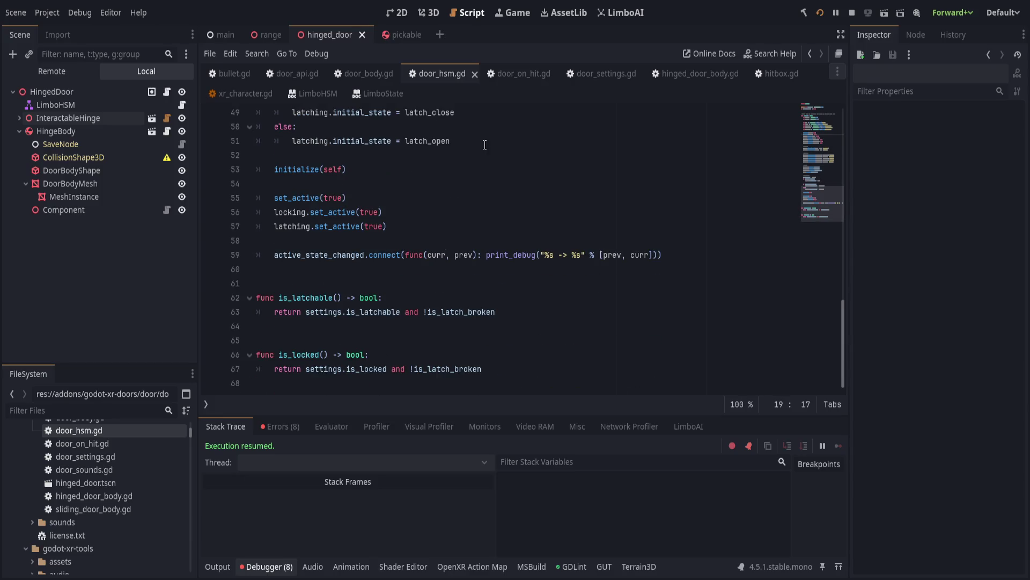
Set a breakpoint on line 65 of hinged_door_body.gd and inspect the physics state object.
click(357, 75)
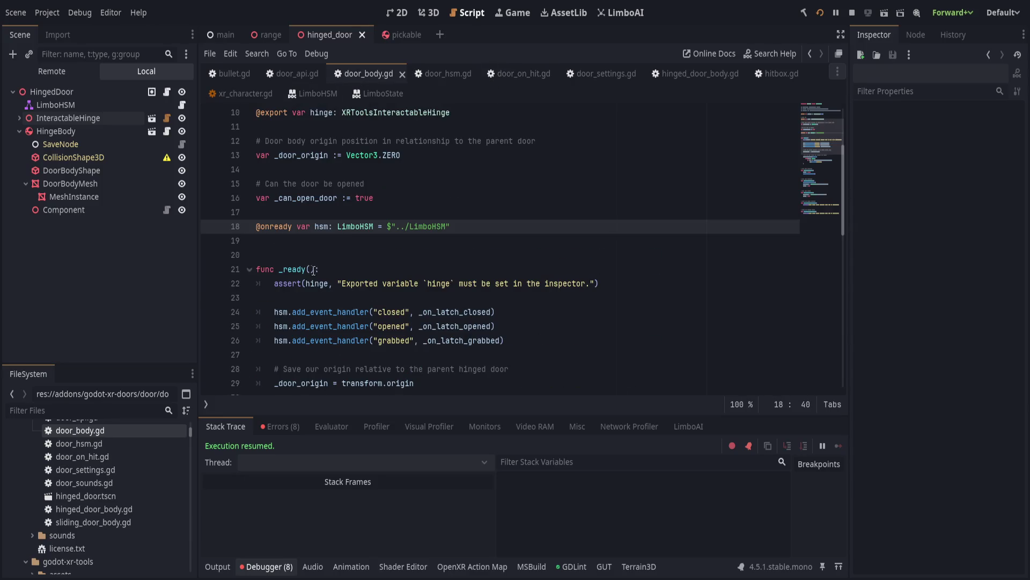
scroll(314, 270, down, 10)
scroll(314, 270, up, 10)
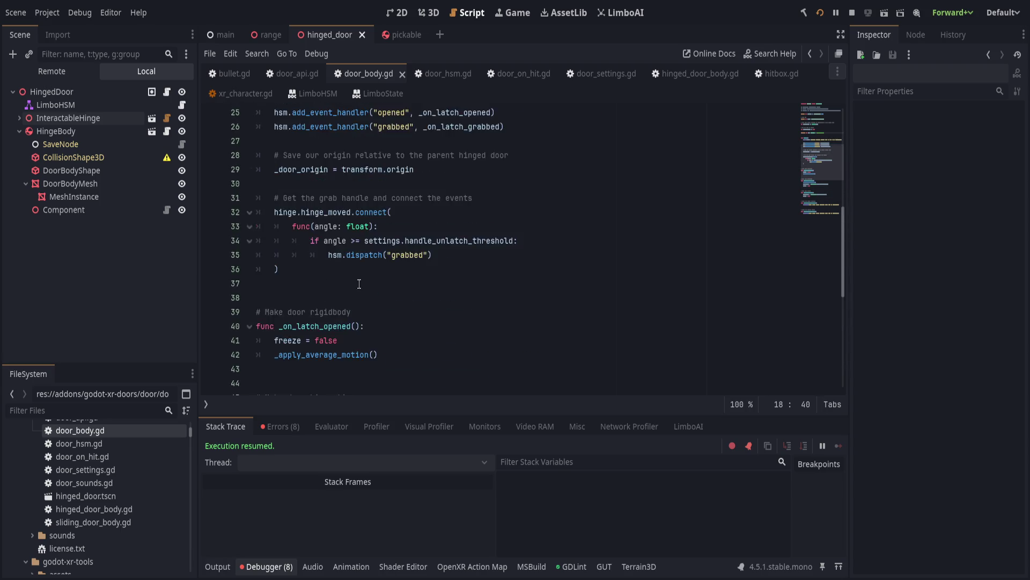
click(690, 75)
scroll(209, 263, down, 2)
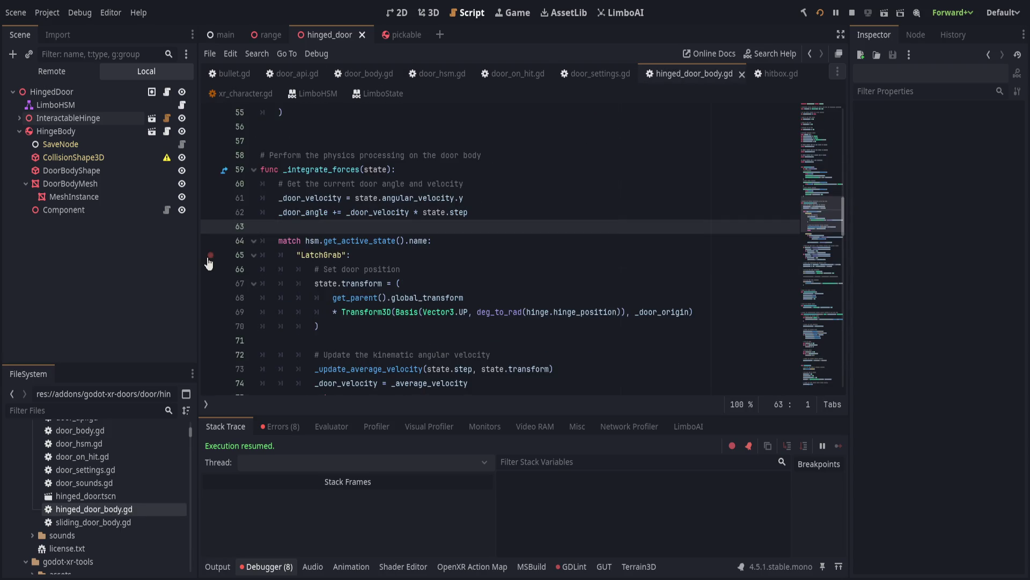
click(210, 256)
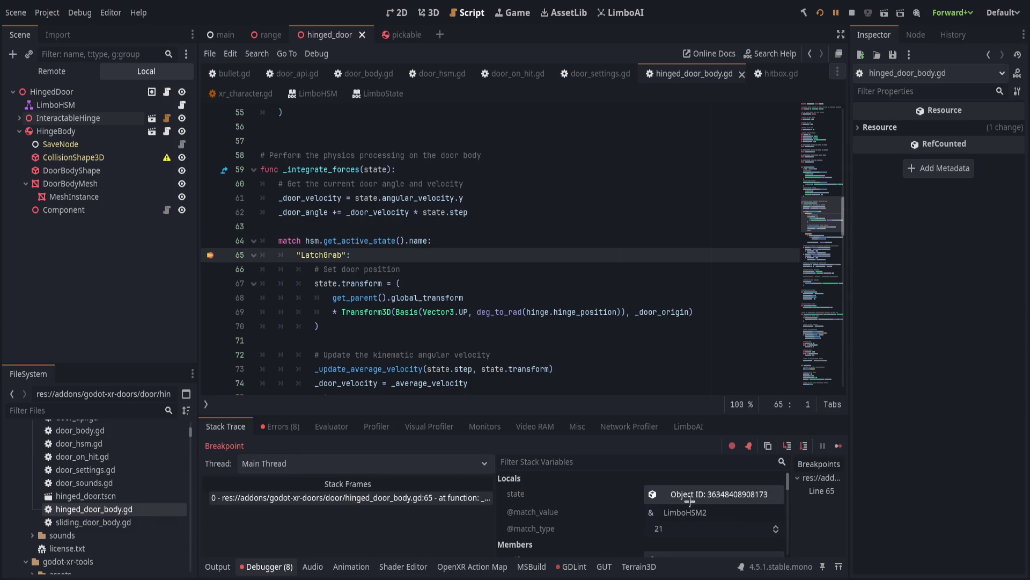
scroll(589, 488, down, 2)
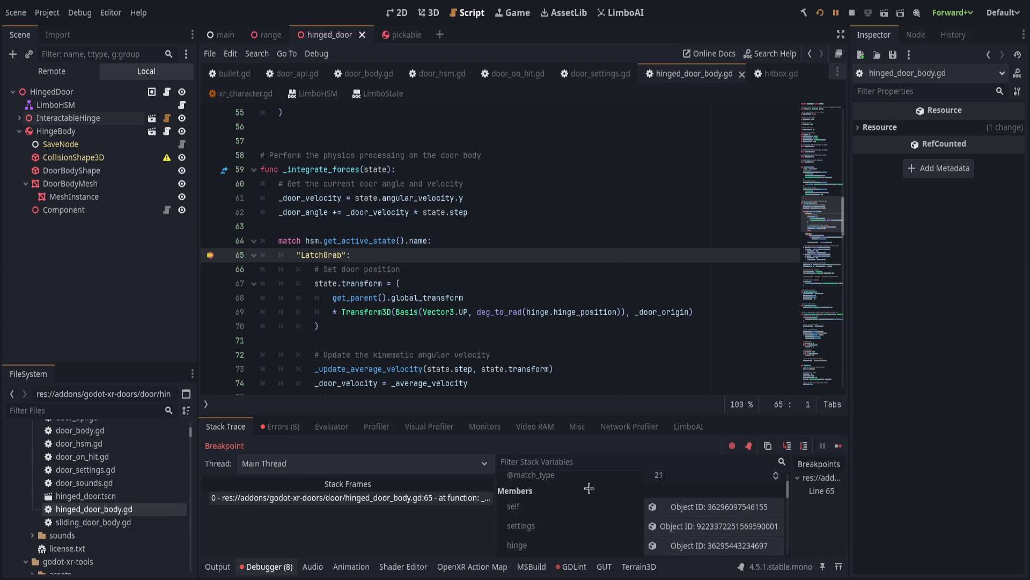
scroll(590, 488, down, 4)
scroll(589, 488, down, 10)
scroll(586, 493, up, 15)
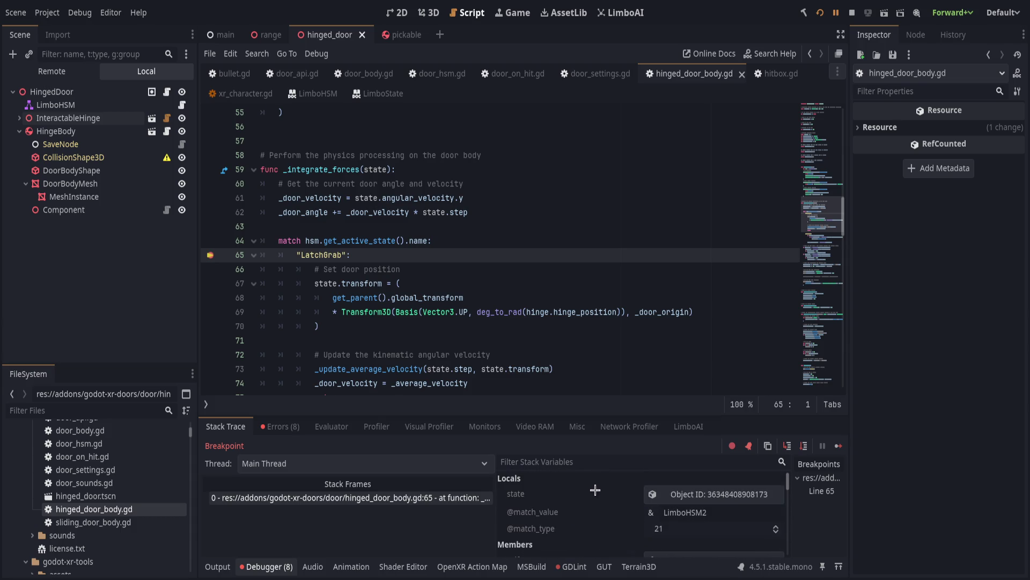
click(714, 494)
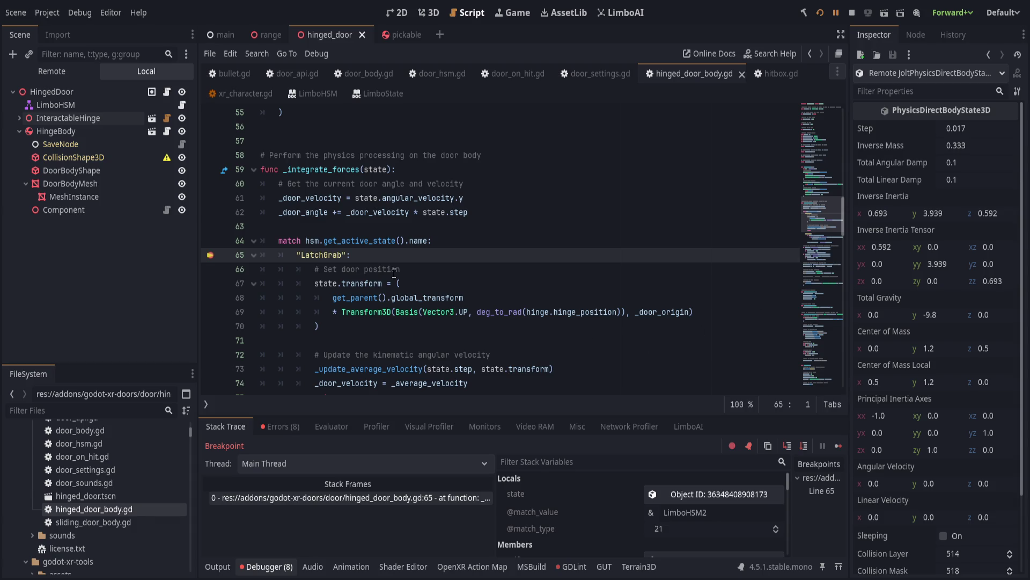
click(469, 170)
click(461, 241)
scroll(400, 322, up, 2)
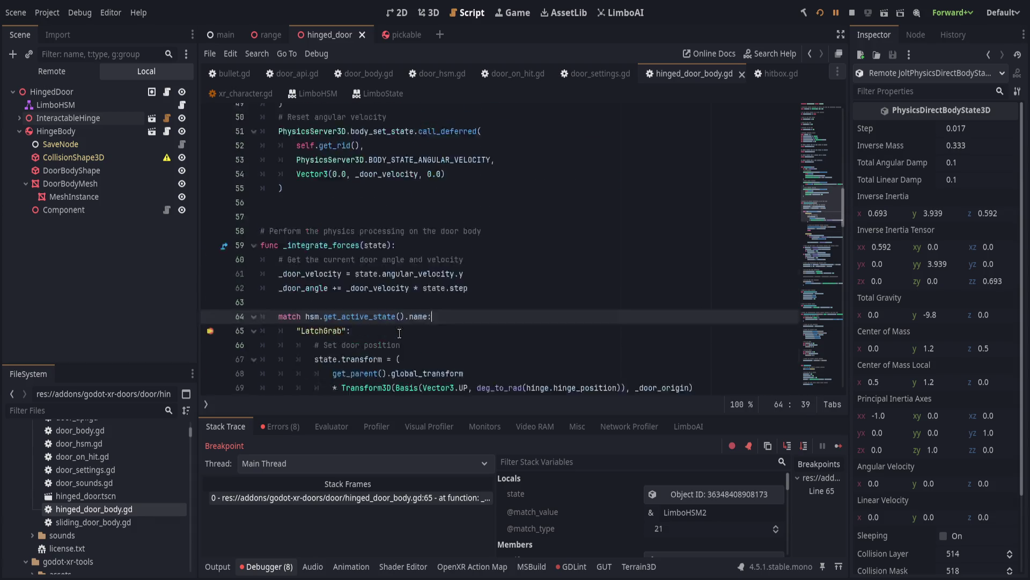
scroll(399, 333, down, 3)
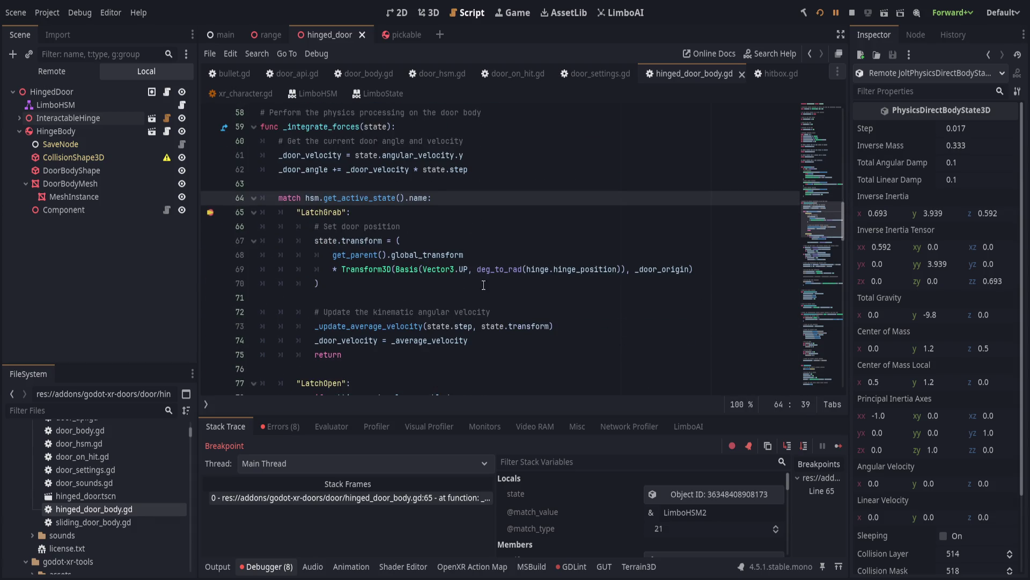
Return to door_hsm.gd and review the add_child lines 18–23 with the debugger collapsed.
click(442, 74)
scroll(434, 230, up, 6)
scroll(434, 230, up, 7)
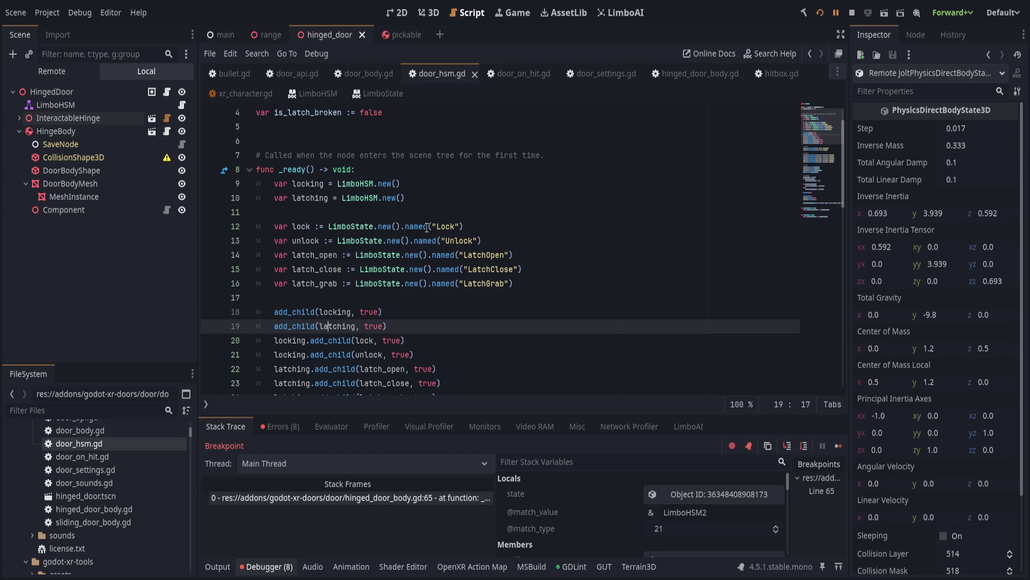
click(268, 567)
click(468, 383)
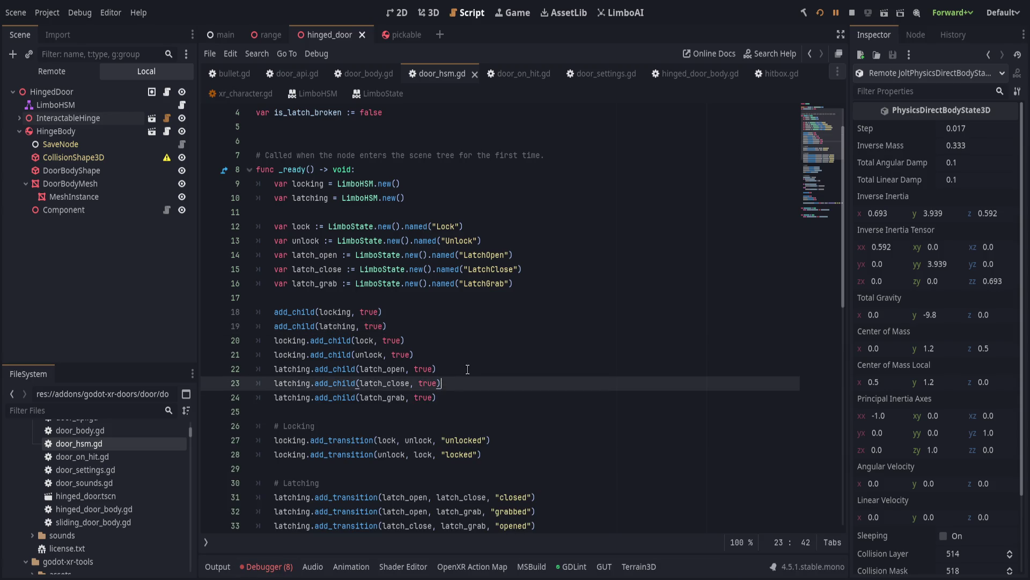
click(479, 397)
key(Up)
key(Up)
key(Up)
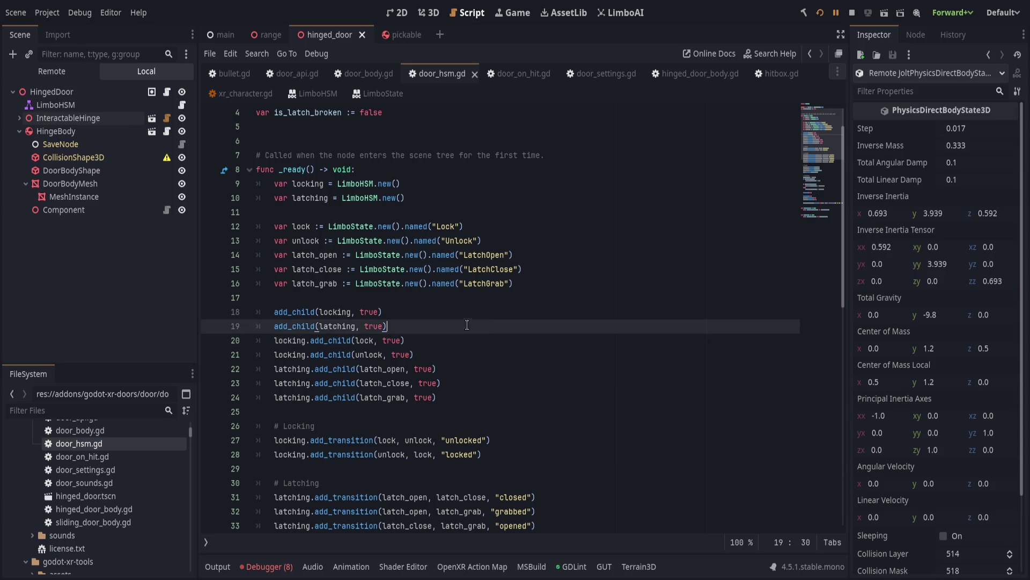
click(461, 312)
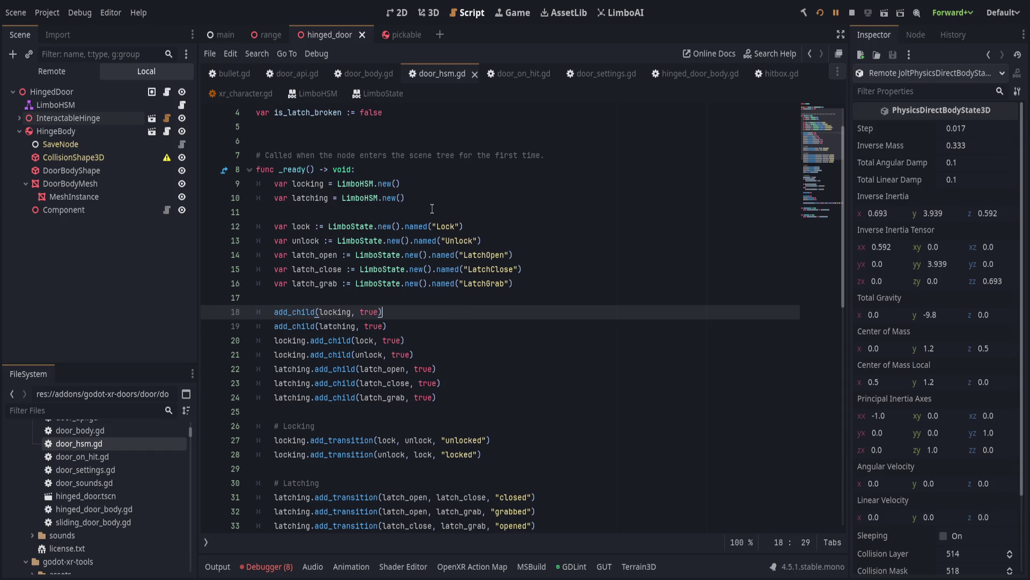
ctrl+click(354, 184)
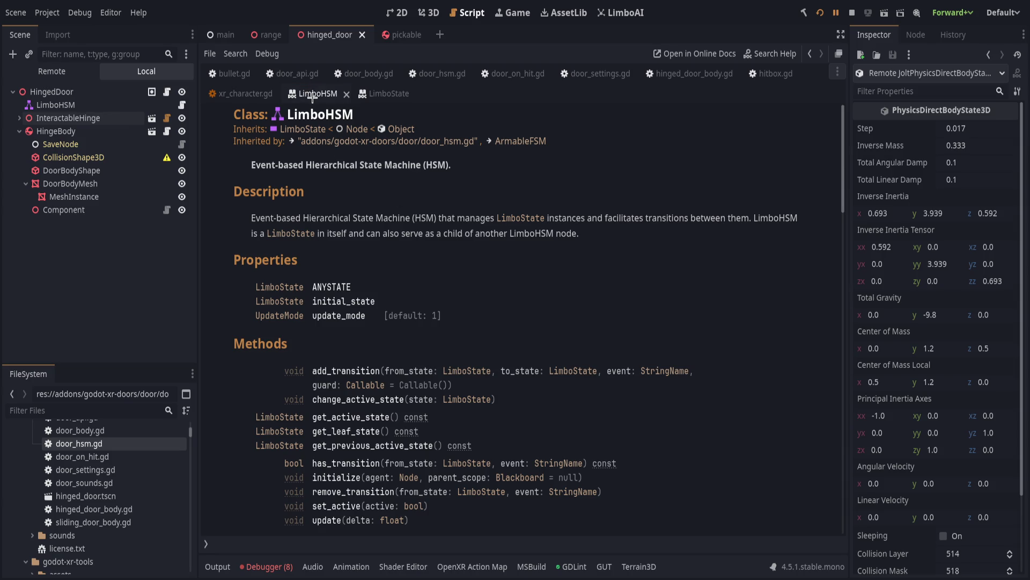
click(440, 74)
scroll(469, 183, up, 1)
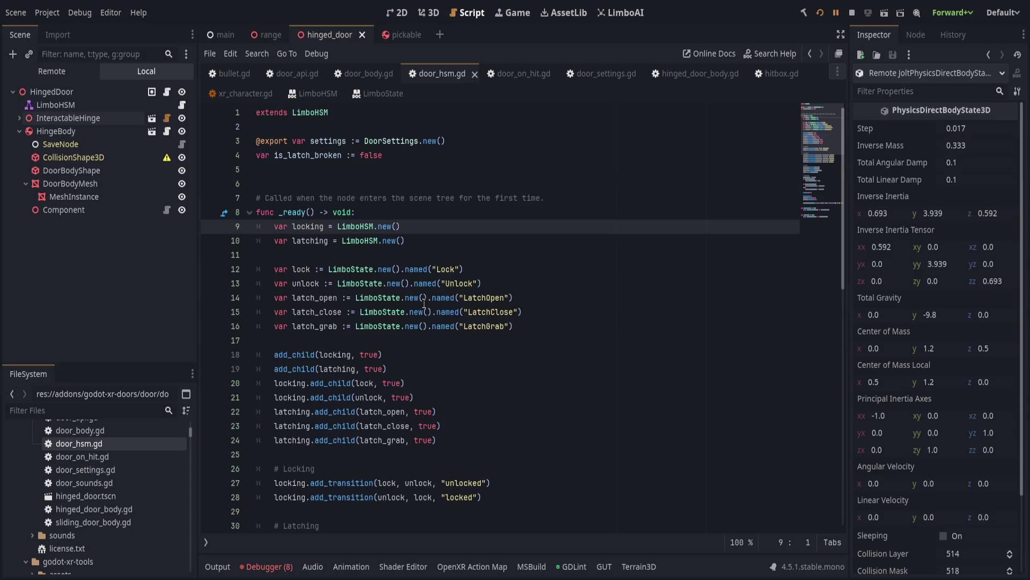
click(420, 229)
key(alt+Tab)
key(alt+Tab)
key(alt+Tab)
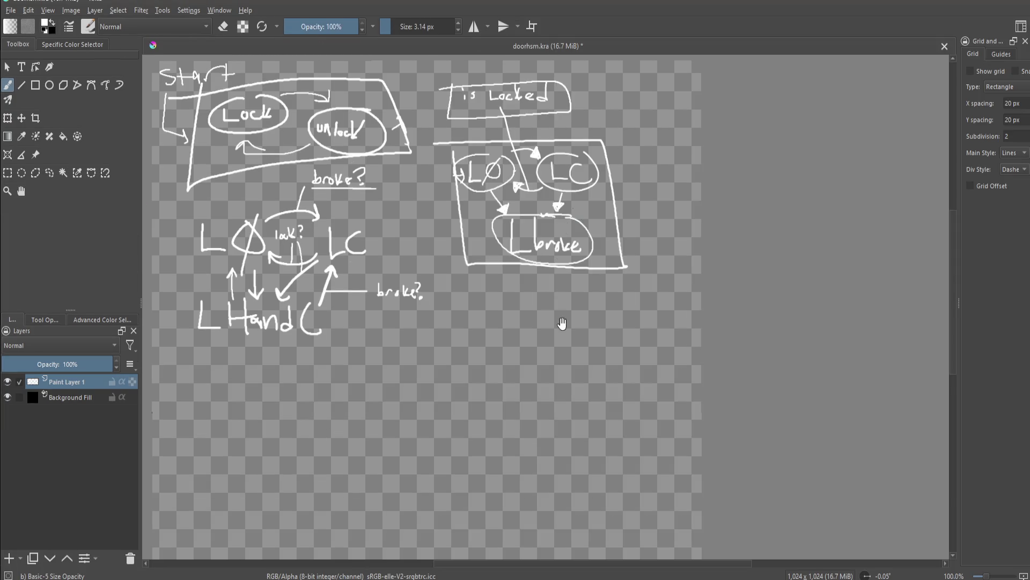
Centre the state diagram sketch and toggle the eraser, resizing the brush, back to drawing.
scroll(354, 340, up, 1)
scroll(354, 340, down, 3)
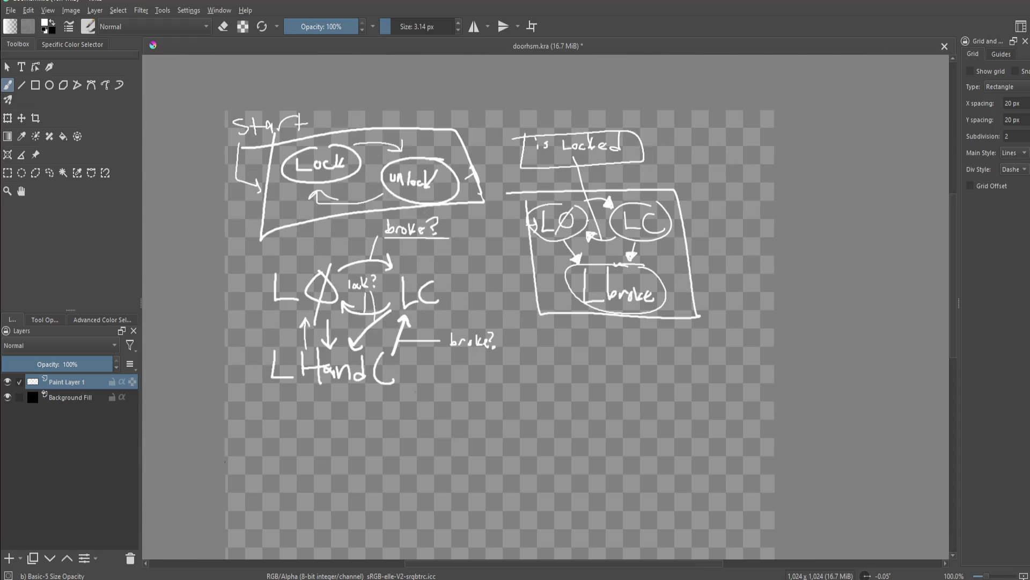
drag(506, 380, 478, 334)
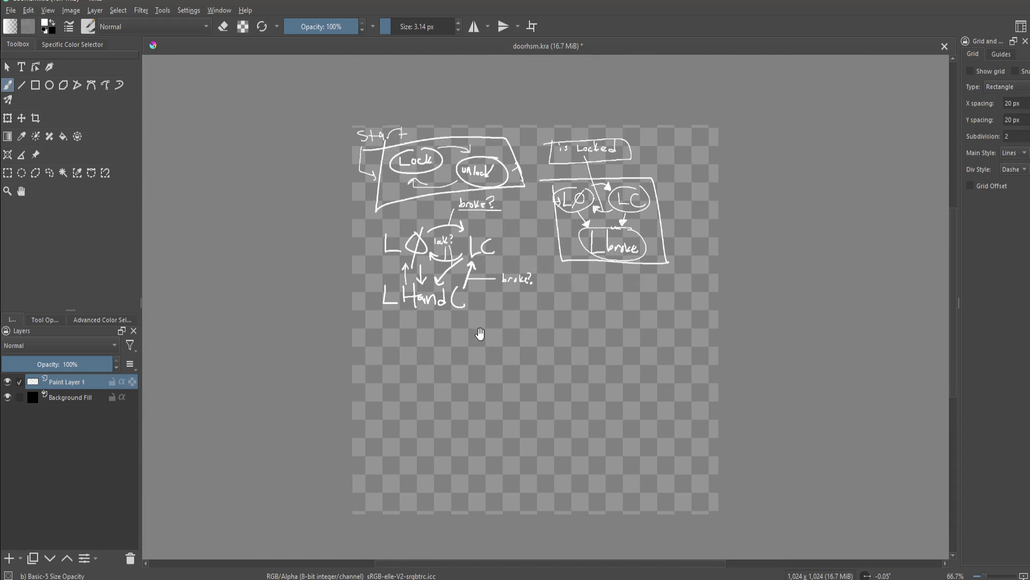
scroll(486, 336, up, 2)
scroll(493, 332, down, 2)
key(e)
key(bracketright)
key(bracketright)
key(bracketright)
key(bracketleft)
key(bracketleft)
key(bracketleft)
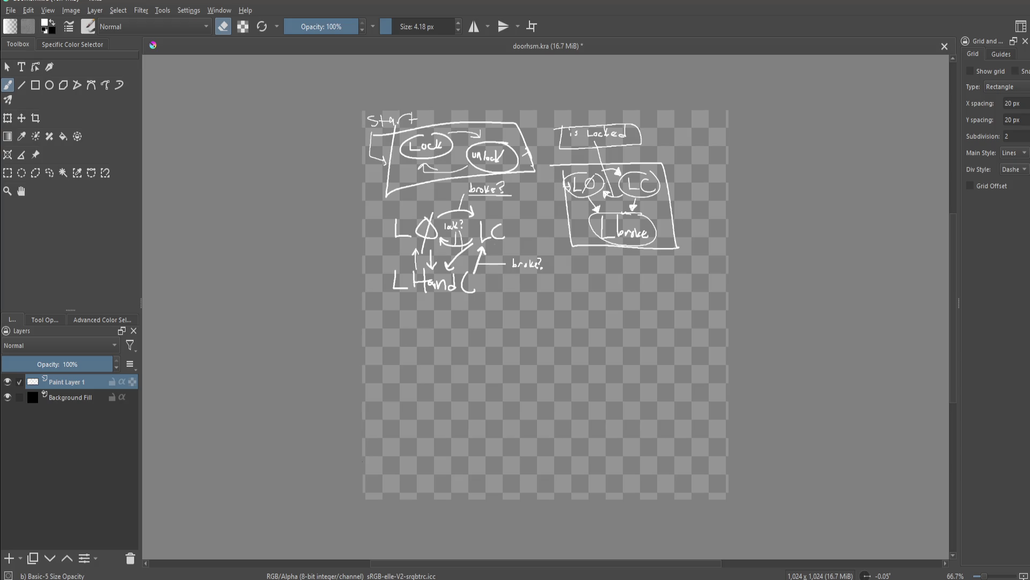
key(e)
Draw a white box around the LØ/LC/LHand C sketch, undoing stray strokes.
mouse_move(402, 334)
mouse_down()
mouse_move(424, 381)
mouse_move(484, 358)
mouse_up()
key(x)
drag(422, 340, 512, 378)
key(ctrl+z)
key(ctrl+z)
drag(438, 324, 501, 359)
drag(422, 343, 510, 371)
key(ctrl+z)
key(ctrl+z)
scroll(501, 225, up, 2)
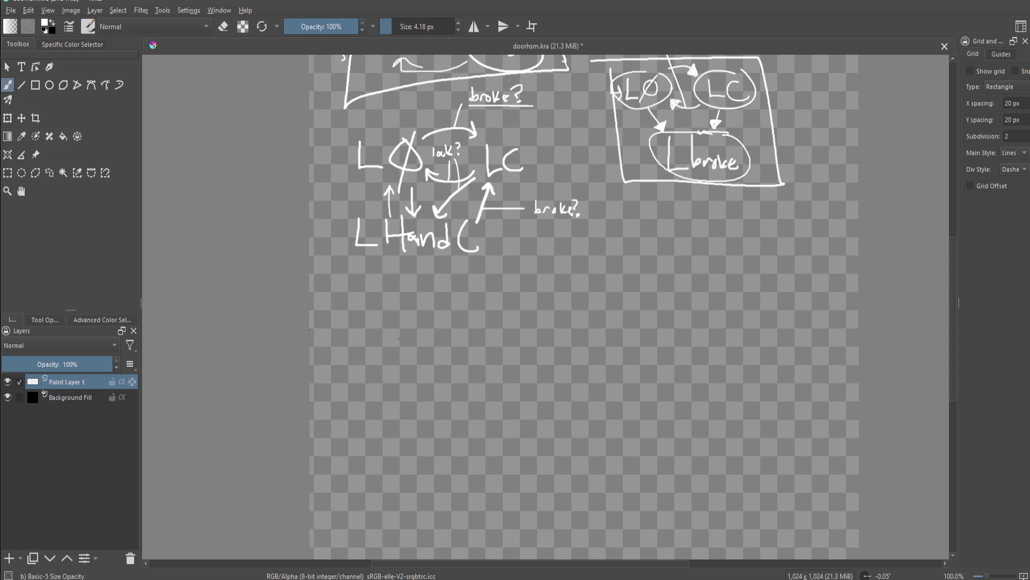
mouse_move(378, 159)
mouse_down()
mouse_move(338, 193)
mouse_move(376, 161)
mouse_up()
key(ctrl+z)
mouse_move(322, 189)
mouse_down()
mouse_move(299, 349)
mouse_move(566, 143)
mouse_move(294, 182)
mouse_up()
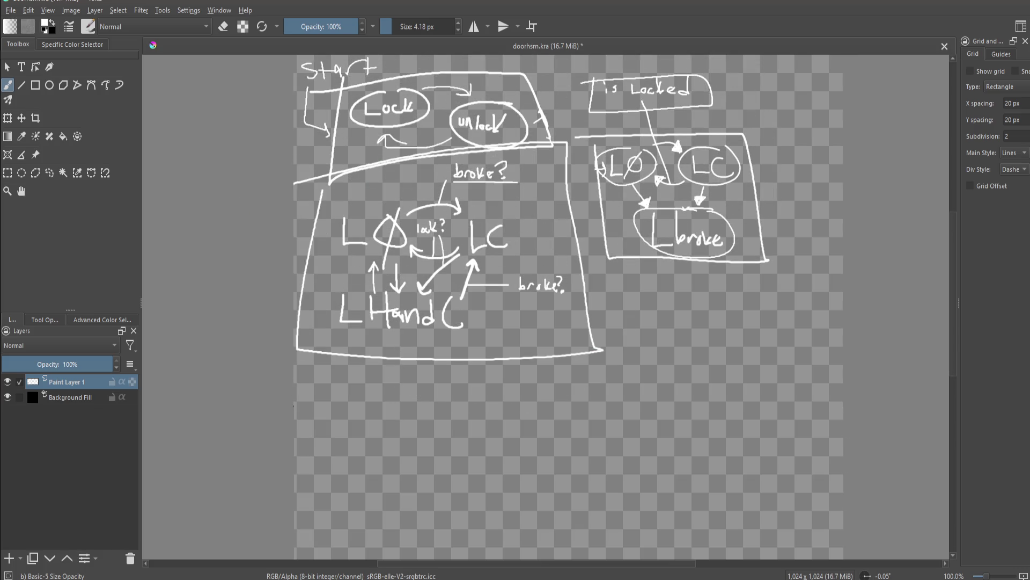
scroll(520, 297, up, 2)
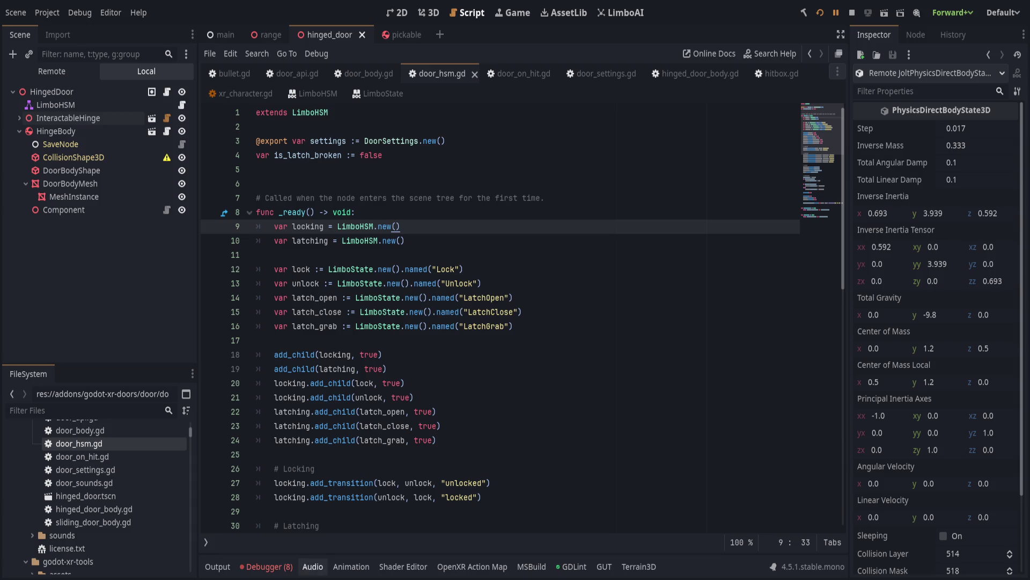
Switch over to the doorhsm.kra door state diagram sketch in Krita.
key(alt+Tab)
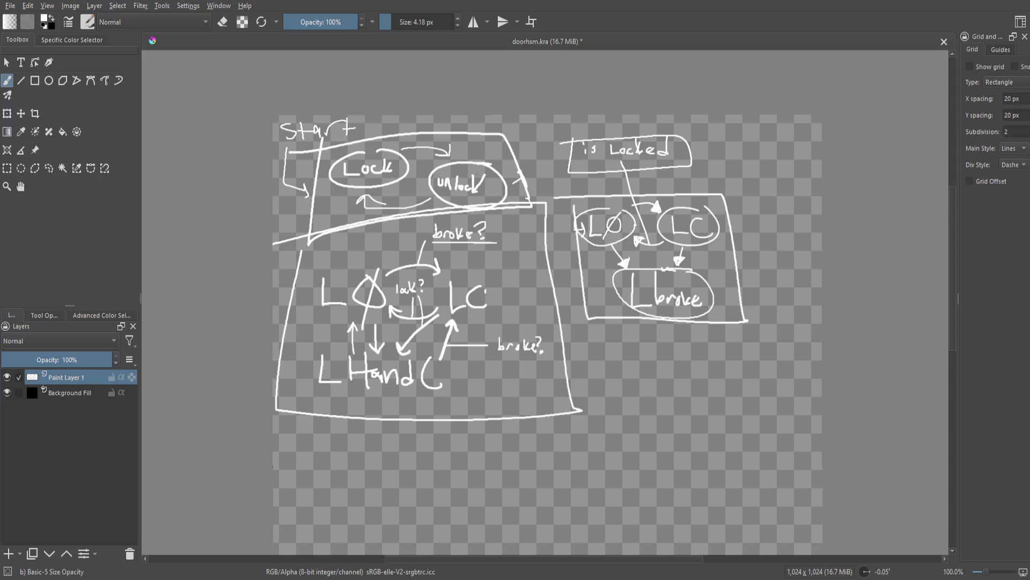
Erase the Is Locked diagram and the Start/Lock/unlock section with a large eraser.
mouse_move(403, 457)
mouse_down()
mouse_move(407, 305)
mouse_move(410, 362)
mouse_up()
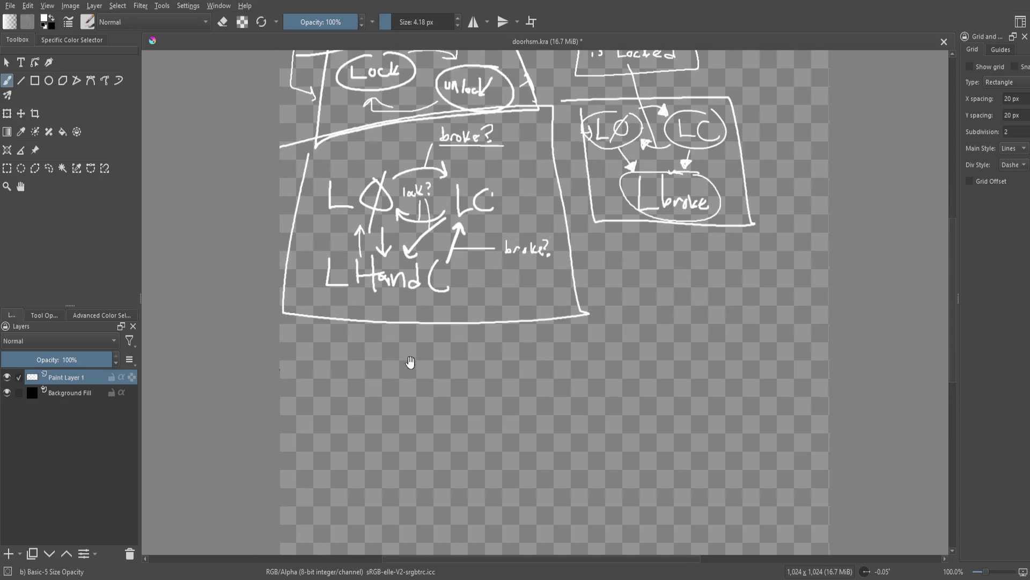
key(e)
mouse_move(338, 268)
mouse_down()
mouse_move(419, 267)
mouse_move(279, 427)
mouse_up()
mouse_move(536, 322)
mouse_down()
mouse_move(617, 322)
mouse_move(580, 252)
mouse_up()
mouse_move(604, 341)
mouse_down()
mouse_move(456, 242)
mouse_move(279, 215)
mouse_move(171, 414)
mouse_move(290, 496)
mouse_up()
key(ctrl+z)
mouse_move(446, 258)
mouse_down()
mouse_move(607, 301)
mouse_move(601, 333)
mouse_move(312, 226)
mouse_move(252, 365)
mouse_up()
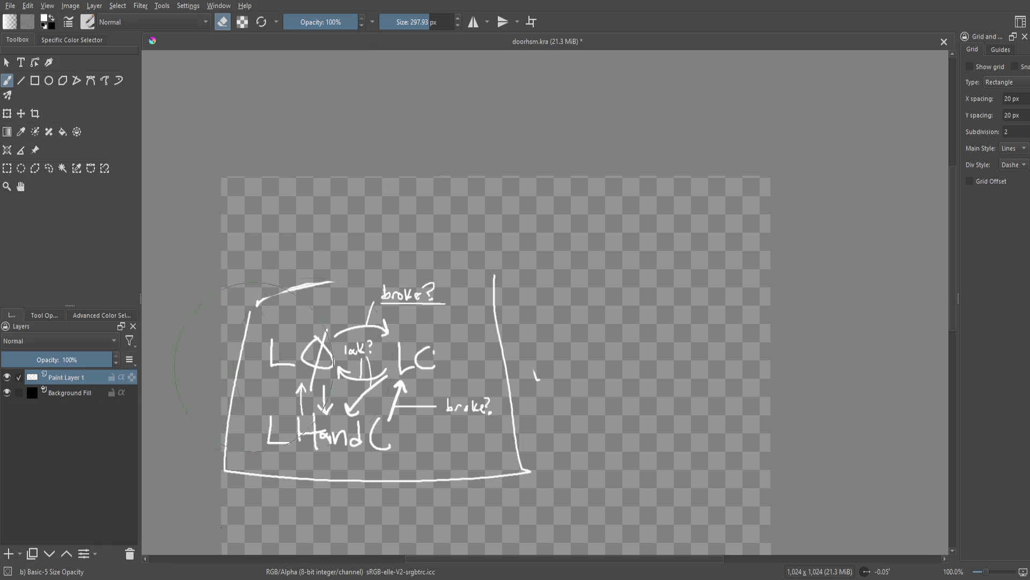
Erase the remaining outer box lines while keeping the broke? labels intact.
scroll(253, 366, down, 5)
key(bracketleft)
key(bracketleft)
key(bracketleft)
key(bracketleft)
key(e)
key(bracketright)
key(bracketright)
key(bracketright)
drag(472, 115, 534, 220)
key(ctrl+z)
mouse_move(529, 135)
mouse_down()
mouse_move(524, 215)
mouse_move(542, 343)
mouse_move(322, 347)
mouse_move(253, 327)
mouse_move(290, 161)
mouse_move(411, 155)
mouse_move(322, 153)
mouse_move(251, 199)
mouse_move(259, 338)
mouse_move(370, 346)
mouse_move(534, 306)
mouse_move(541, 161)
mouse_move(533, 193)
mouse_up()
key(e)
key(ctrl+z)
ctrl+click(512, 145)
key(ctrl+z)
key(bracketleft)
key(bracketleft)
key(bracketleft)
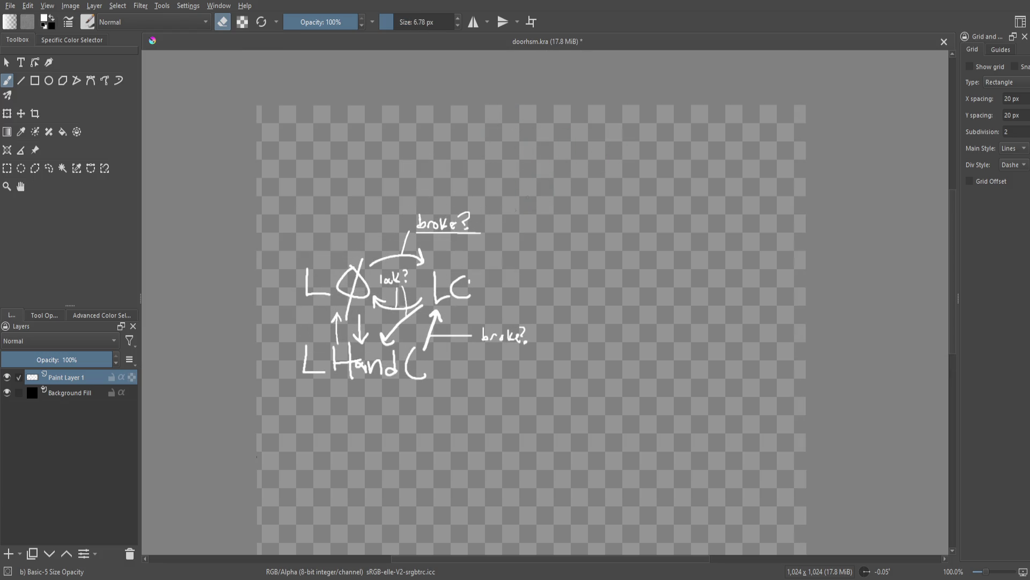
click(7, 168)
Move the selected latch sketch up and to the left, then deselect it.
drag(277, 178, 626, 476)
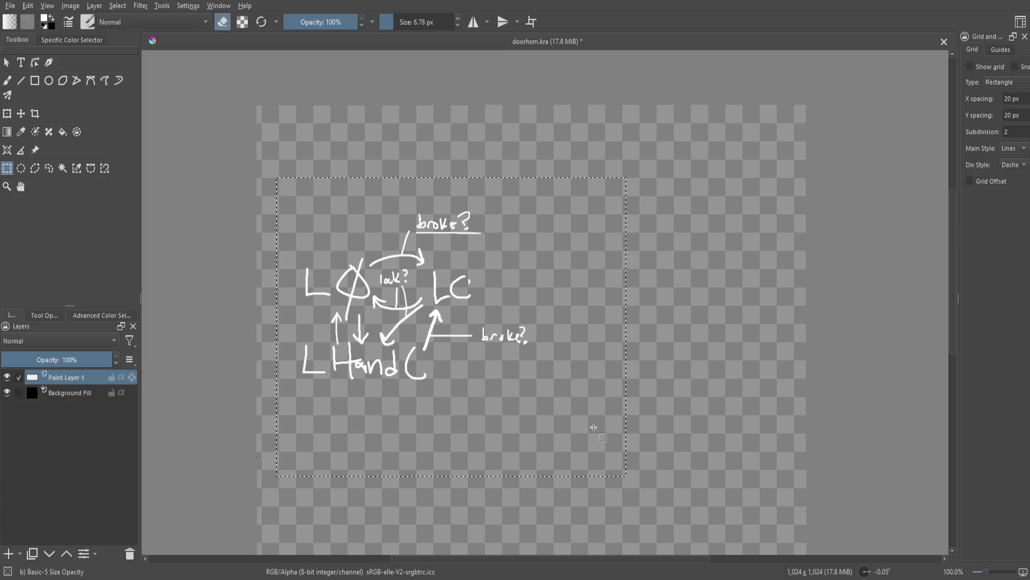
key(ctrl+t)
mouse_move(457, 292)
mouse_down()
mouse_move(431, 262)
mouse_move(423, 200)
mouse_up()
key(Return)
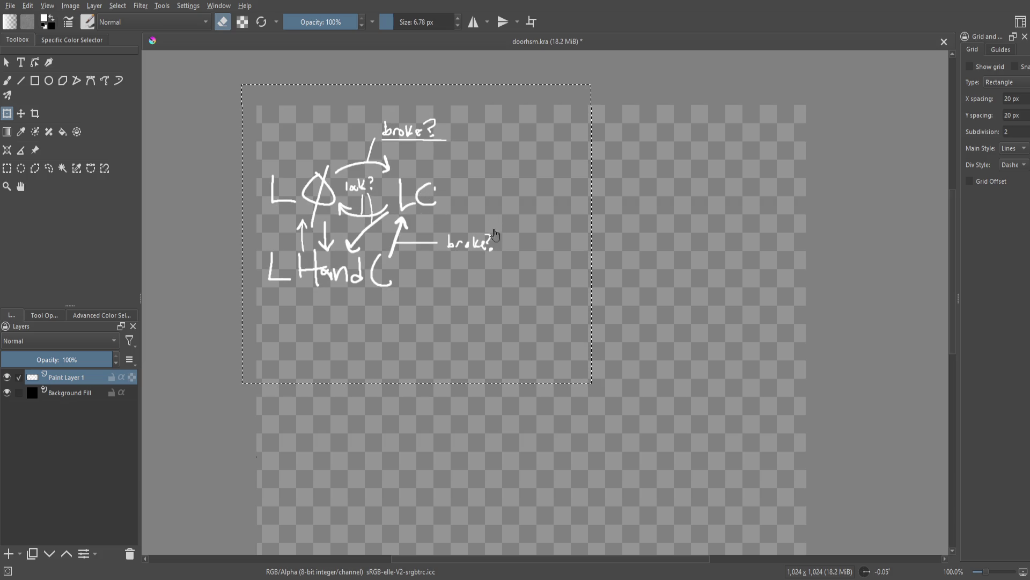
key(ctrl+shift+a)
Try erase and black test strokes on the sketch, undoing each one.
key(b)
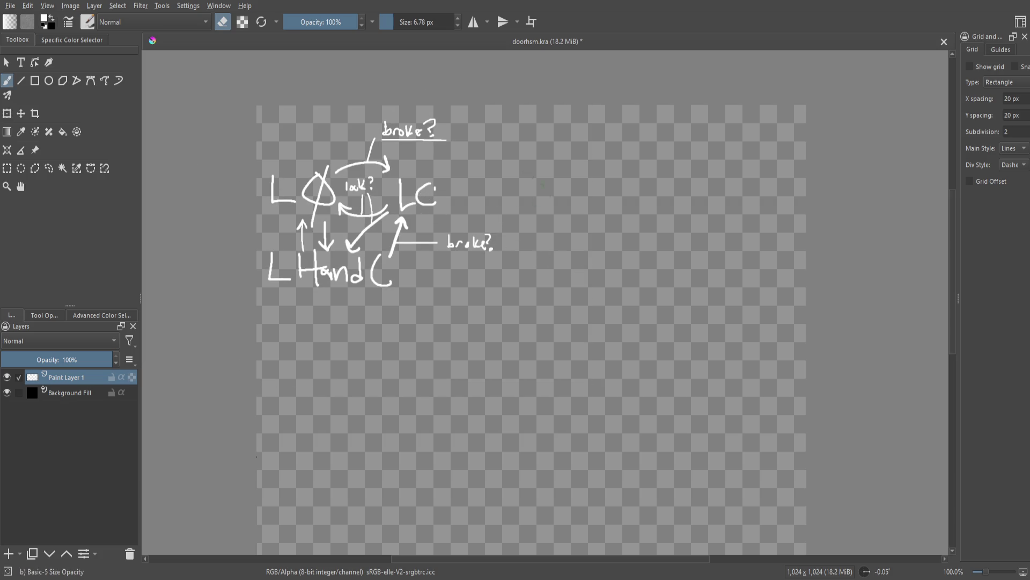
drag(438, 199, 420, 206)
key(ctrl+z)
key(ctrl+z)
key(e)
drag(507, 173, 509, 253)
key(ctrl+z)
key(x)
key(bracketleft)
key(bracketleft)
key(bracketleft)
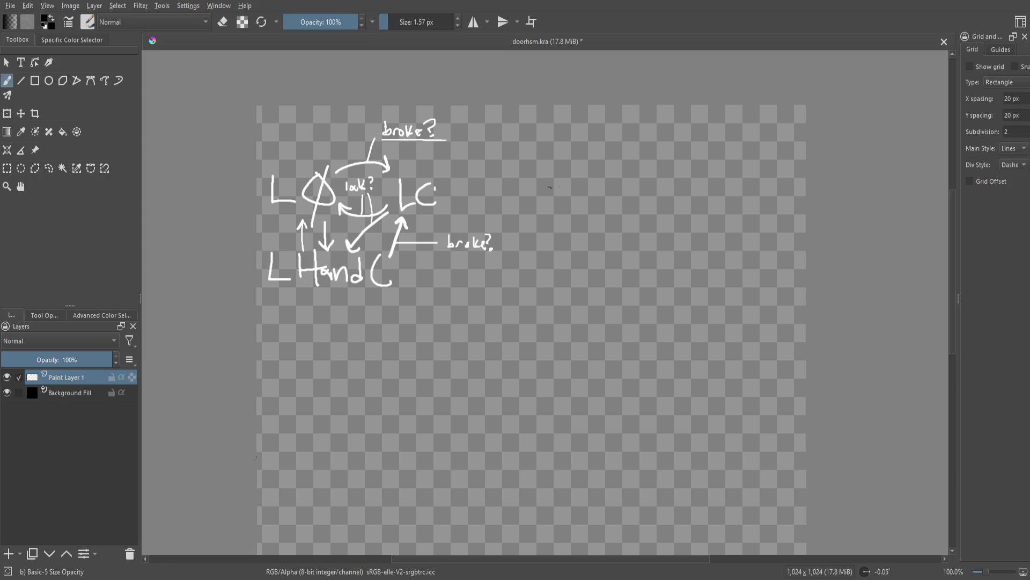
mouse_move(561, 185)
mouse_down()
mouse_move(533, 172)
mouse_move(580, 209)
mouse_up()
key(ctrl+z)
Pick white and try diagonal strokes near the sketch, undoing them all.
key(ctrl+z)
right_click(591, 193)
click(521, 106)
drag(590, 207, 621, 208)
mouse_move(561, 174)
mouse_down()
mouse_move(552, 246)
mouse_move(604, 220)
mouse_up()
key(ctrl+z)
scroll(575, 263, down, 3)
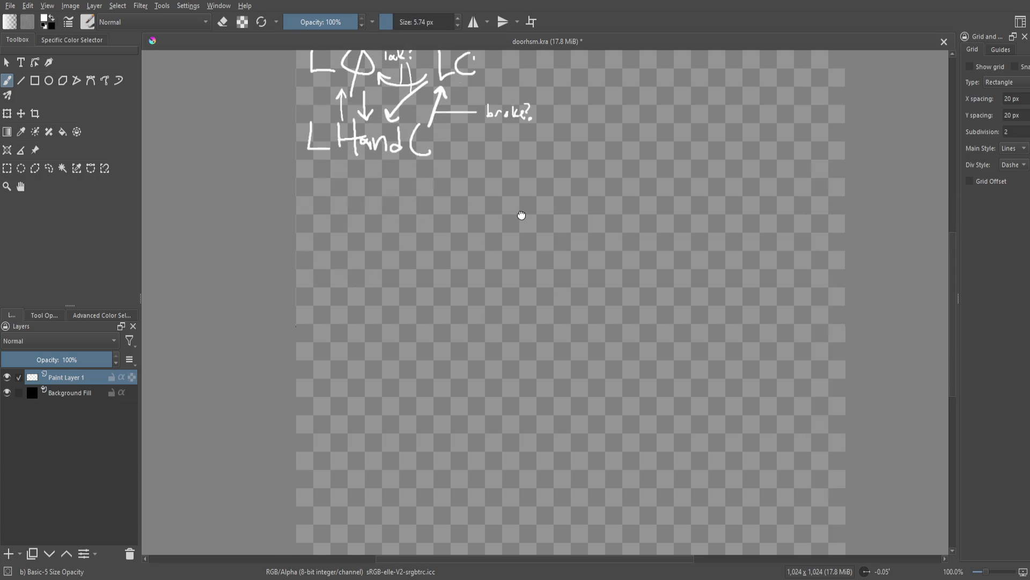
drag(558, 191, 459, 254)
key(ctrl+z)
key(bracketleft)
key(bracketleft)
key(bracketright)
key(bracketright)
key(bracketright)
drag(547, 156, 455, 219)
key(ctrl+z)
scroll(494, 193, up, 2)
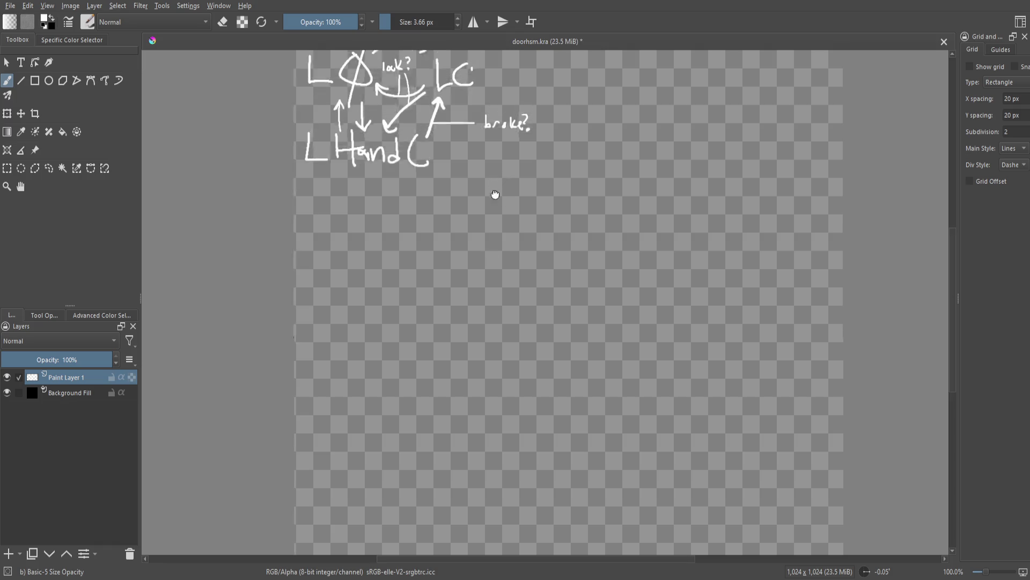
Draw and undo trial curves below the diagram, then switch back to door_hsm.gd in Godot.
key(e)
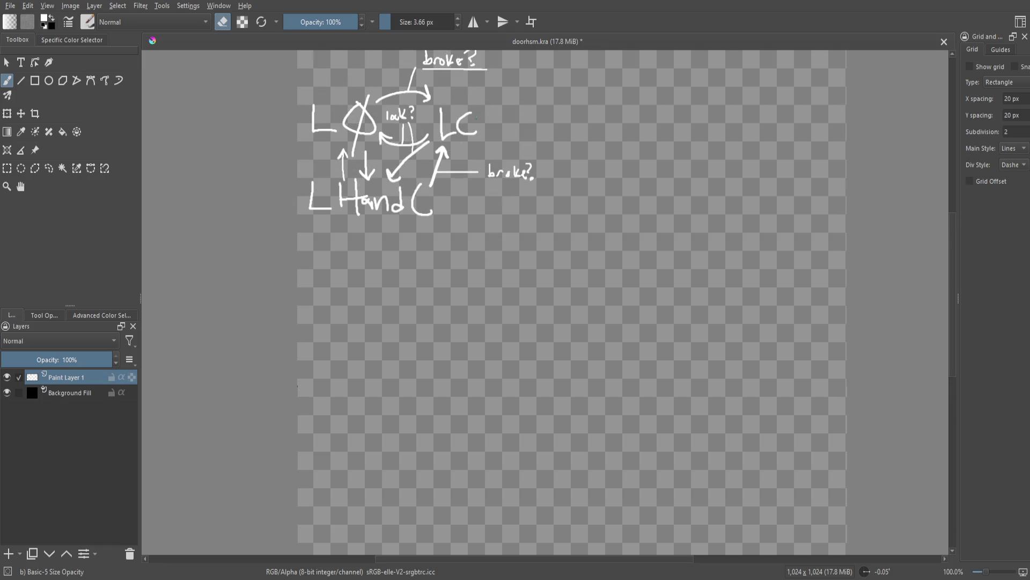
key(e)
mouse_move(480, 265)
mouse_down()
mouse_move(505, 333)
mouse_move(655, 217)
mouse_up()
mouse_move(585, 223)
mouse_down()
mouse_move(571, 271)
mouse_move(650, 346)
mouse_up()
key(ctrl+z)
key(ctrl+z)
scroll(564, 251, up, 4)
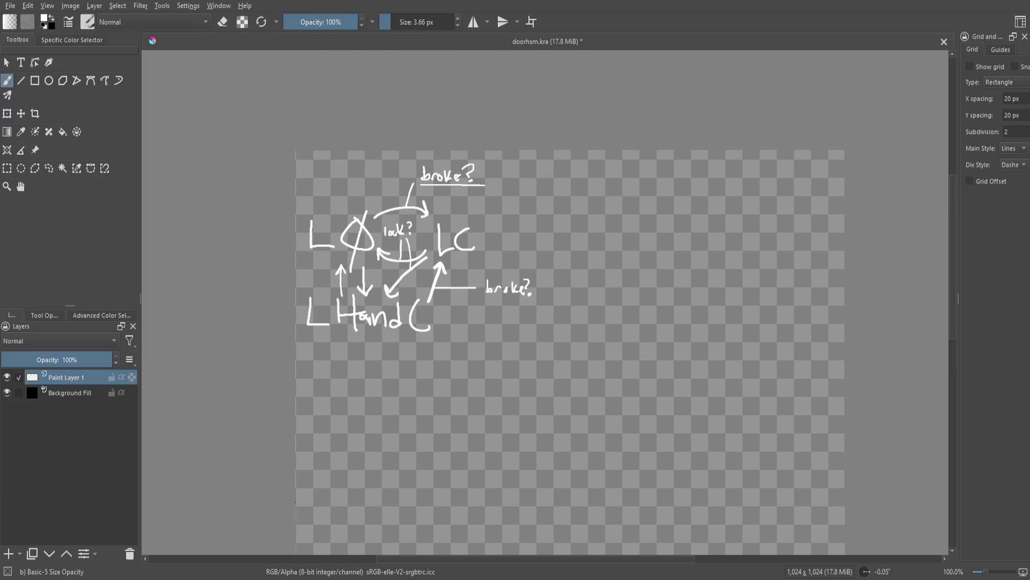
key(alt+Tab)
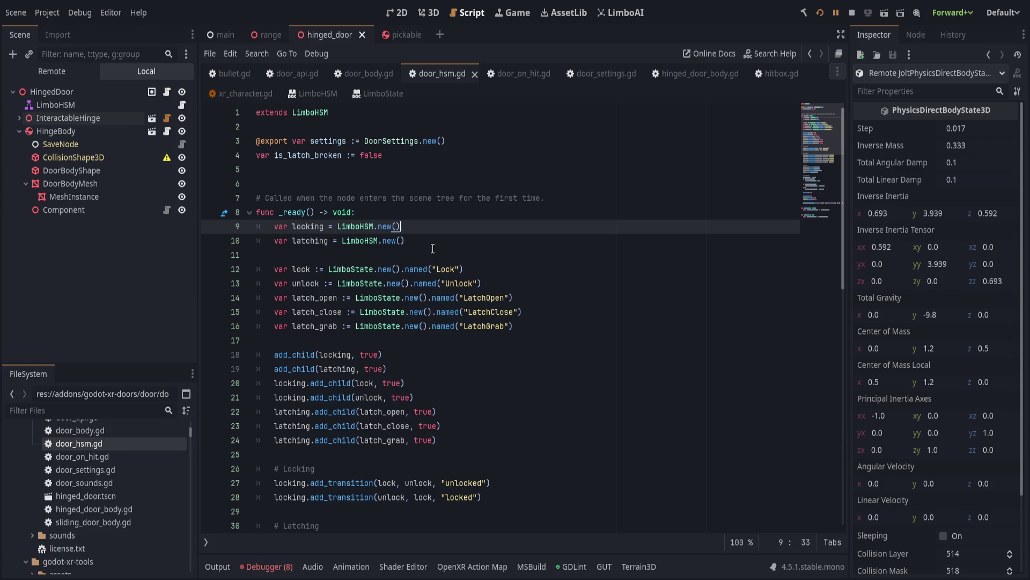
Undo door_hsm.gd back to Lock and Unlock nested under latch_close, then review lines 18–22.
key(ctrl+z)
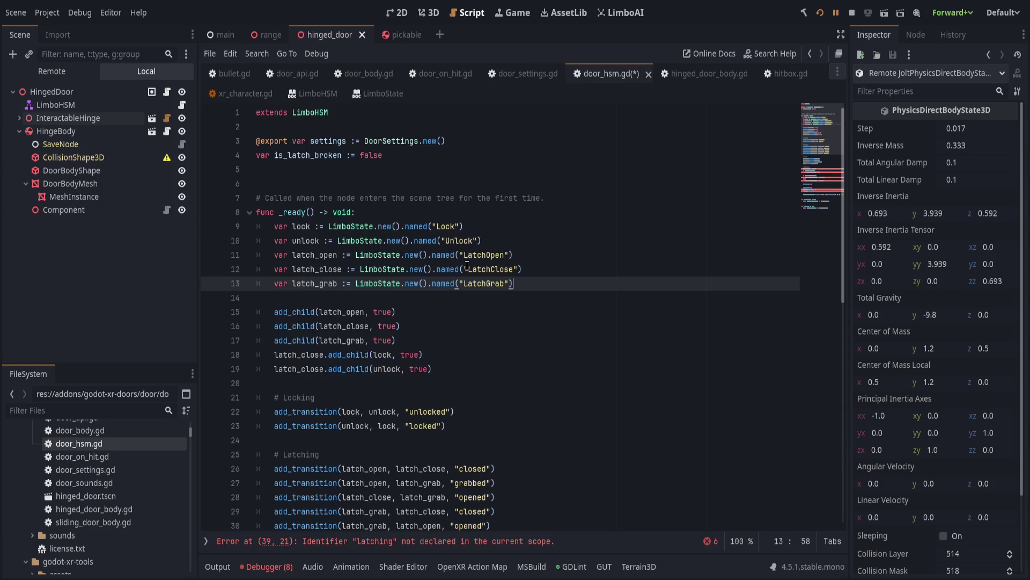
click(451, 327)
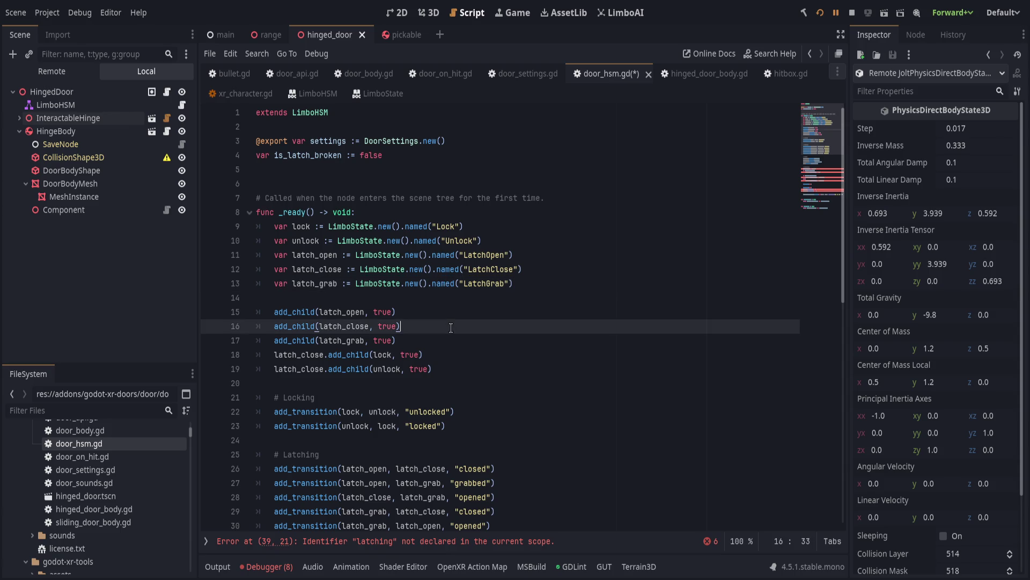
click(480, 361)
click(479, 367)
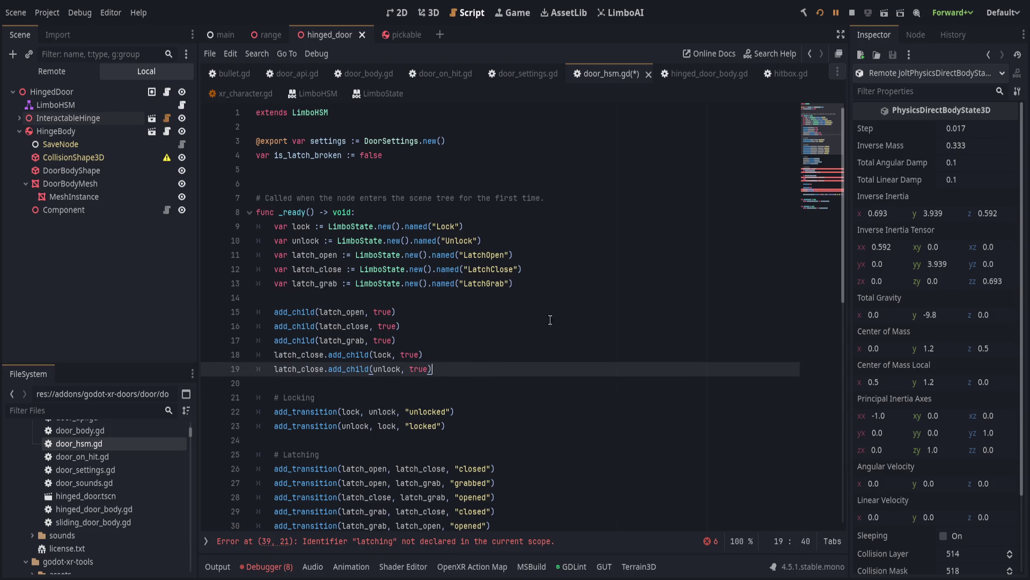
scroll(551, 317, down, 2)
scroll(551, 317, up, 1)
click(565, 339)
click(577, 353)
click(573, 367)
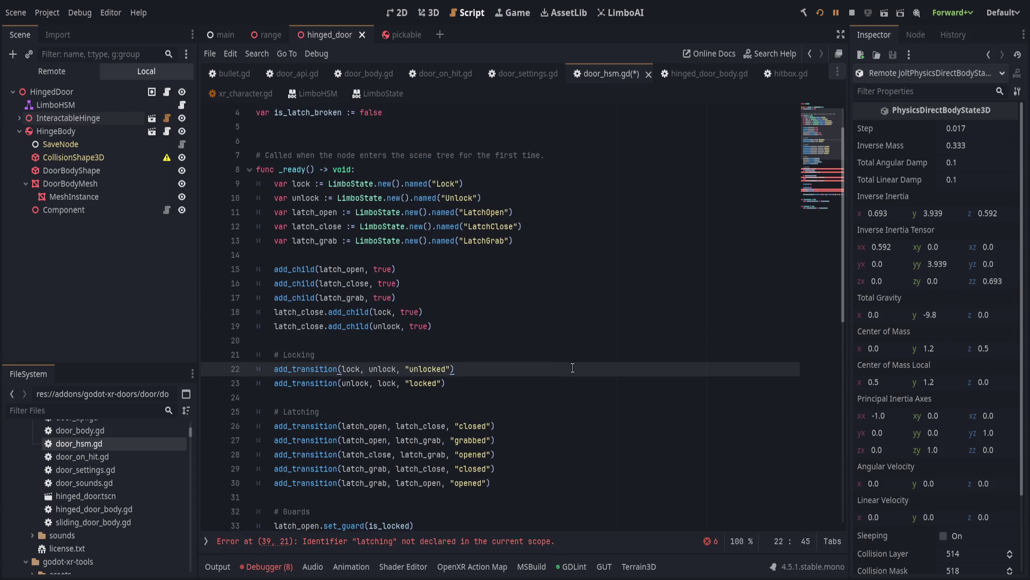
Prefix the lock and unlock transition lines in the Locking section with latch_close.
text(latch_cl)
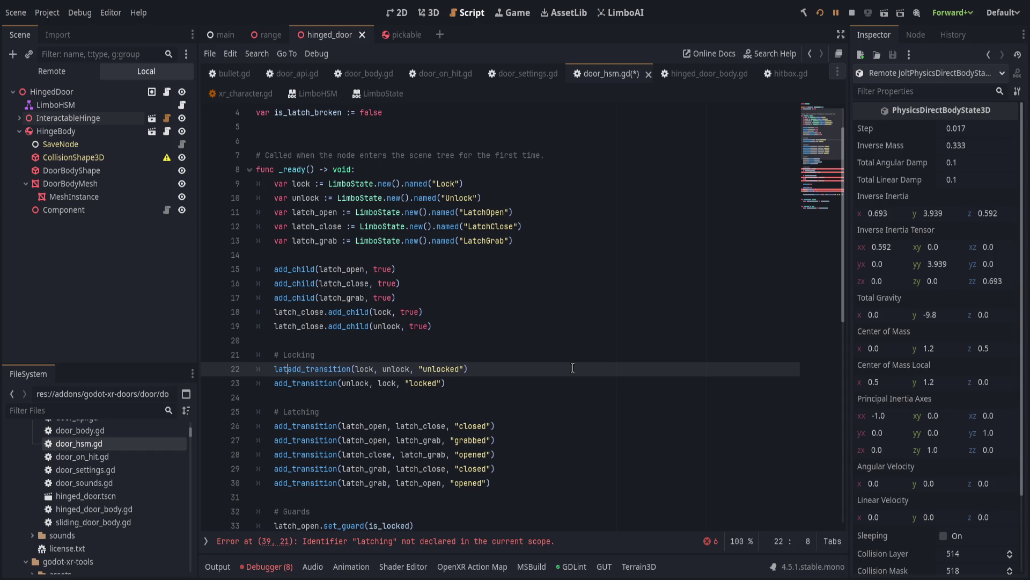
key(Return)
text(.)
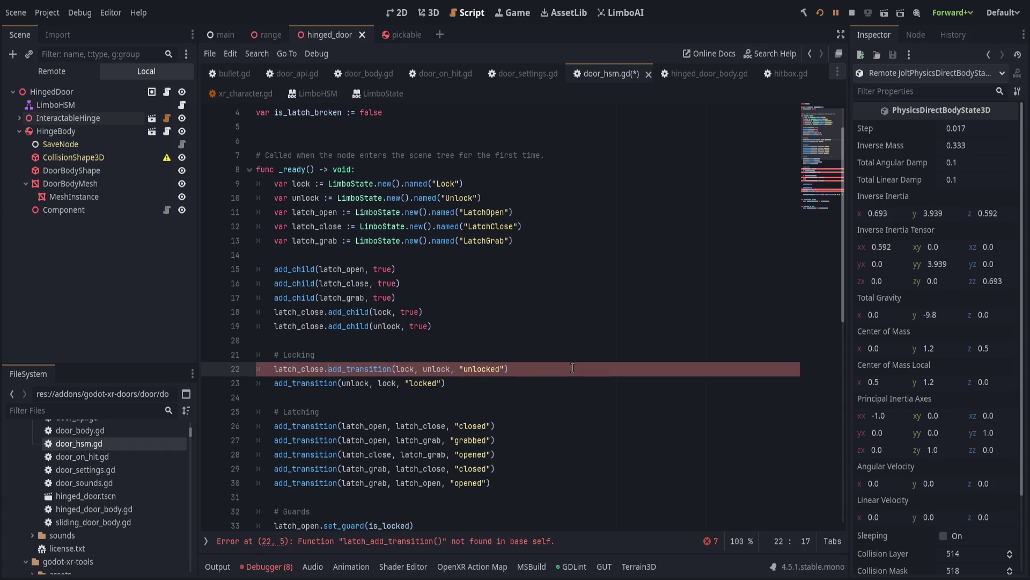
key(Escape)
key(Down)
key(Home)
text(latch_c)
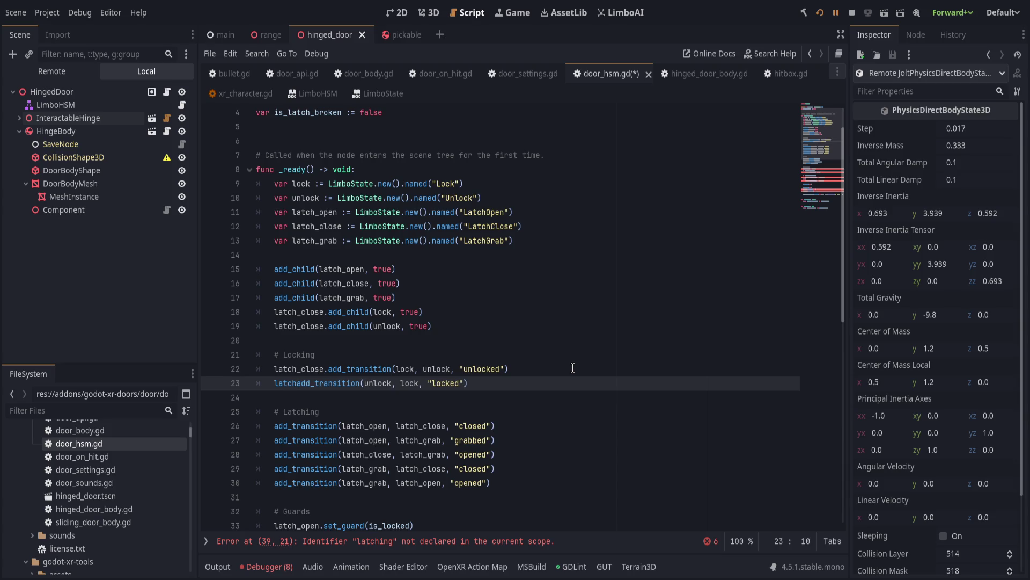
key(Return)
text(.)
key(End)
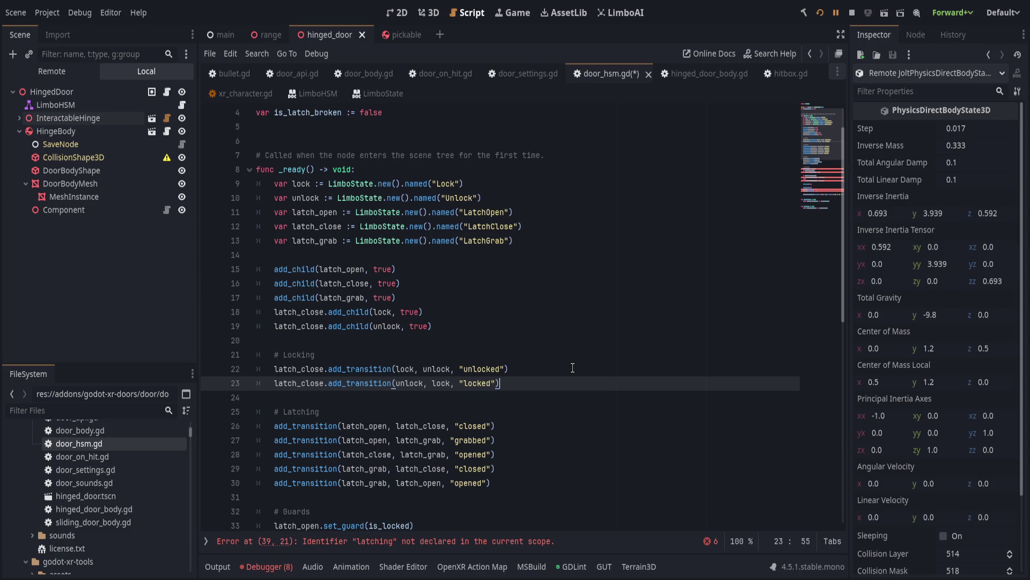
key(Return)
Write latch_close.add_transition(unlock, latch_grab, "grabbed") and begin another transition call below.
text(latch_)
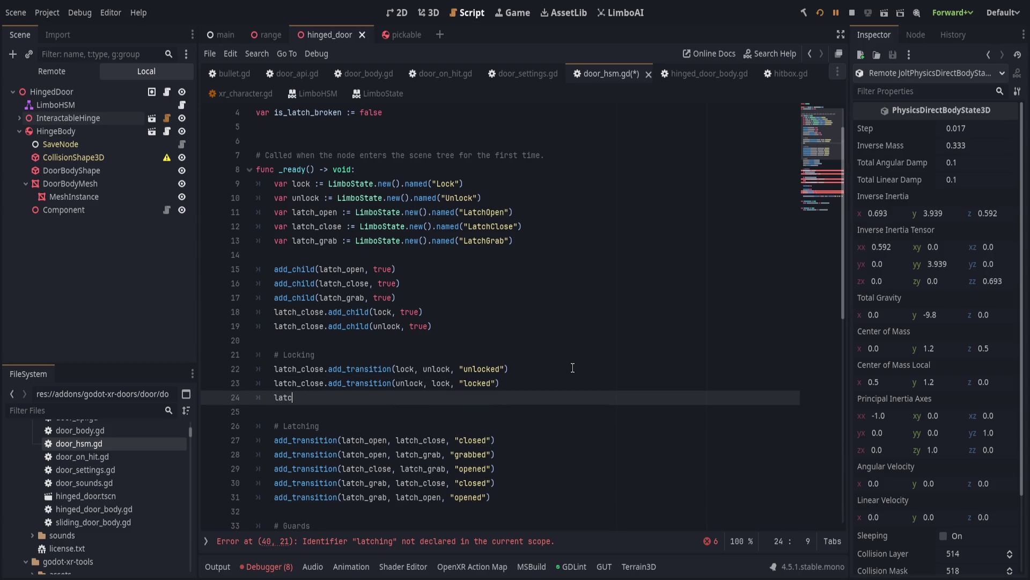
text(unlock.)
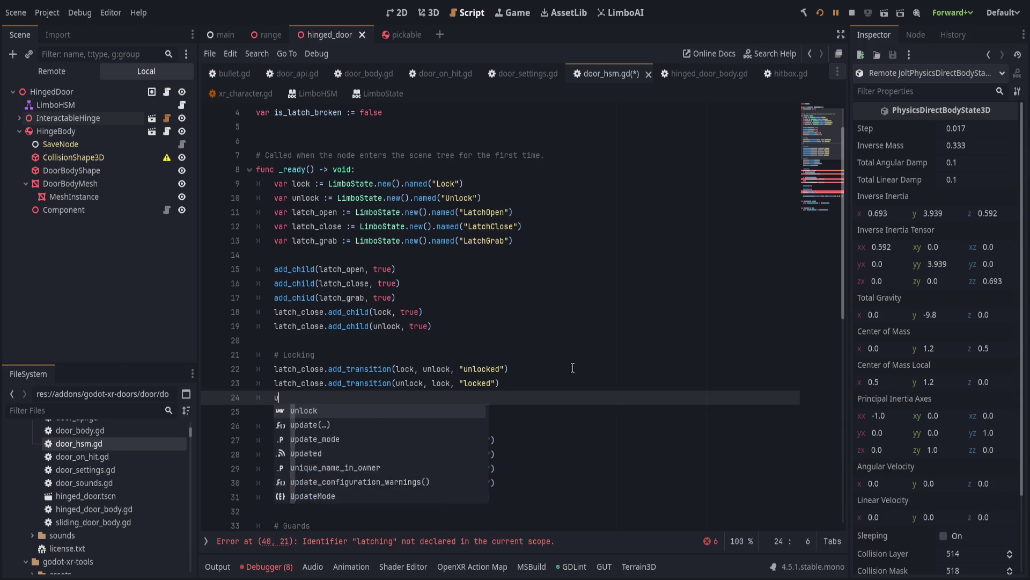
text(add_tr)
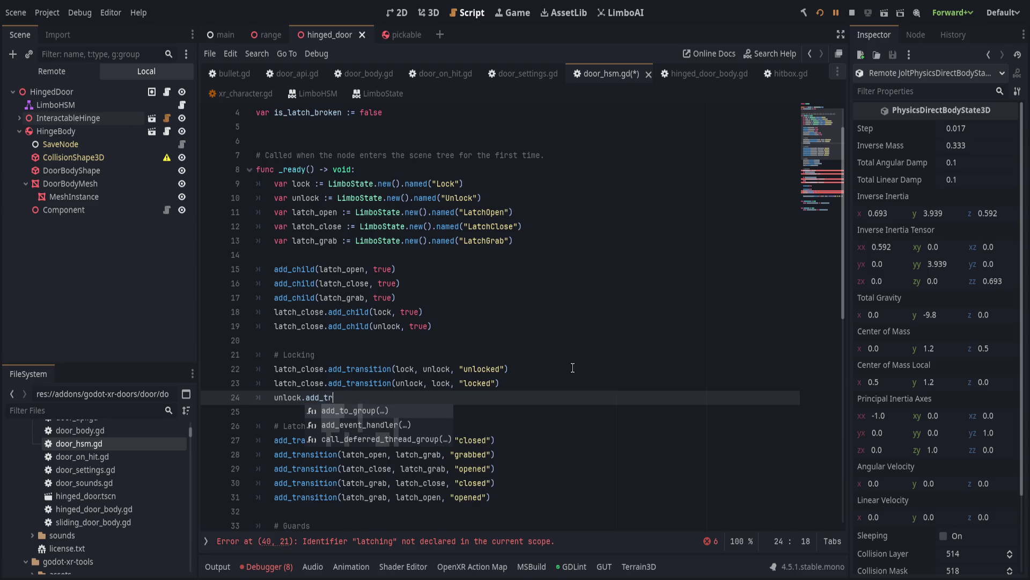
key(shift+Home)
text(latch_close.add_transition(unlock, )
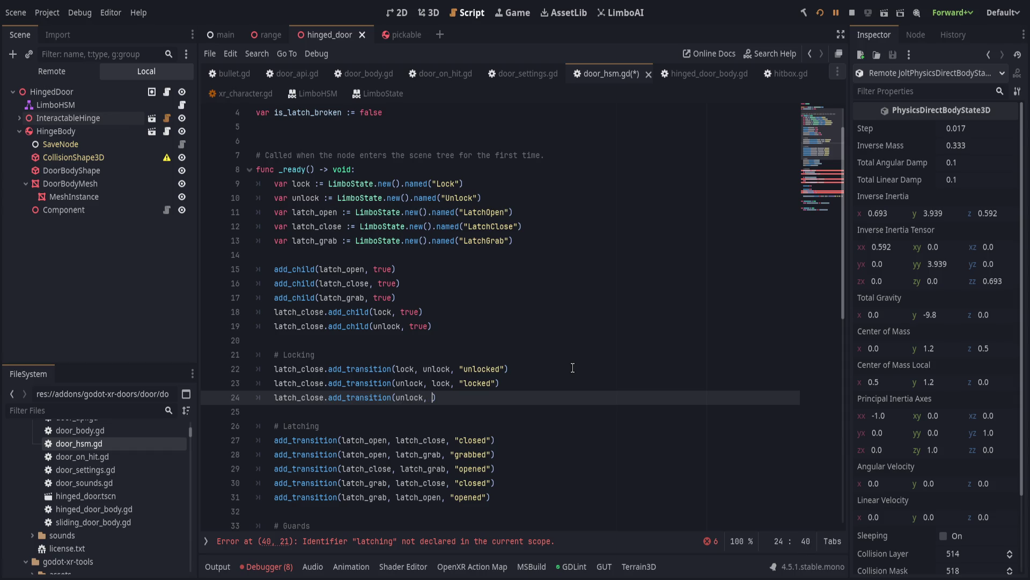
text(latch_grab, )
text("grabbed)
text("))
key(Return)
text(latch_close.add_transition()
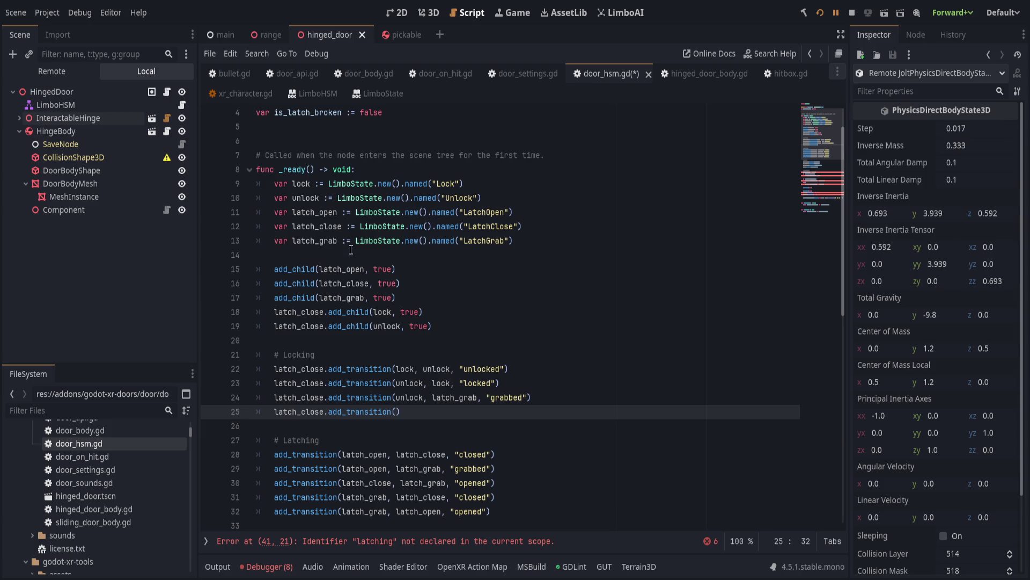
Check the Lock and Unlock declarations, then delete the unfinished transition on line 25.
click(303, 203)
click(375, 184)
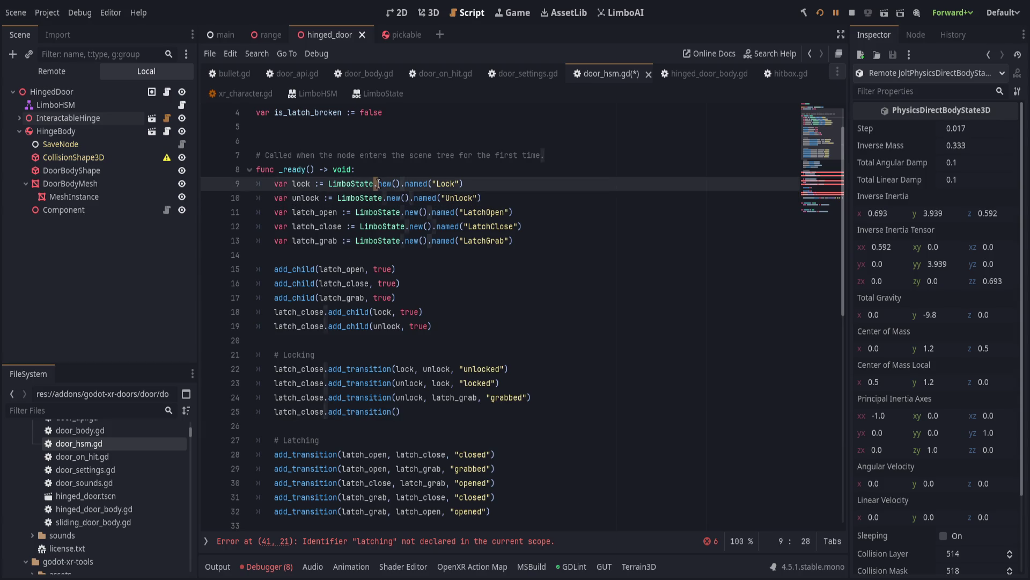
click(515, 203)
drag(409, 184, 421, 194)
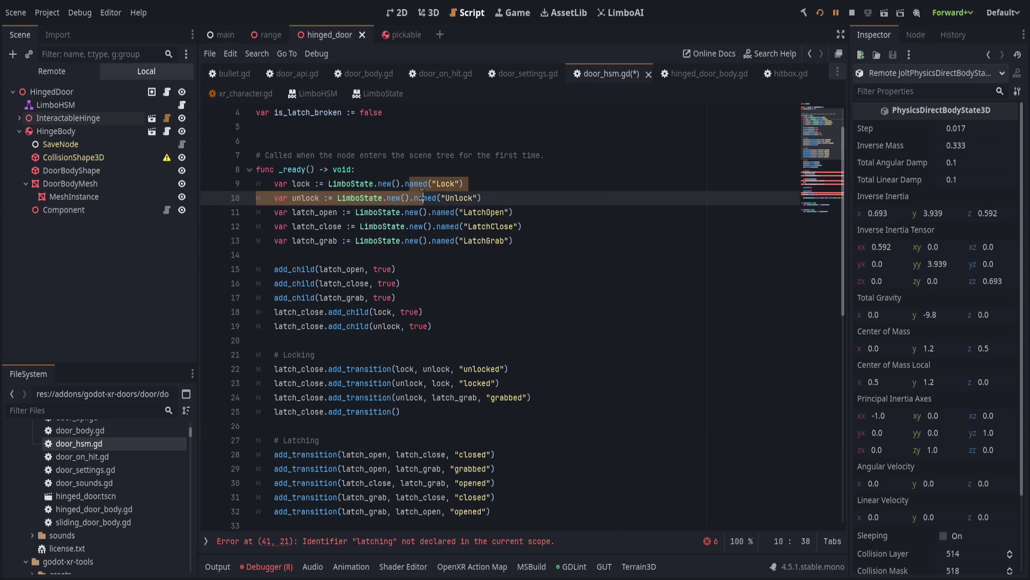
click(421, 196)
click(620, 214)
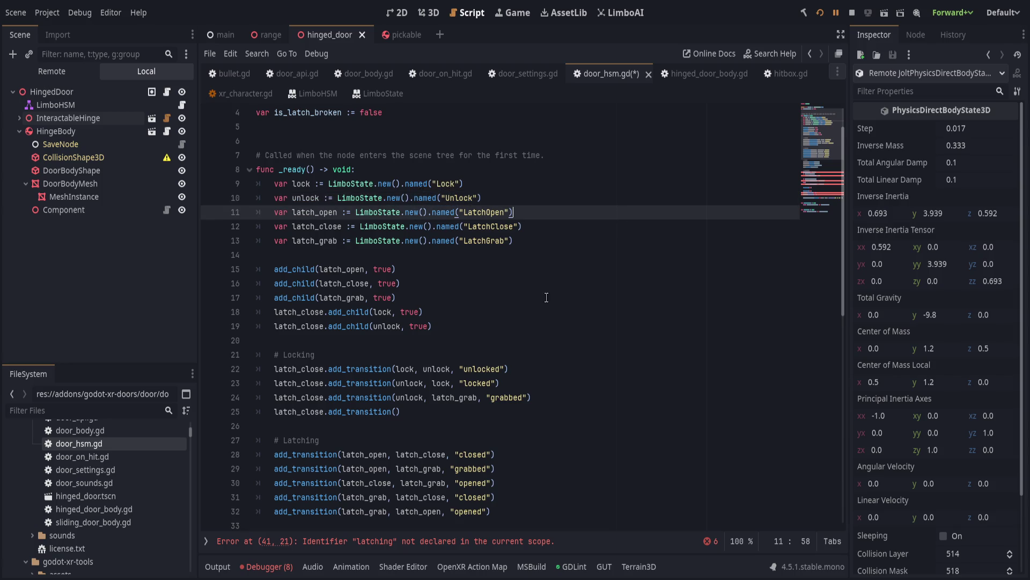
click(524, 283)
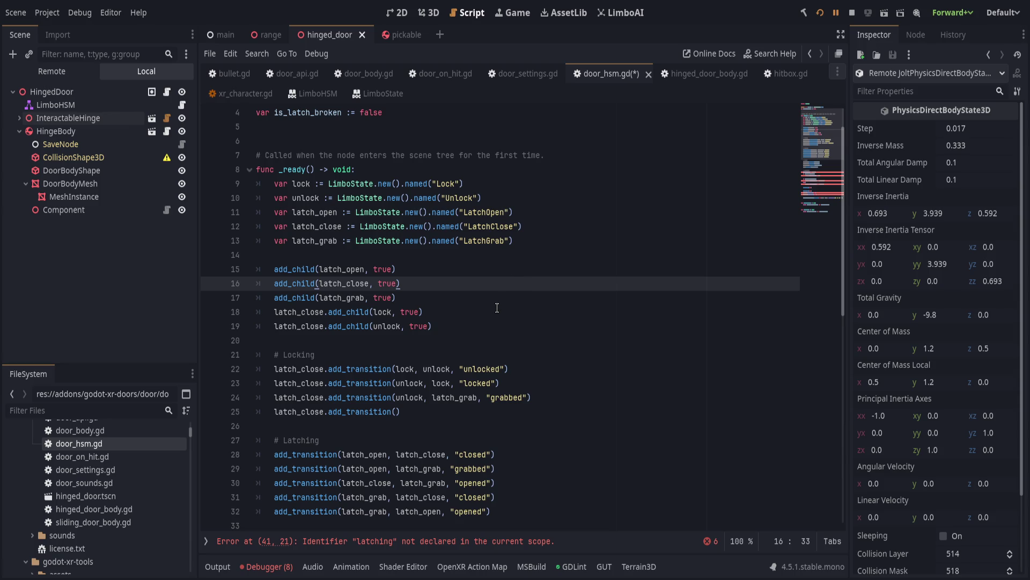
click(417, 355)
click(429, 411)
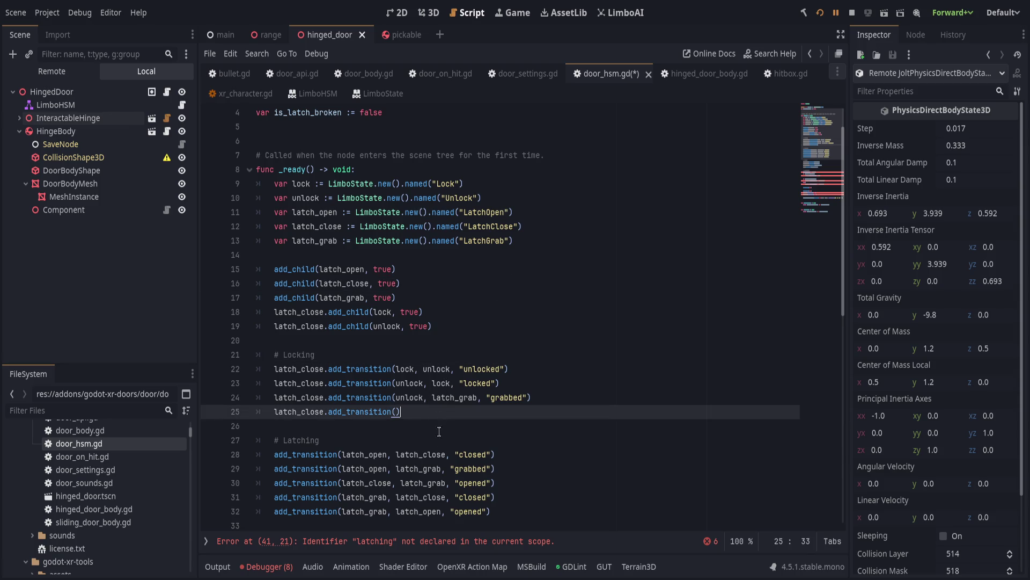
scroll(384, 435, down, 2)
scroll(384, 436, down, 1)
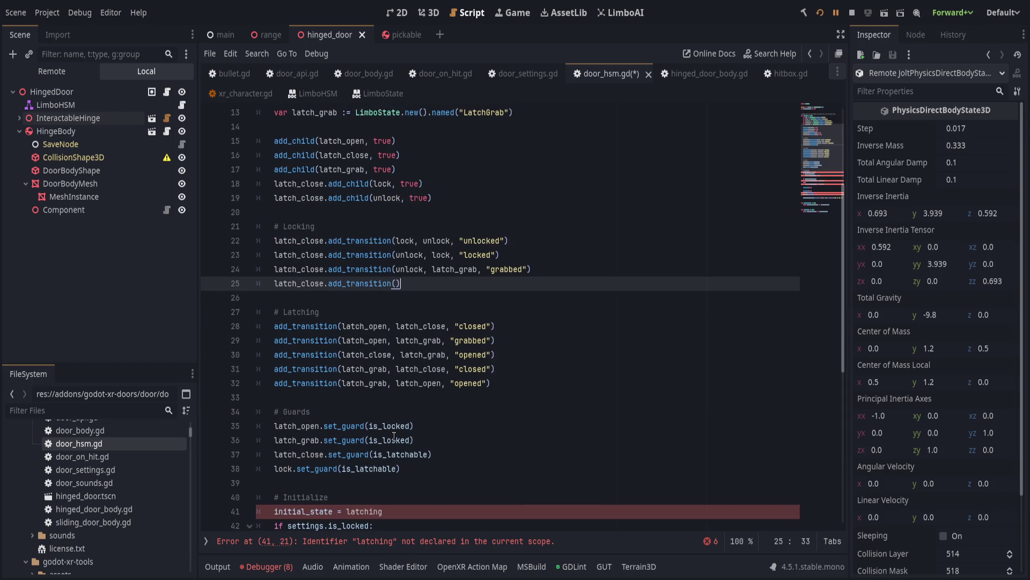
scroll(396, 437, up, 1)
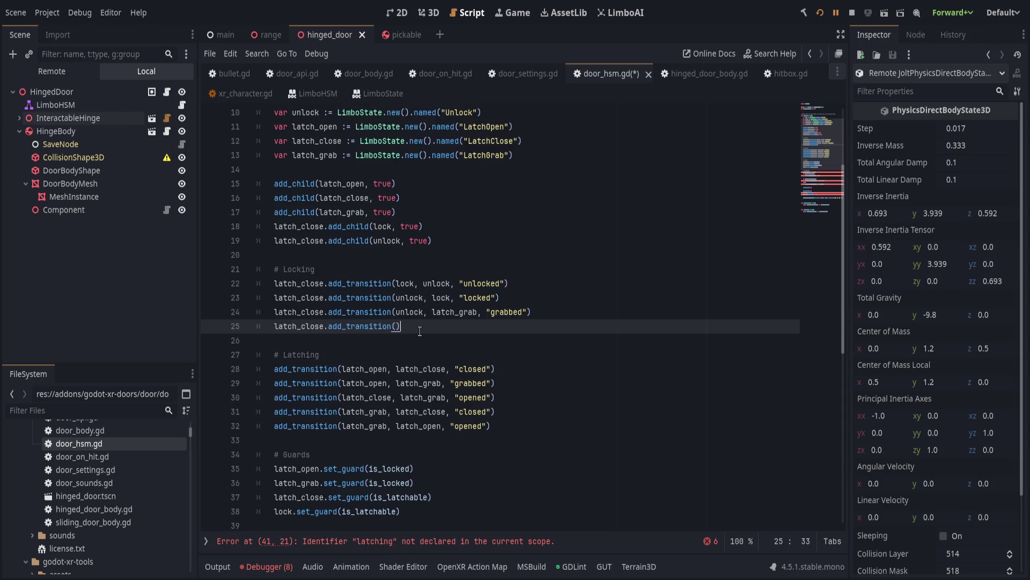
key(Left)
key(ctrl+shift+k)
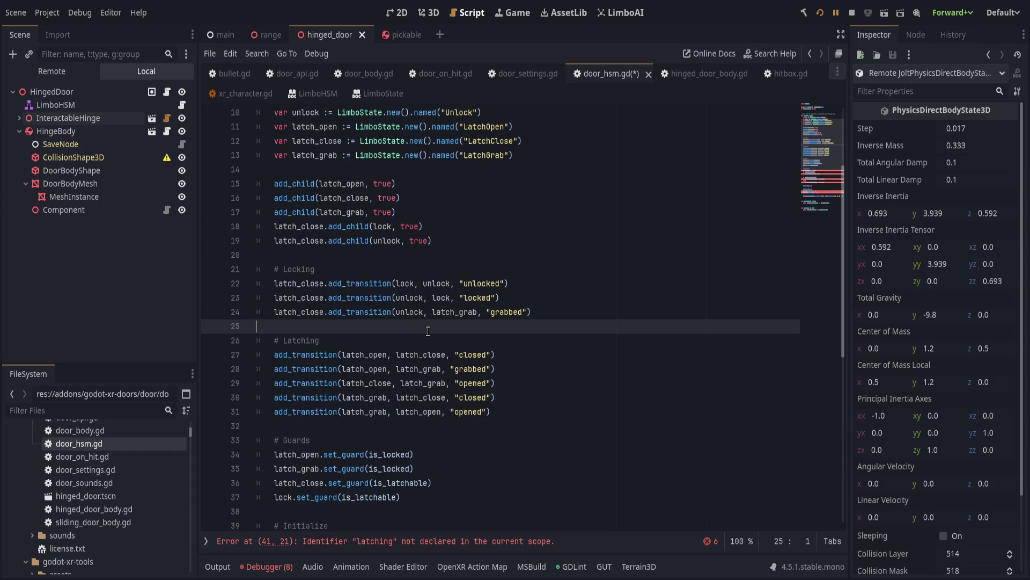
Set the initial_state under Initialize to latch_close instead of latching.
scroll(432, 338, down, 5)
click(464, 327)
key(ctrl+BackSpace)
text(lat)
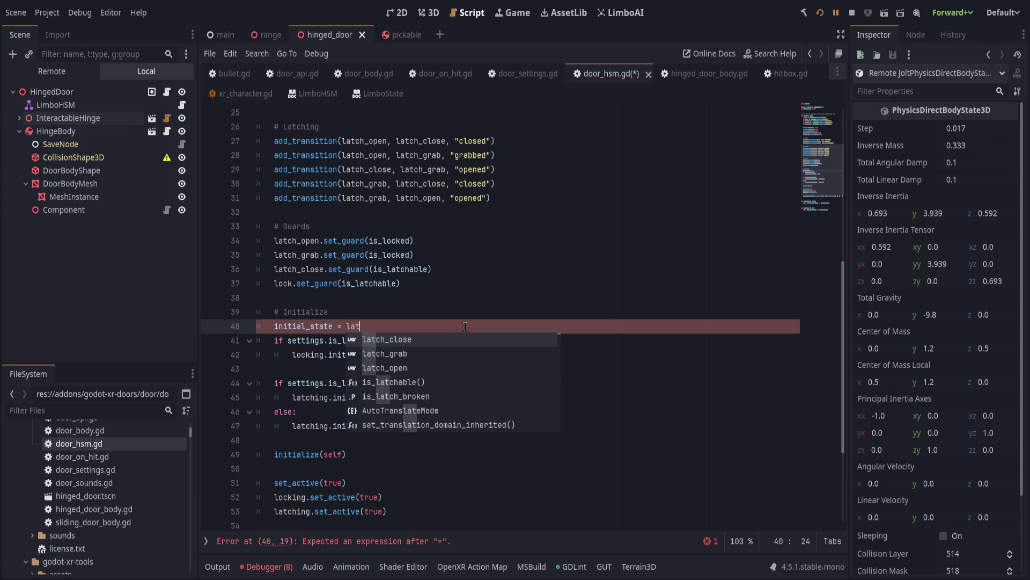
key(Return)
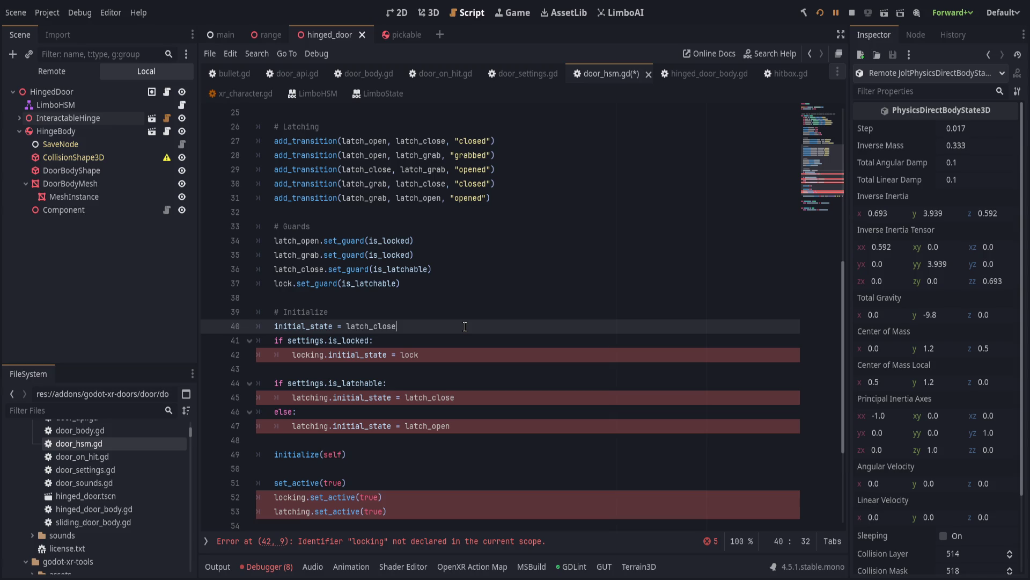
Replace locking.initial_state = lock with a partial latch_close.initial_ statement.
key(Down)
key(Down)
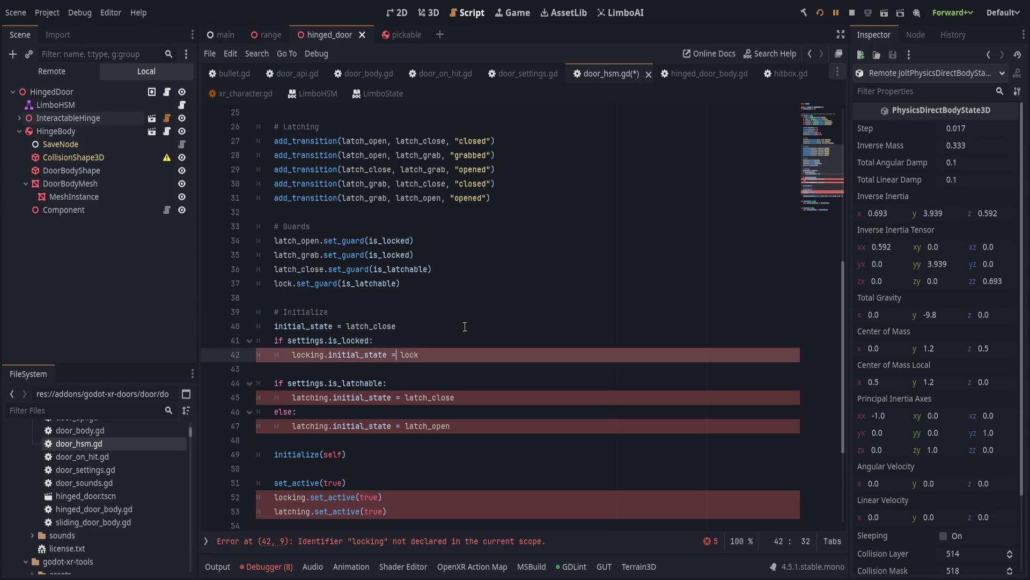
key(shift+Home)
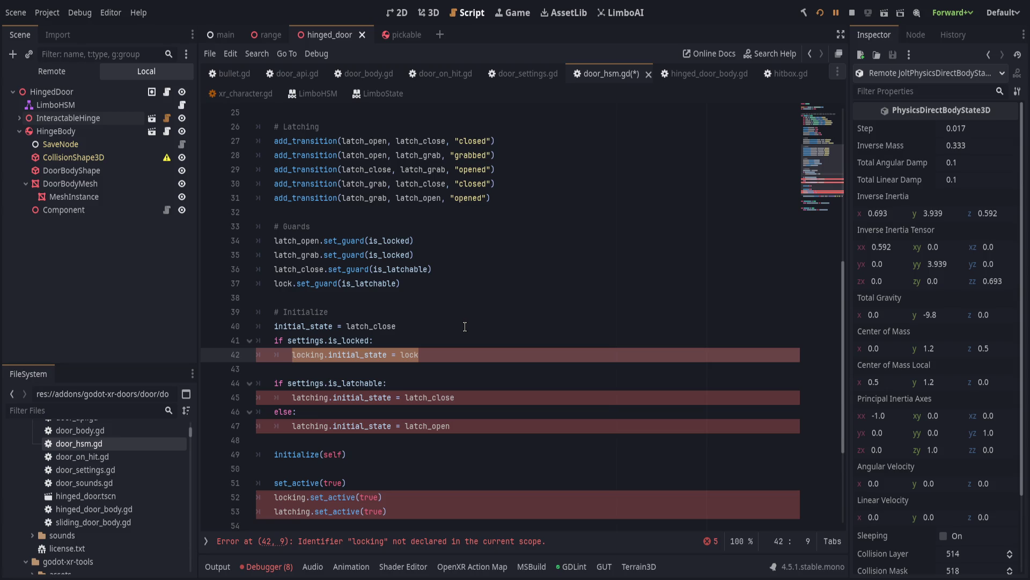
text(latch_close)
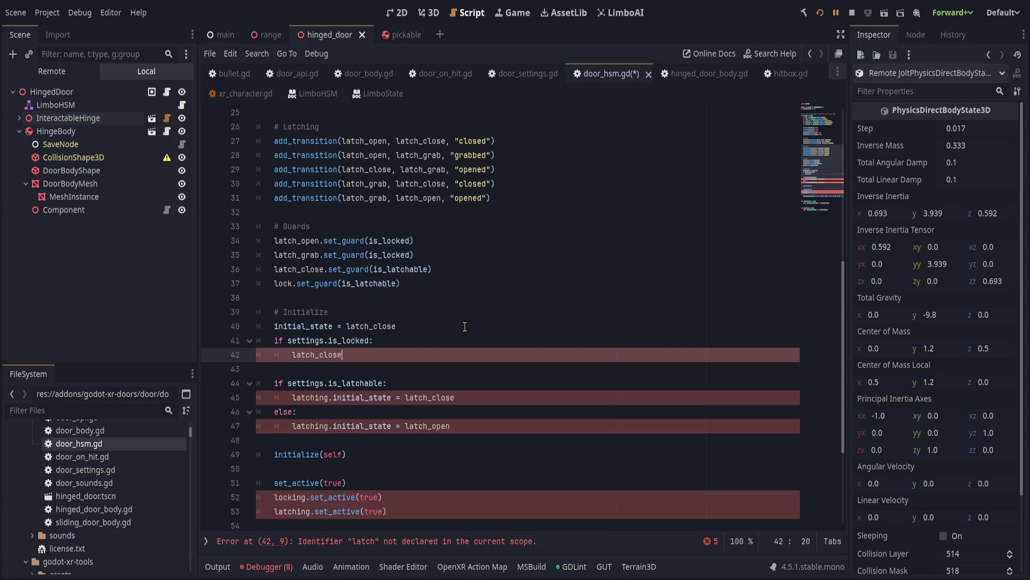
text(.initiati)
key(BackSpace)
key(BackSpace)
key(BackSpace)
text(al_)
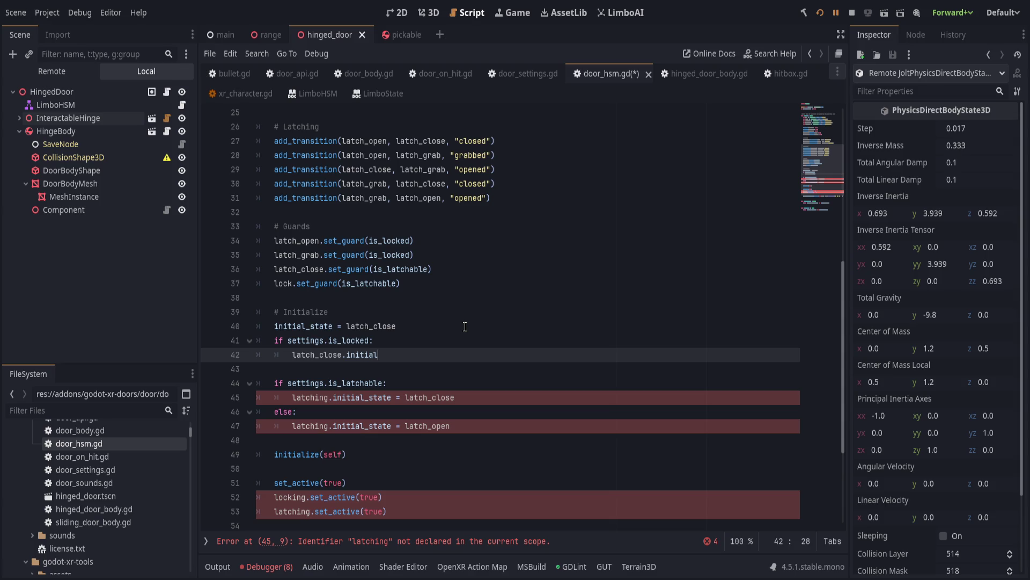
Start changing latch_close's declaration type from LimboState to LimboHSM.
scroll(366, 181, up, 8)
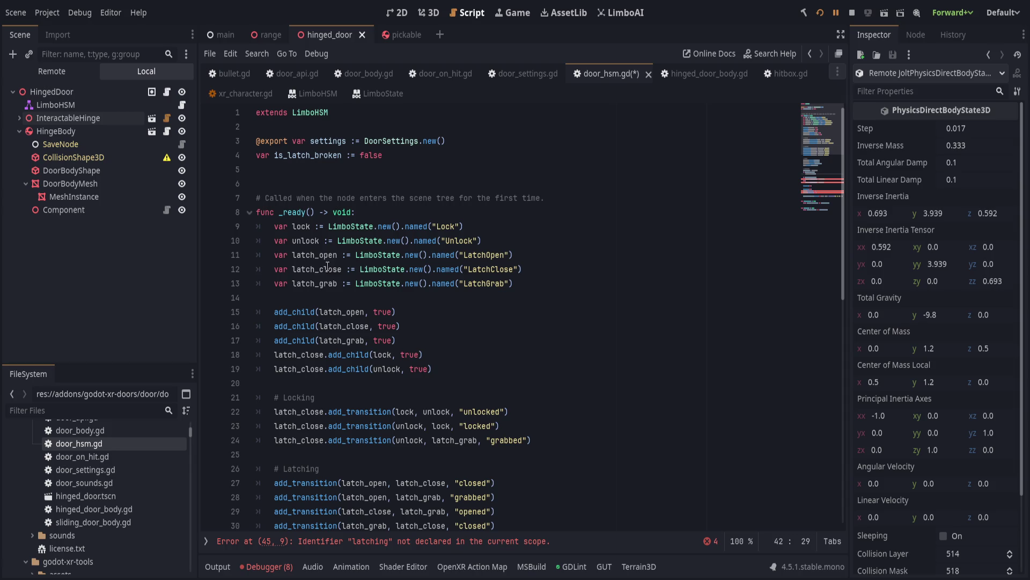
double_click(382, 269)
text(LimboH)
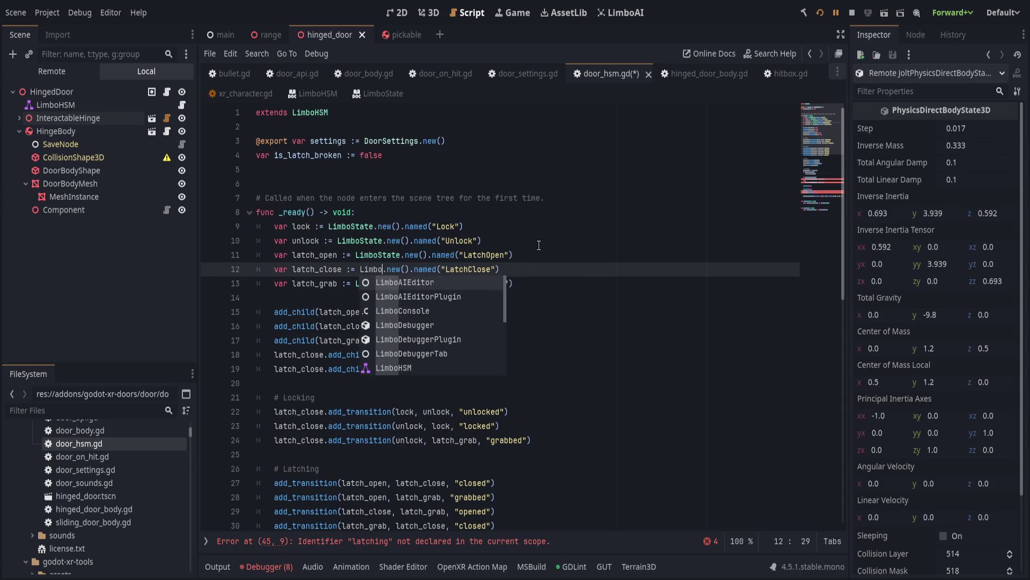
key(Return)
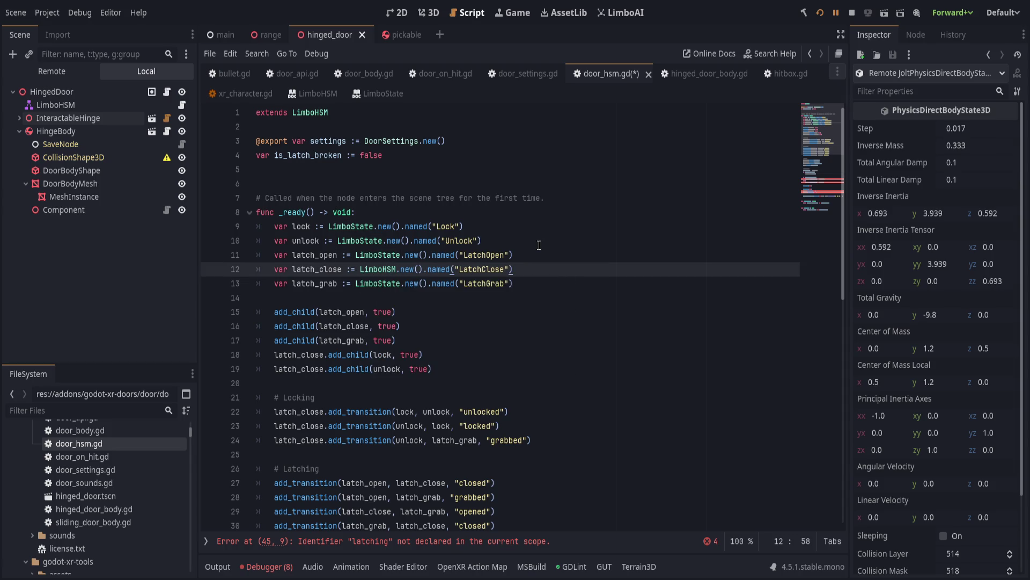
key(alt+Up)
key(Down)
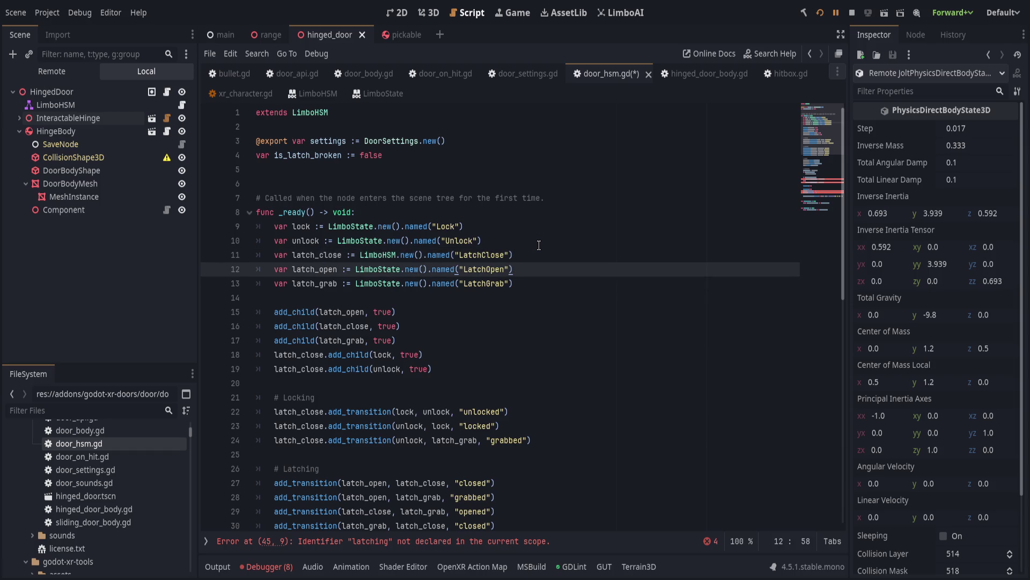
key(ctrl+s)
click(316, 254)
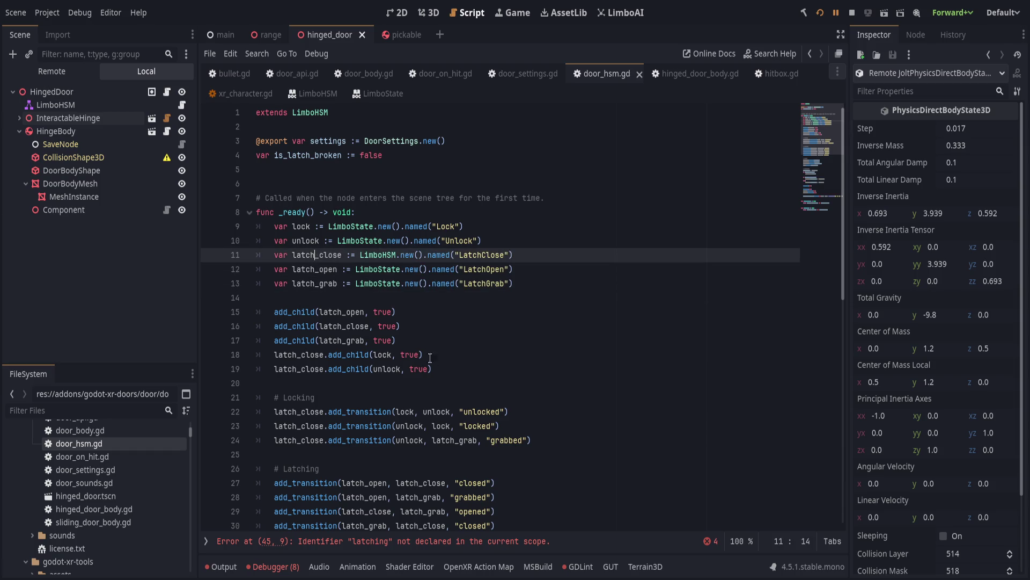
scroll(430, 358, down, 10)
scroll(455, 326, up, 1)
click(455, 326)
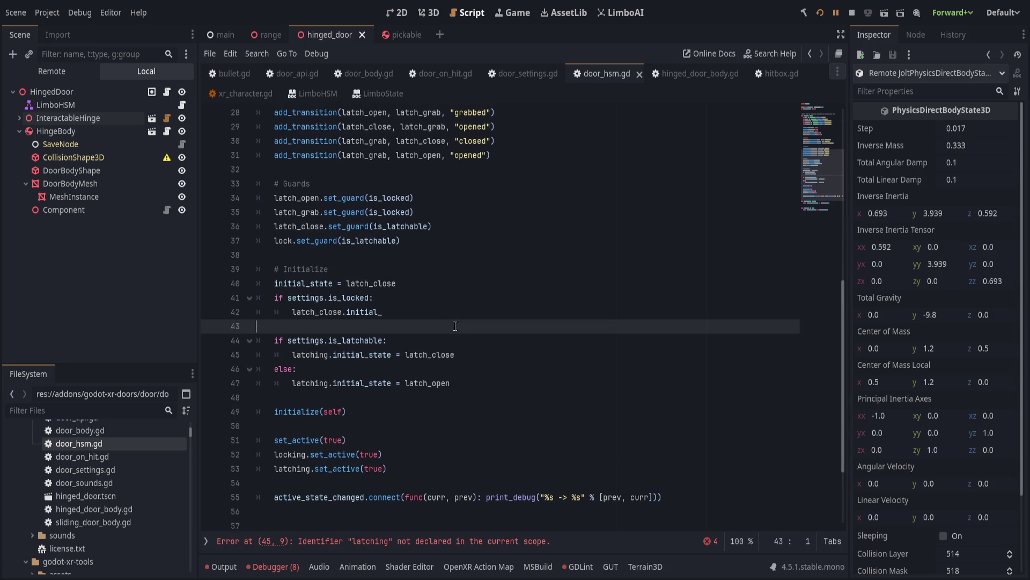
click(459, 313)
key(BackSpace)
key(BackSpace)
key(BackSpace)
text(ini)
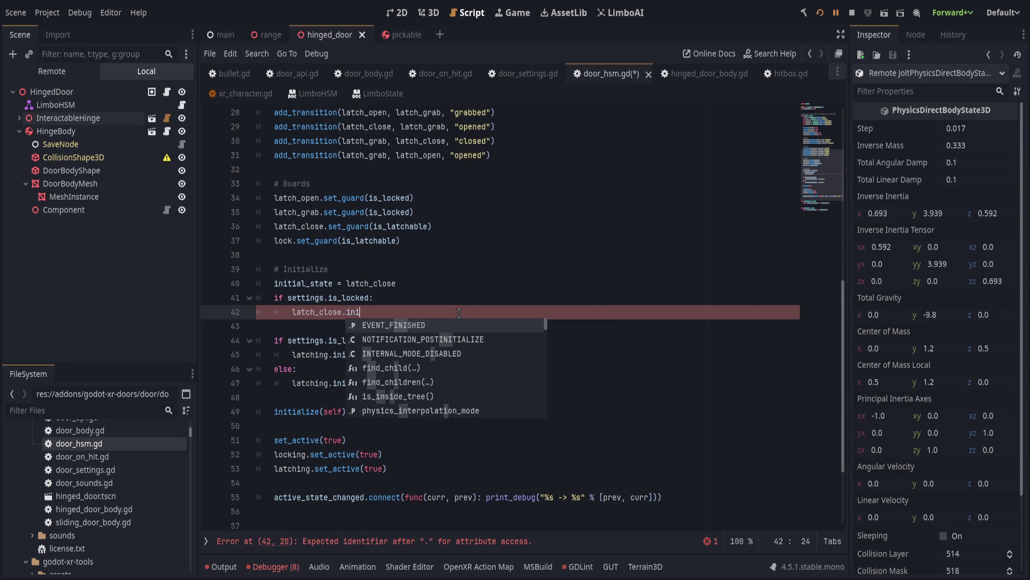
key(BackSpace)
key(BackSpace)
key(BackSpace)
key(ctrl+s)
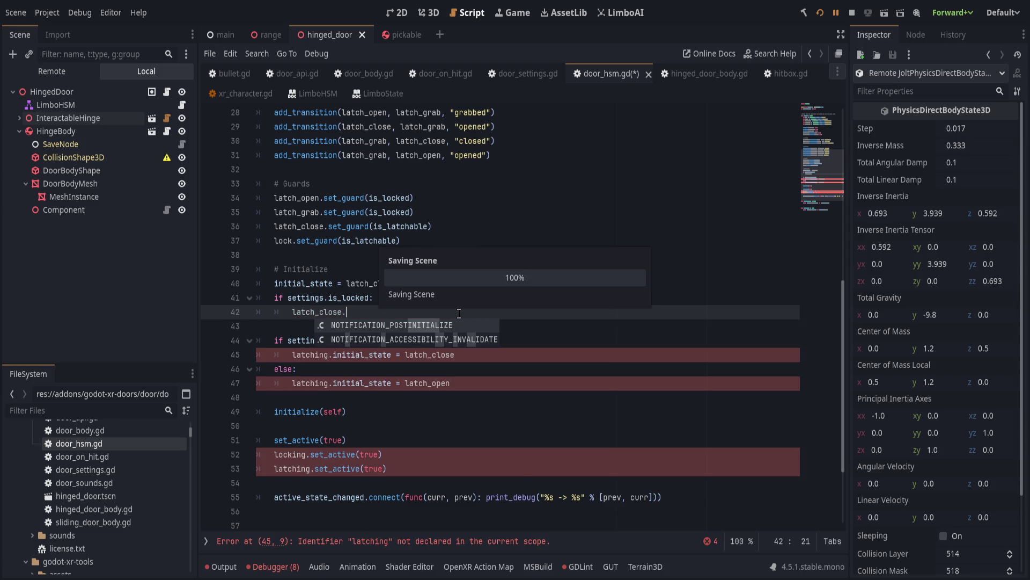
text(initial_state =)
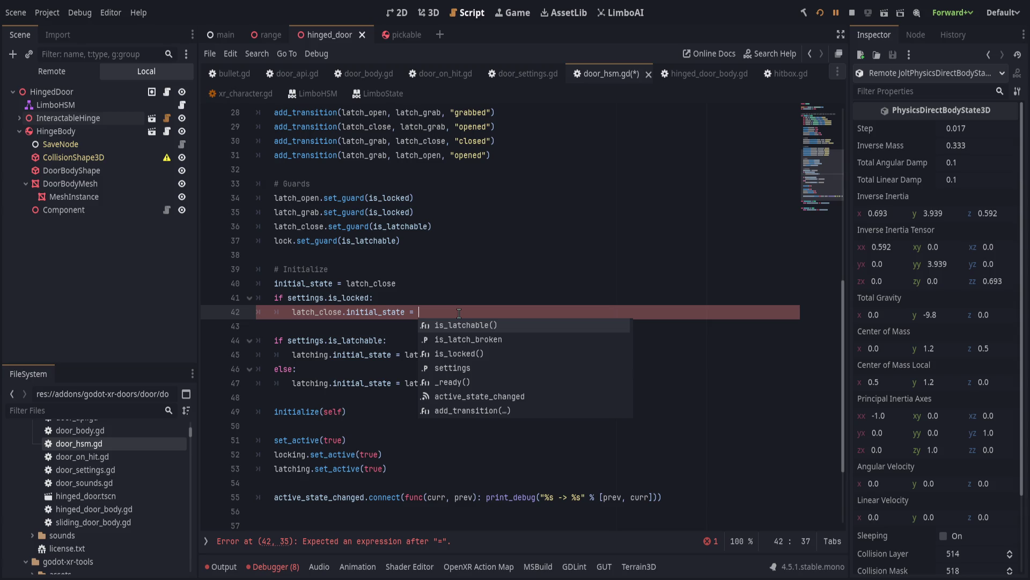
text(lock)
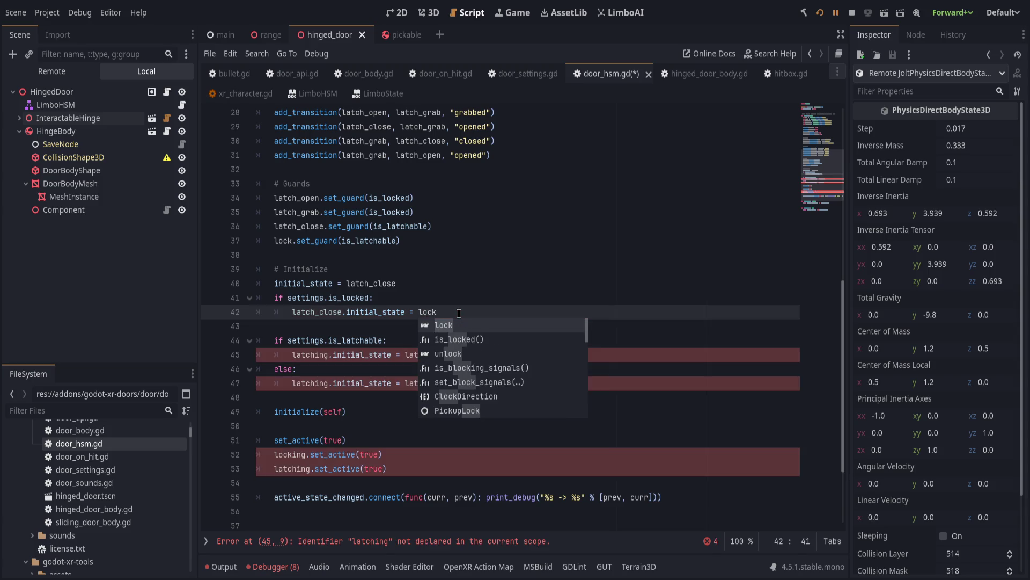
click(471, 340)
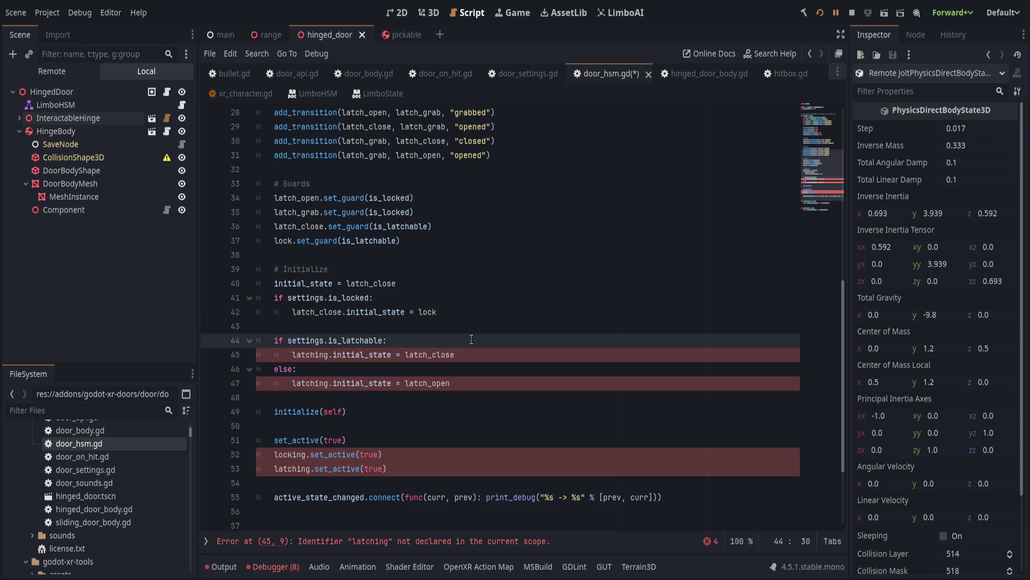
key(Down)
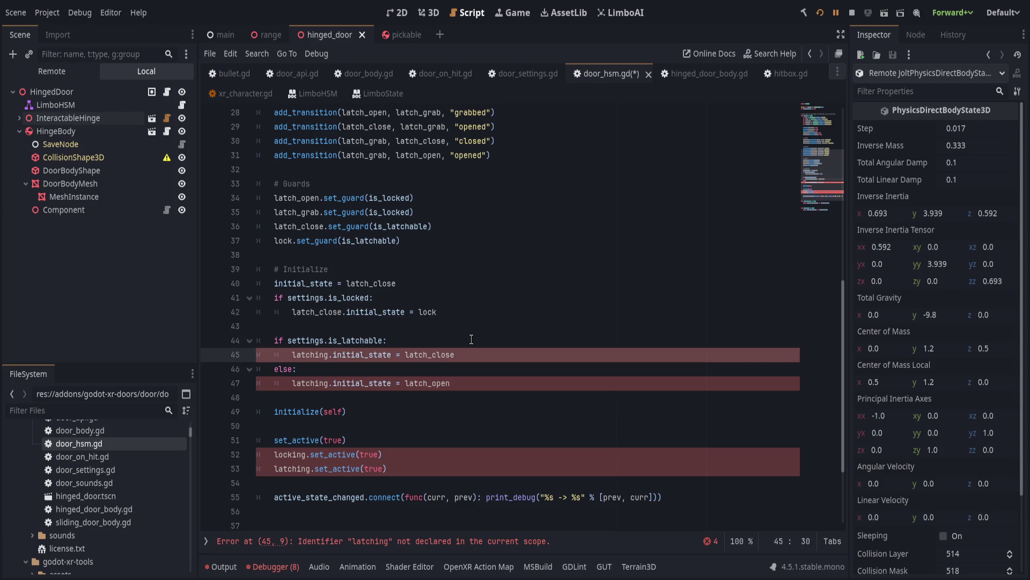
key(Home)
key(Up)
key(Up)
key(Up)
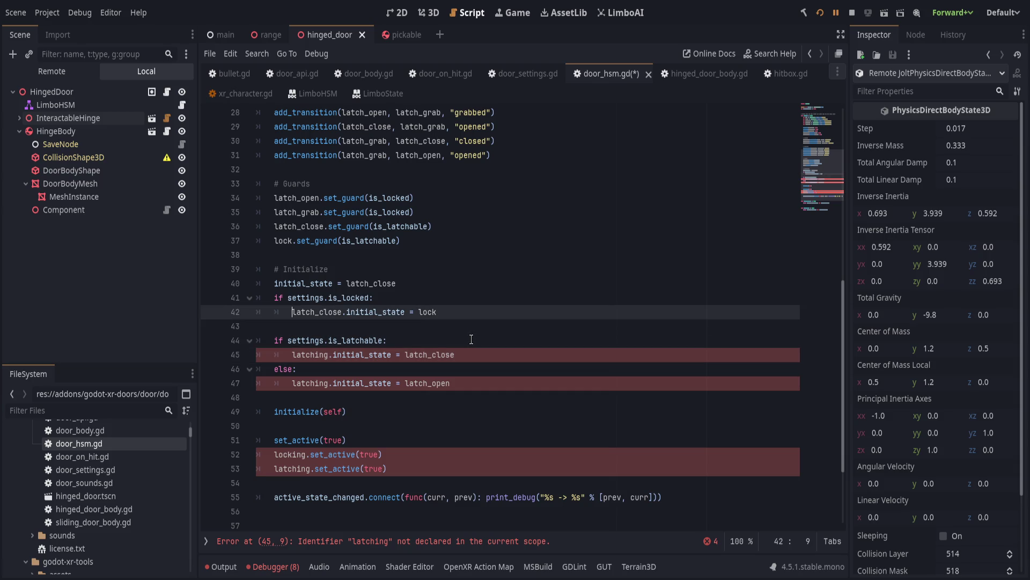
scroll(471, 340, down, 3)
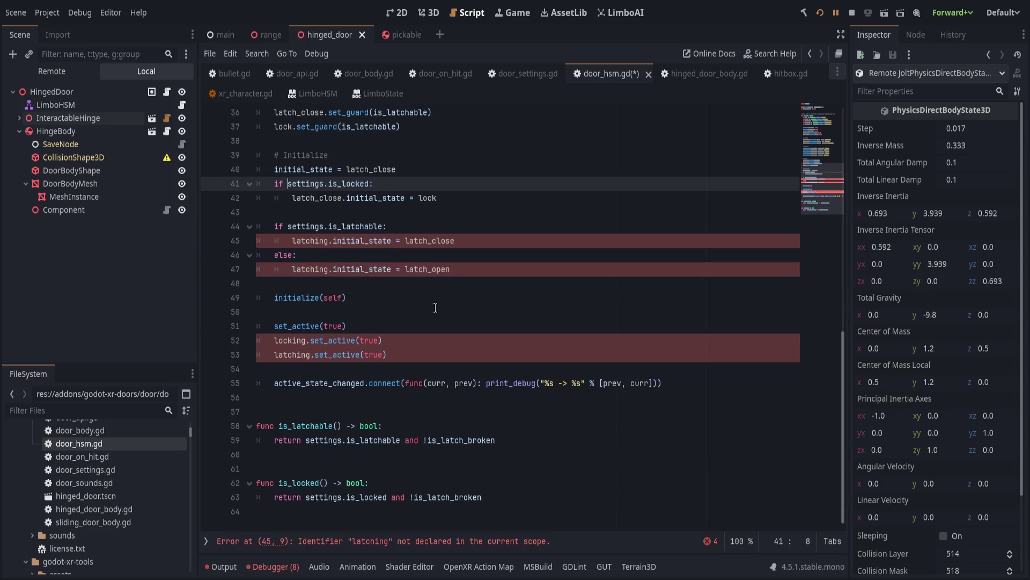
click(302, 428)
scroll(495, 310, up, 1)
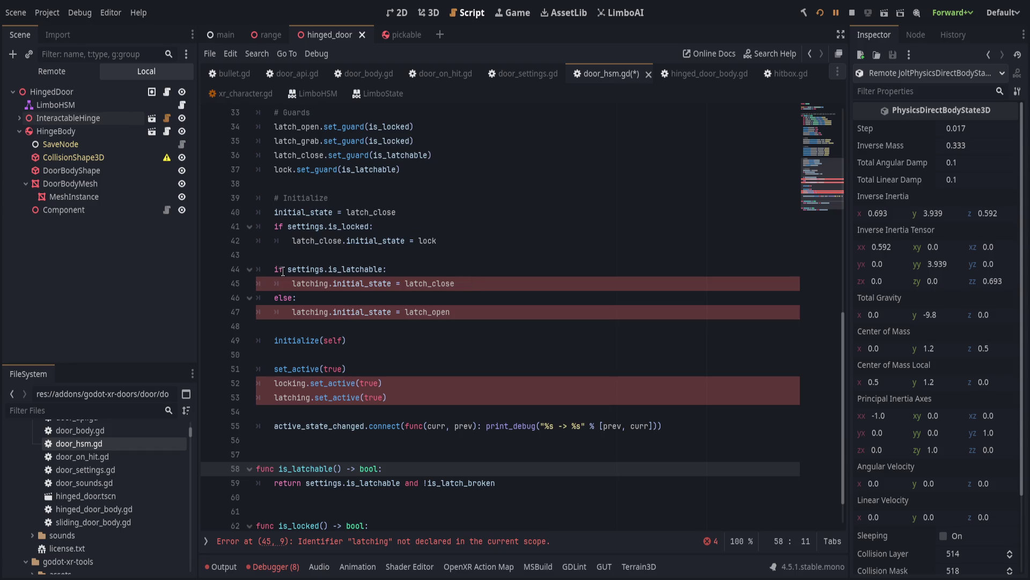
click(421, 272)
scroll(422, 275, down, 1)
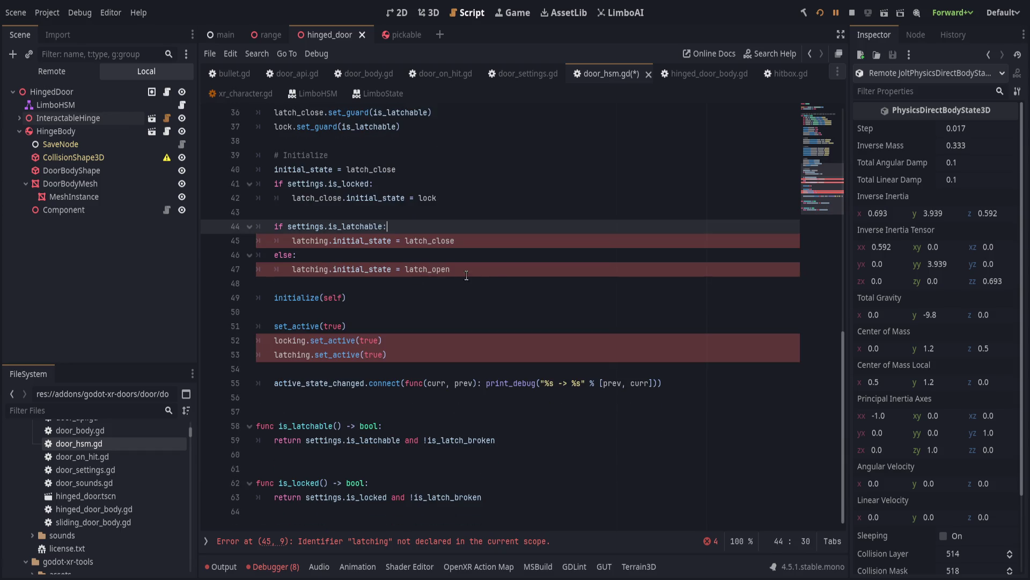
drag(287, 226, 383, 226)
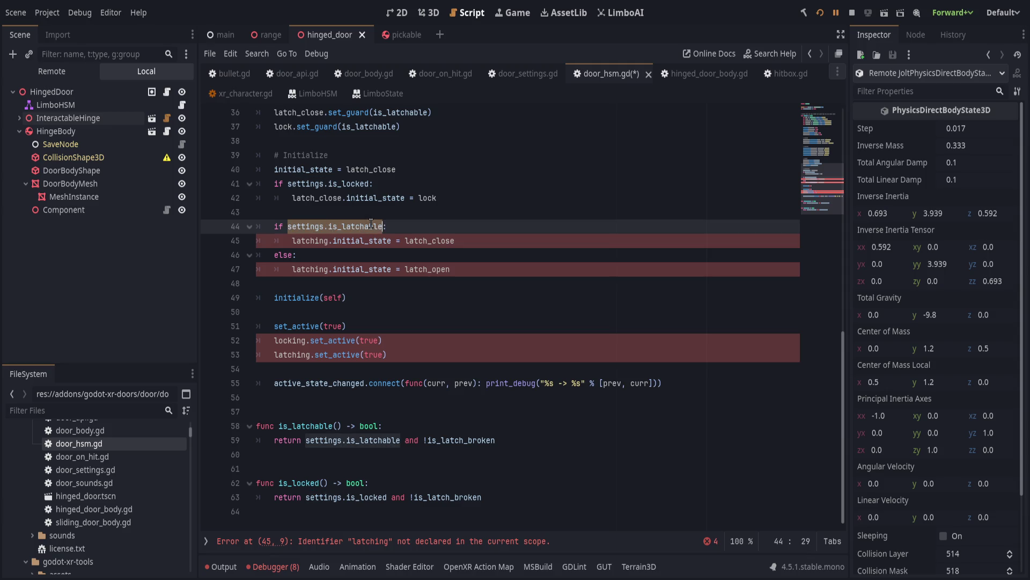
Use is_latchable() for the start check and drop the latching. prefixes on latch_close and latch_open.
text(is_lat:)
key(Return)
key(Down)
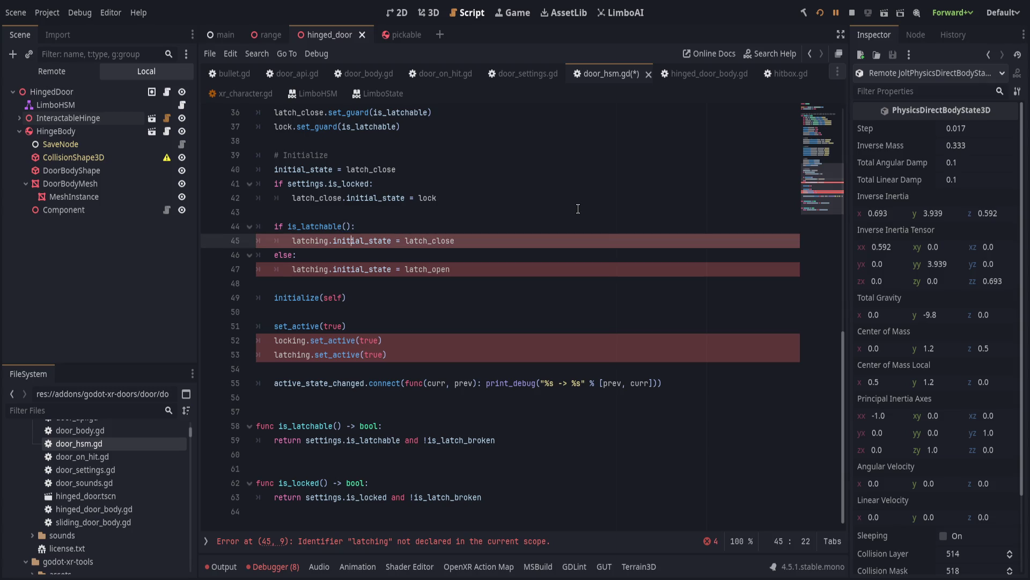
key(ctrl+Left)
key(BackSpace)
key(BackSpace)
key(BackSpace)
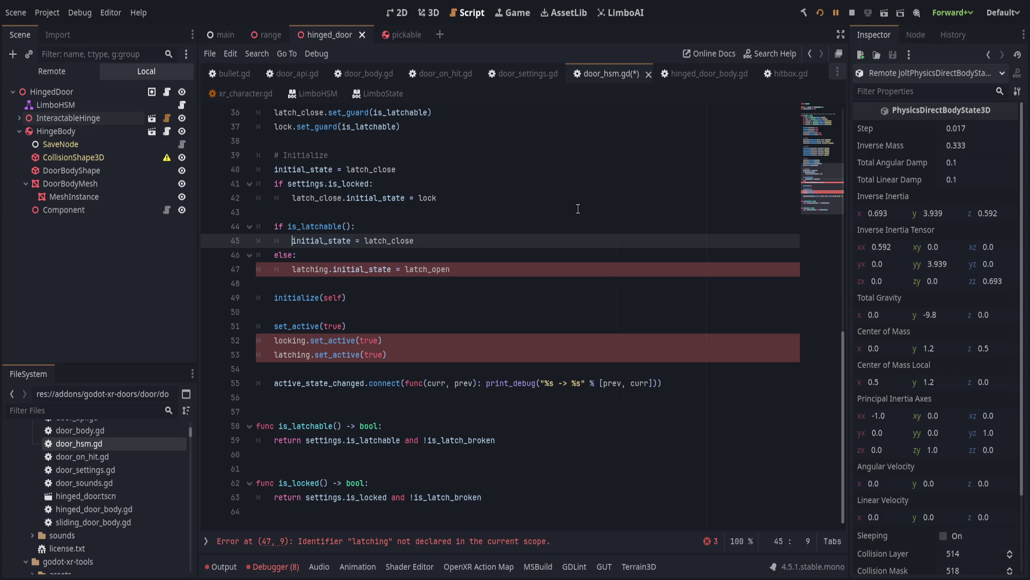
key(Down)
key(End)
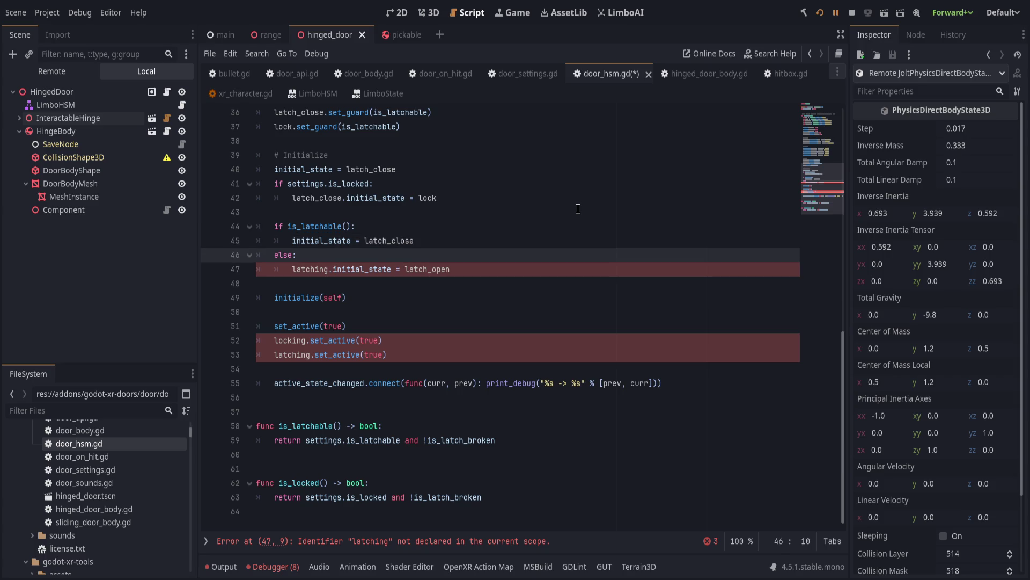
key(Down)
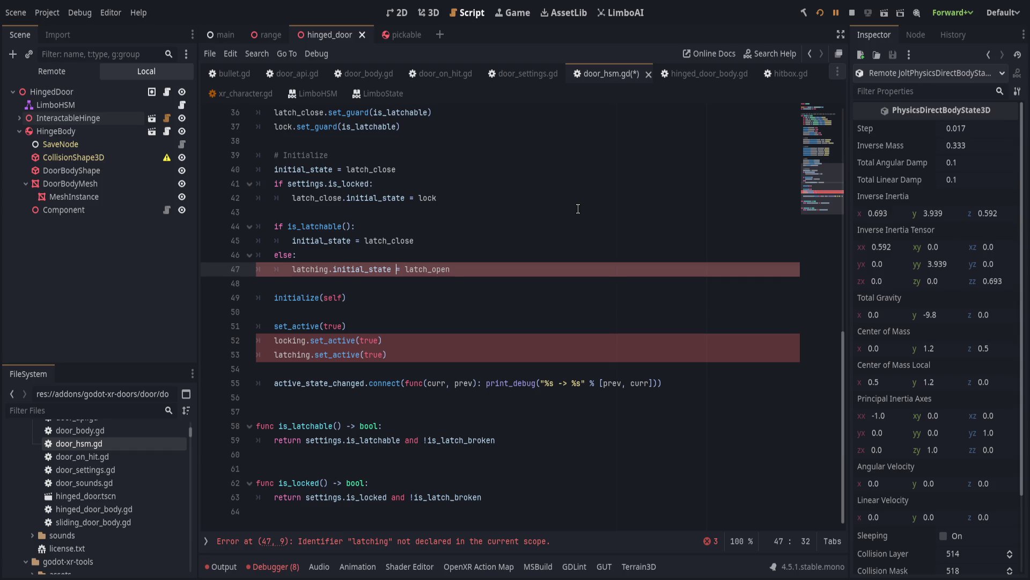
key(ctrl+Left)
key(BackSpace)
key(BackSpace)
key(BackSpace)
key(End)
Add an is_locked() branch setting latch_close.initial_state to lock, else unlock.
key(Down)
key(Up)
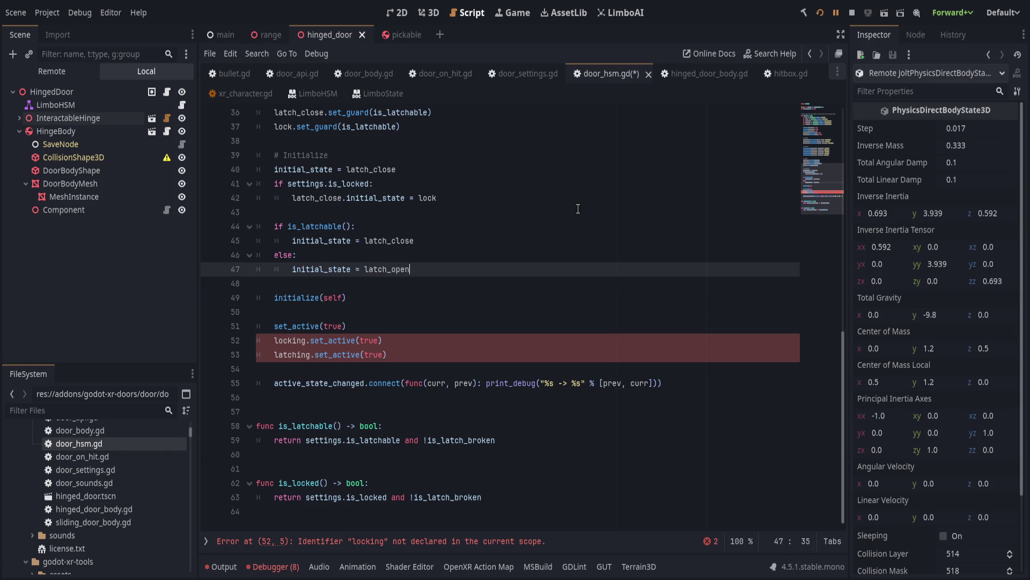
key(Return)
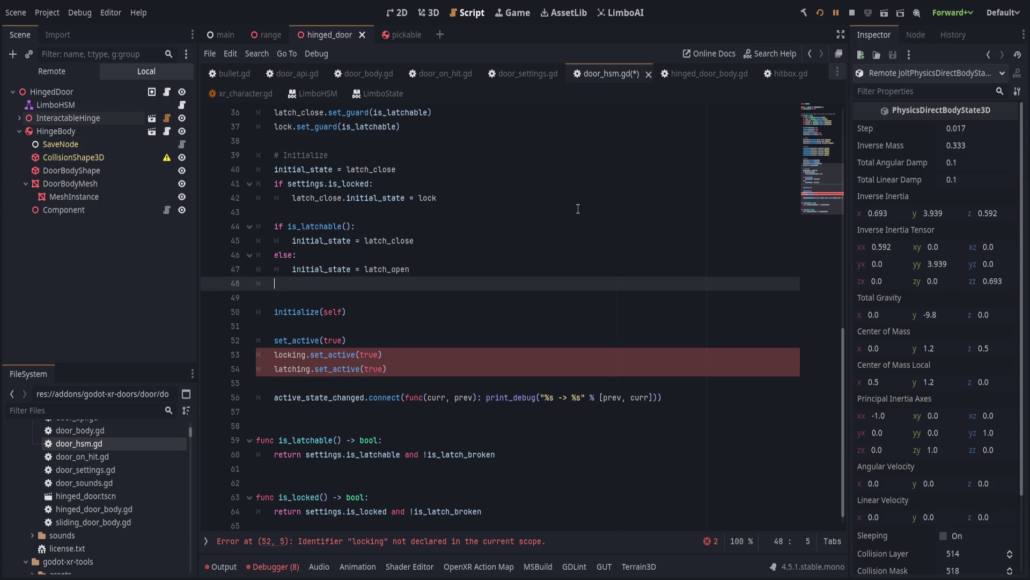
key(Return)
text(if is_locked)
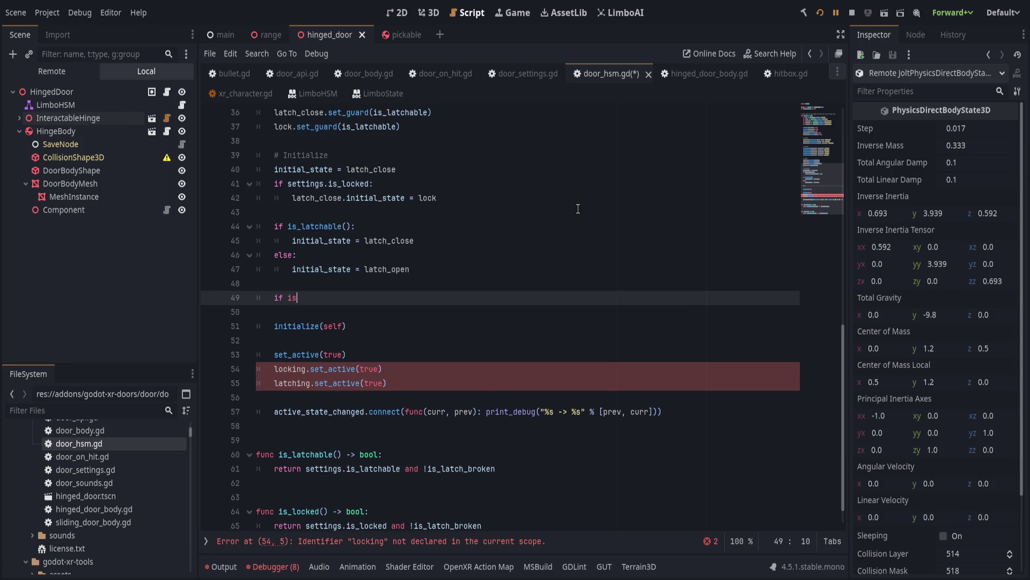
key(Return)
text(:)
key(Return)
text(in)
key(BackSpace)
key(BackSpace)
text(latch_close.initial_)
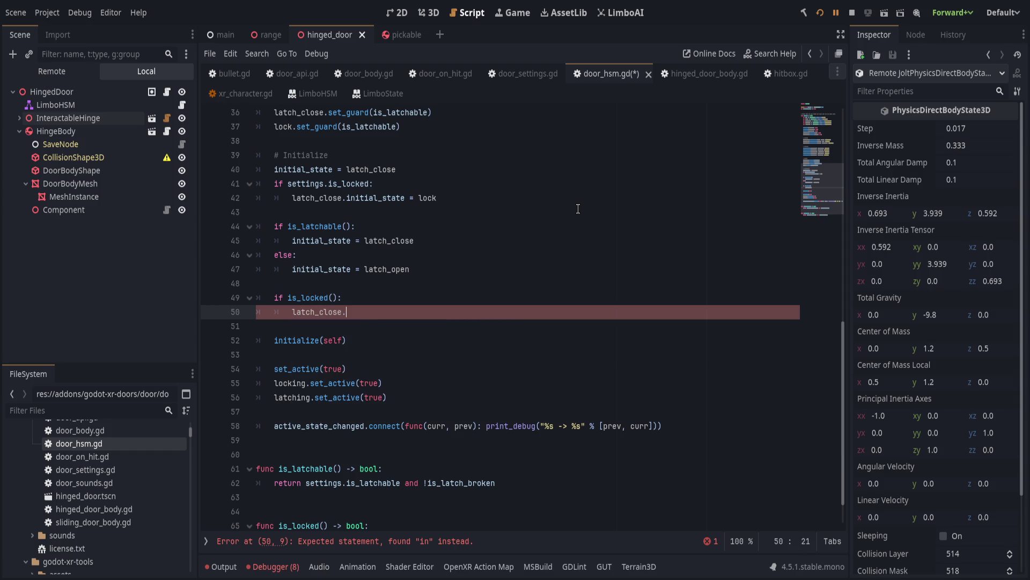
text(state =)
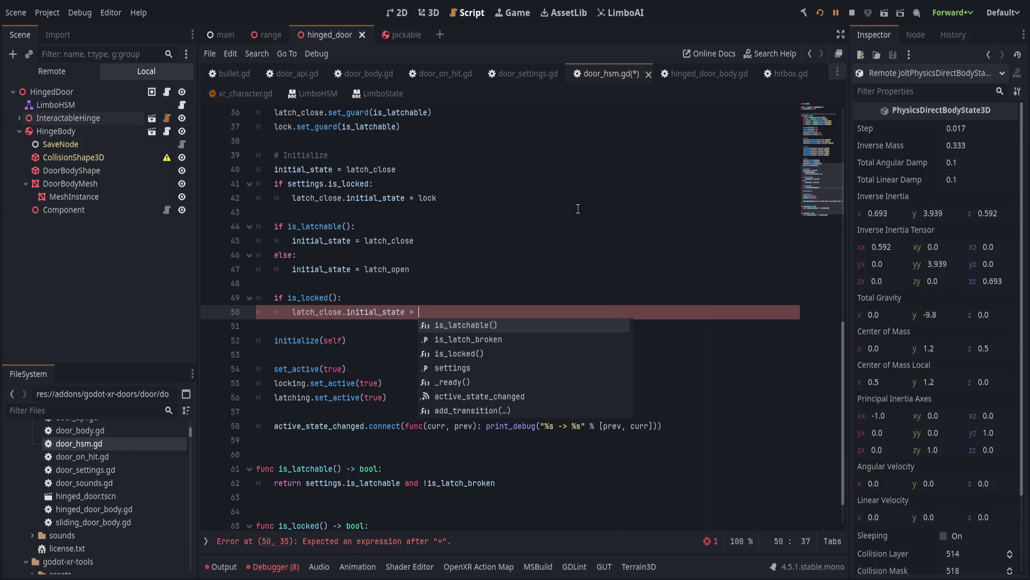
text(lock)
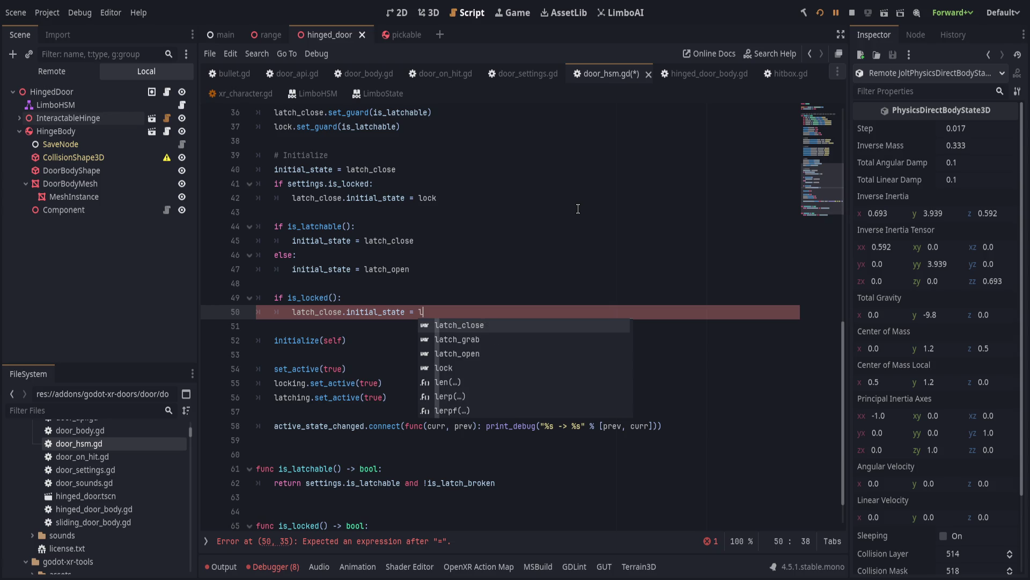
key(Return)
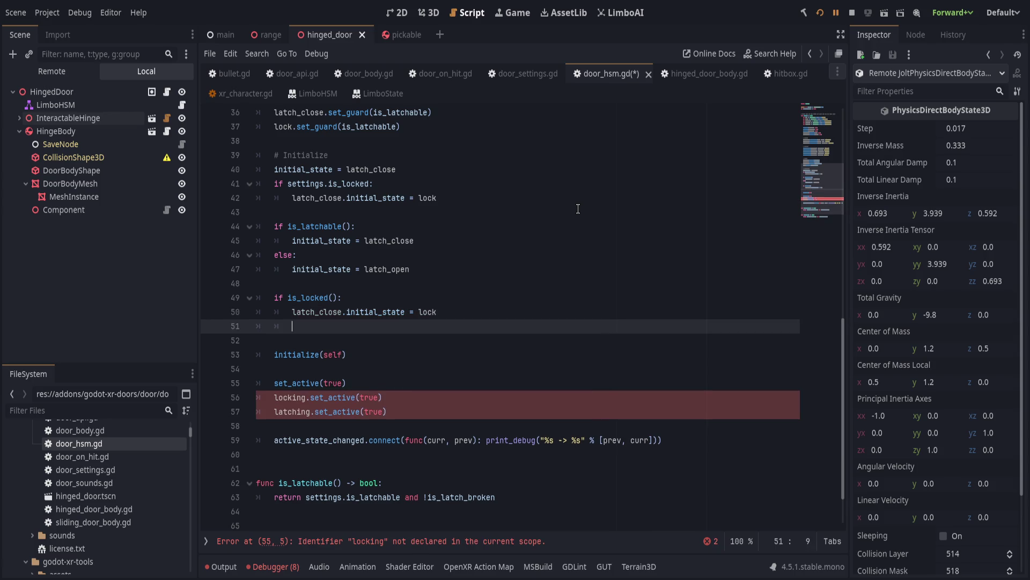
text(else:)
key(Return)
text(latc)
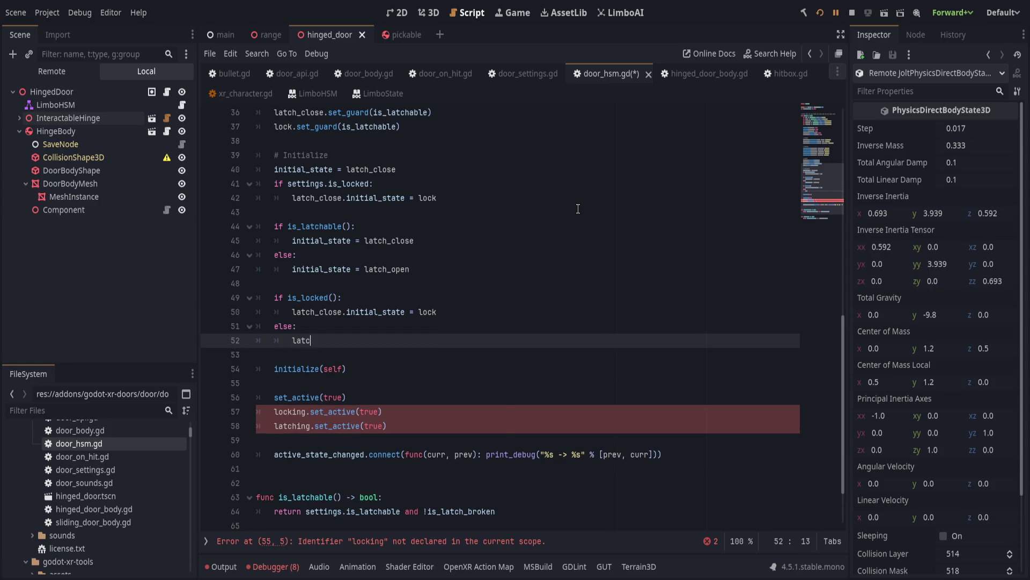
text(h_close.ini)
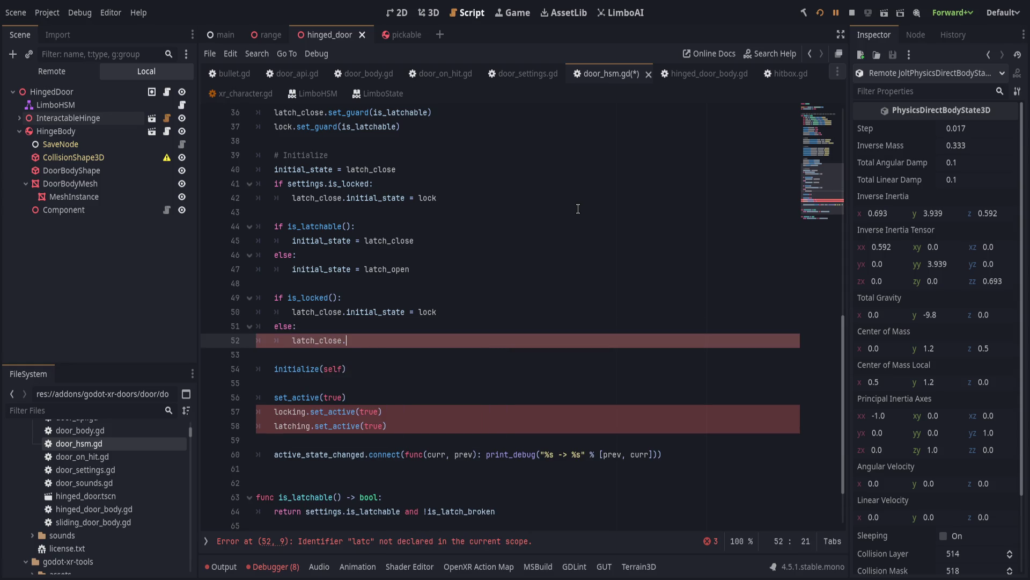
text(tial_state = )
text(unlock)
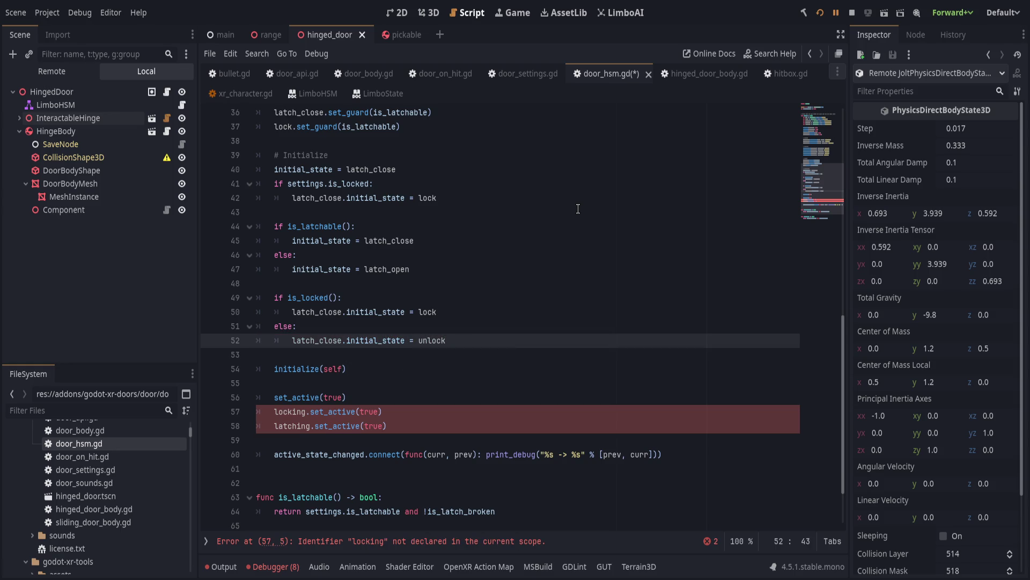
Condense it to latch_close.initial_state = lock if is_locked() else unlock.
key(Up)
key(Up)
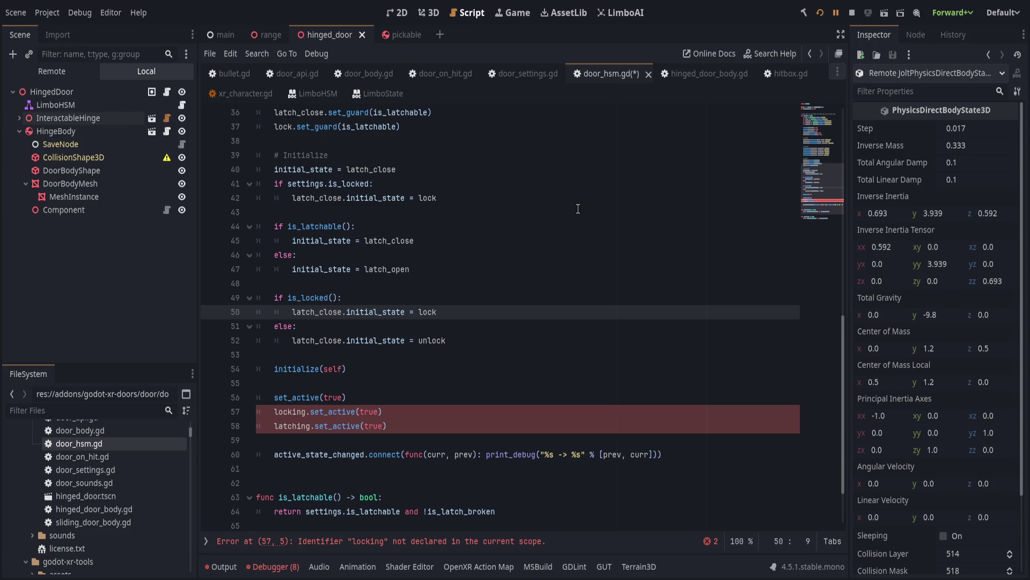
text(if is_l)
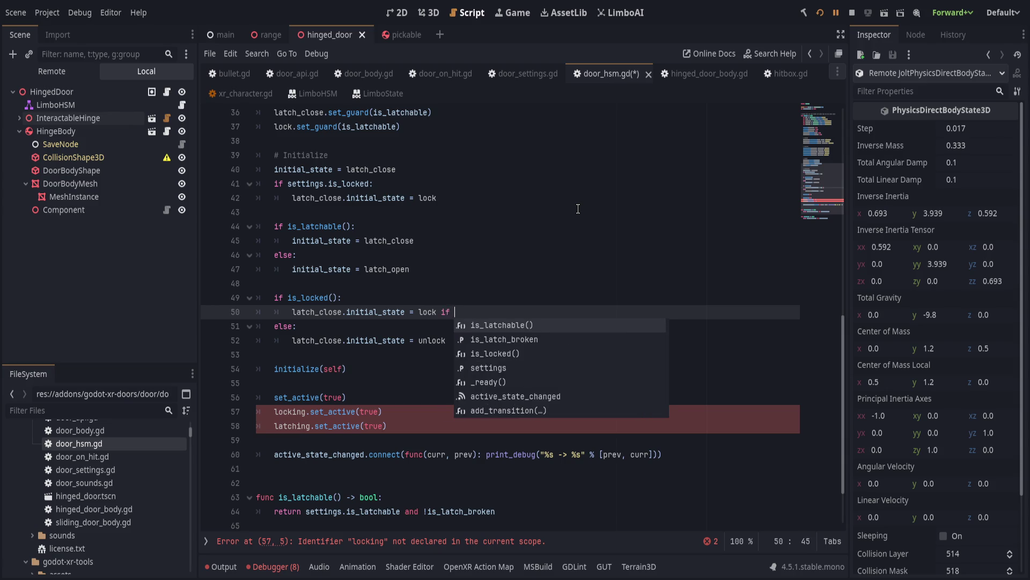
text(ocked)
key(Return)
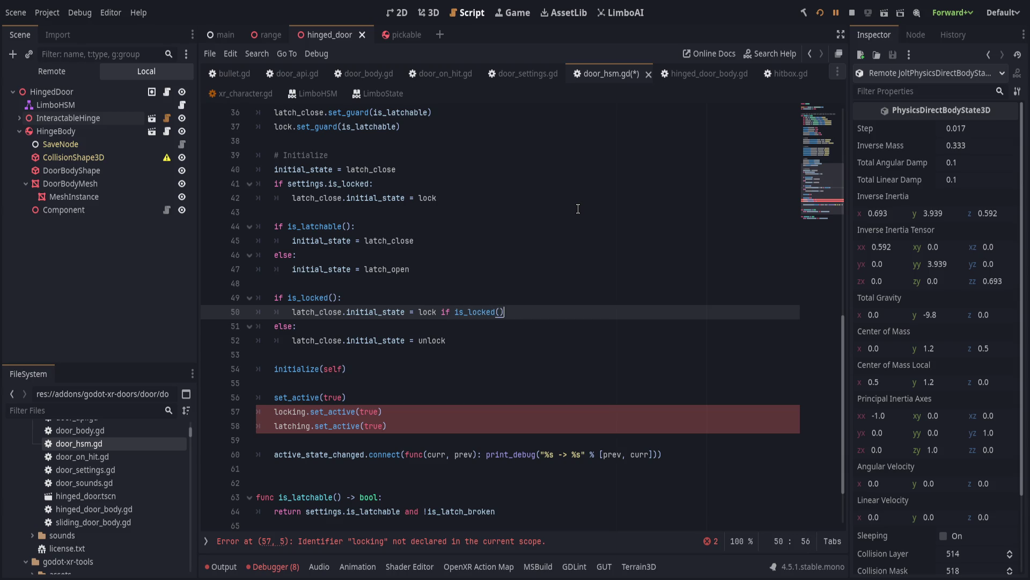
text(else)
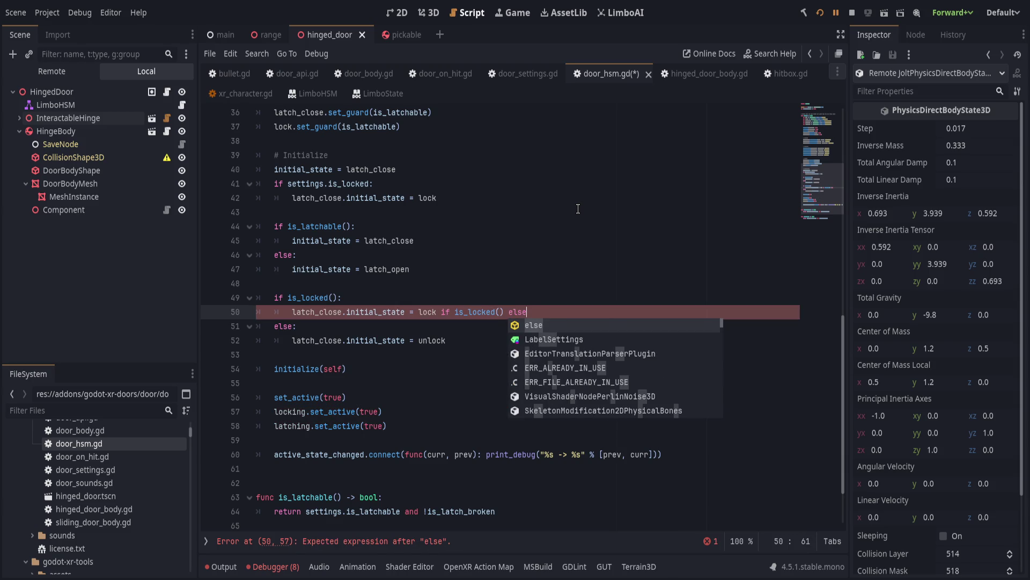
text( unlock)
click(442, 288)
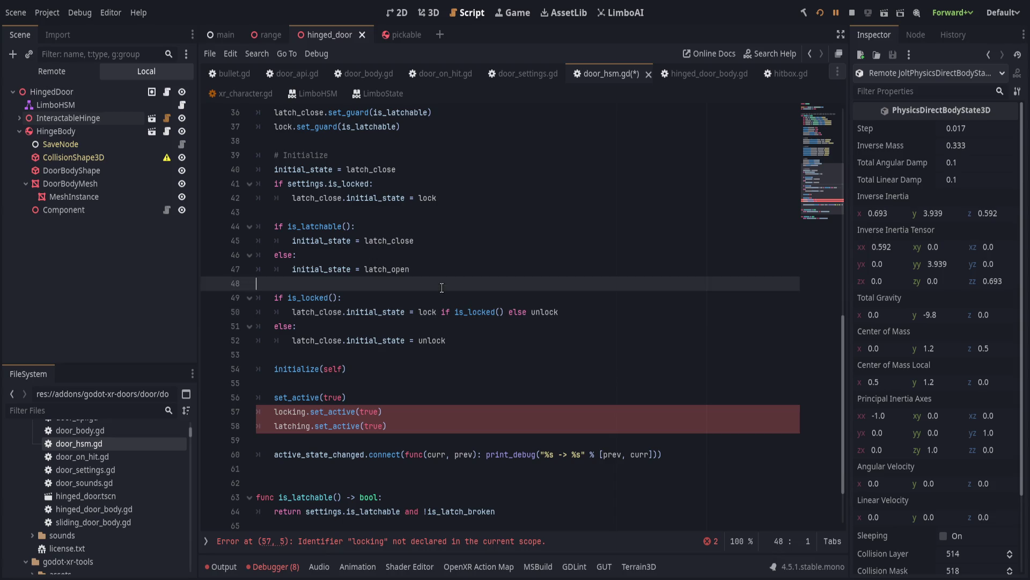
Delete the redundant is_locked if/else lines and outdent the latch_close assignment line.
key(Down)
key(ctrl+shift+k)
key(Down)
key(ctrl+shift+k)
key(ctrl+shift+k)
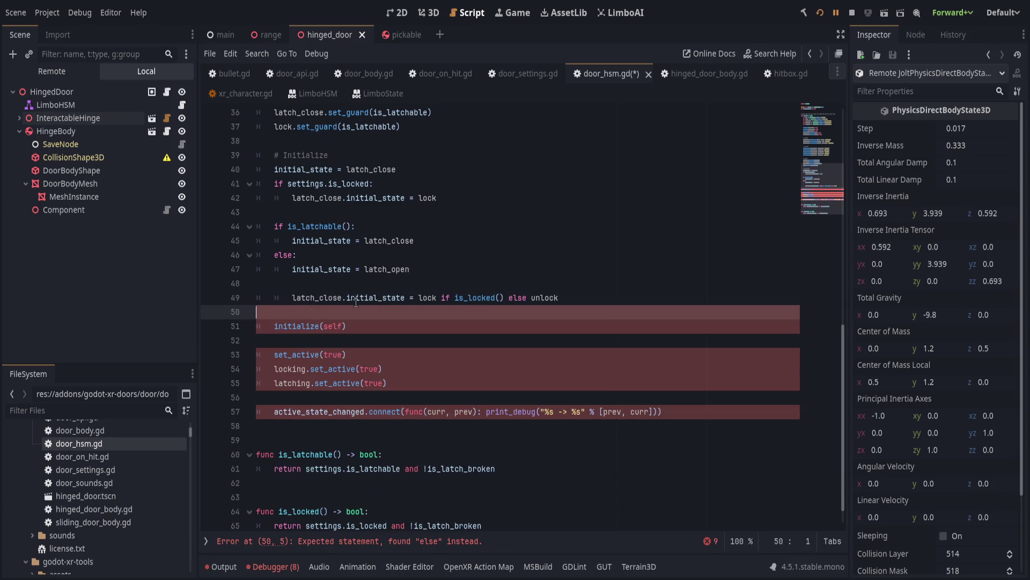
key(Up)
key(shift+Tab)
key(Up)
scroll(376, 295, up, 1)
key(Up)
key(Up)
key(Up)
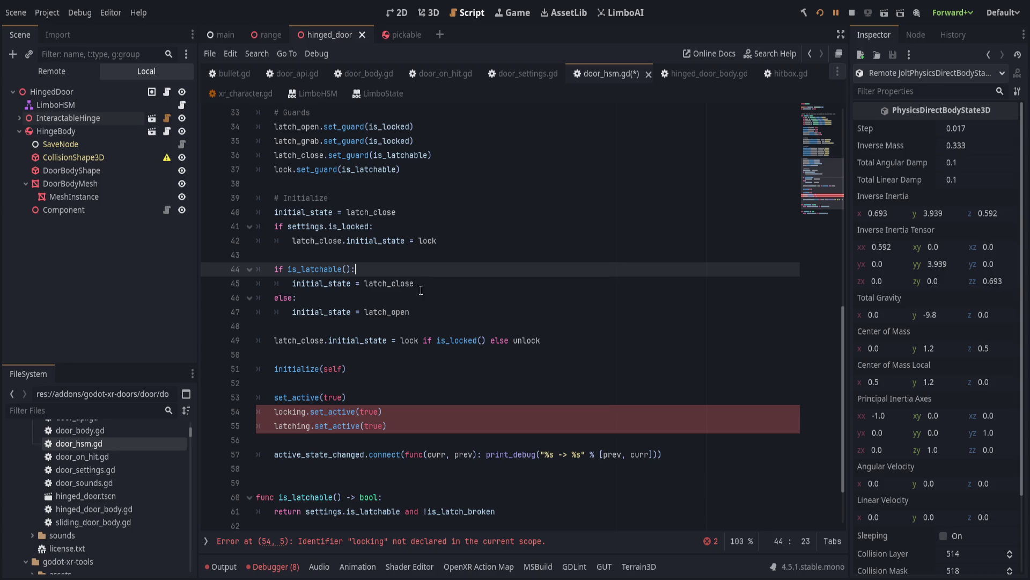
click(446, 280)
key(shift+Tab)
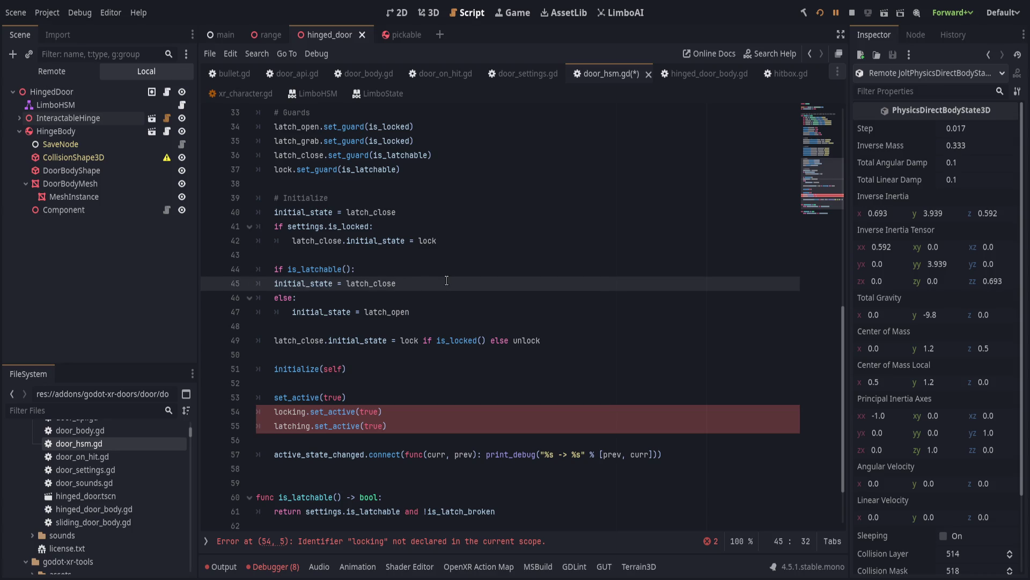
Make the assignment a one-line 'if is_latchable() else latch_open' conditional and remove the old if/else lines.
text(if is_latc)
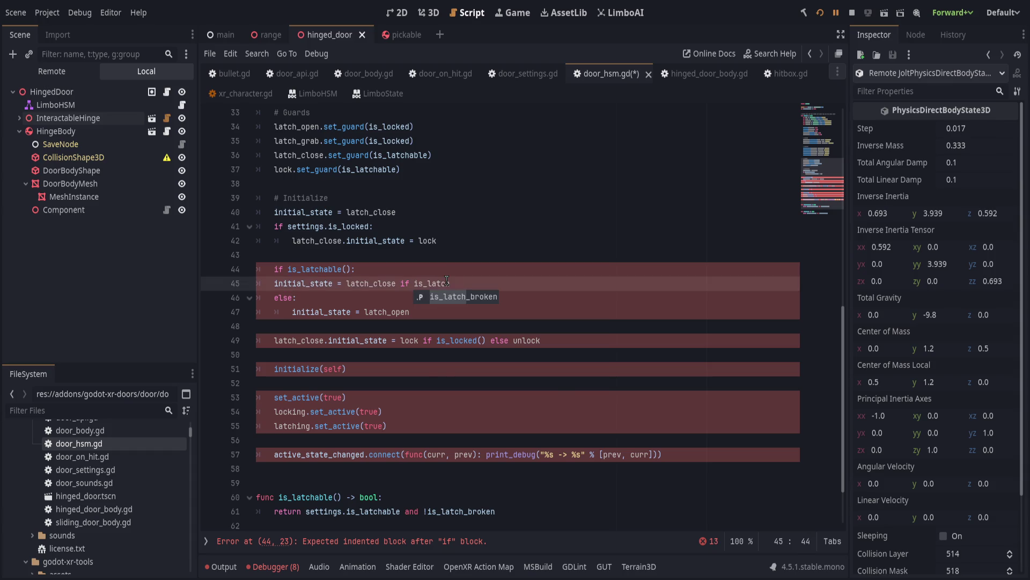
text(hable() else l)
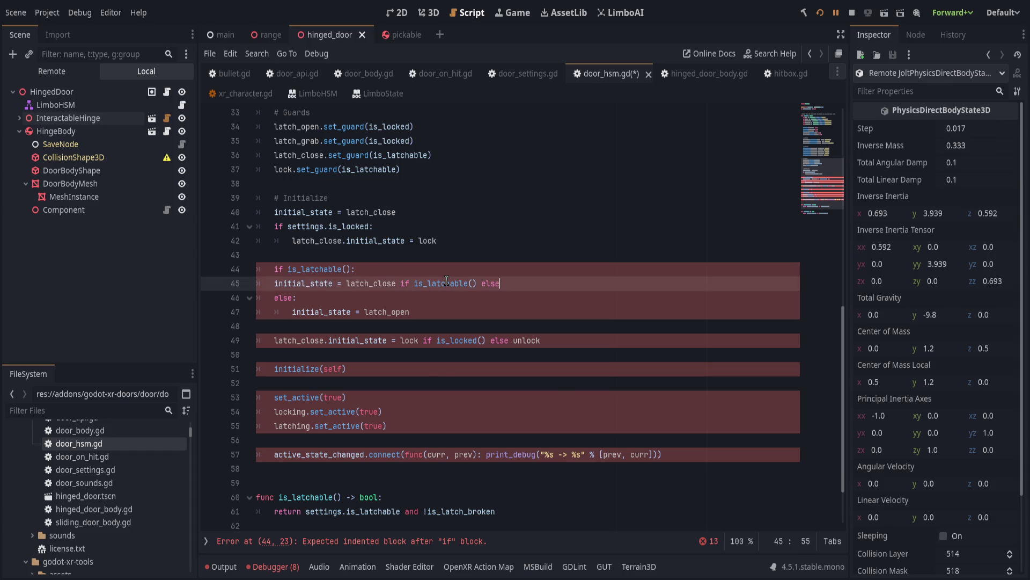
text(atch_open)
key(Up)
key(ctrl+shift+k)
key(Down)
key(ctrl+shift+k)
key(ctrl+shift+k)
key(ctrl+shift+k)
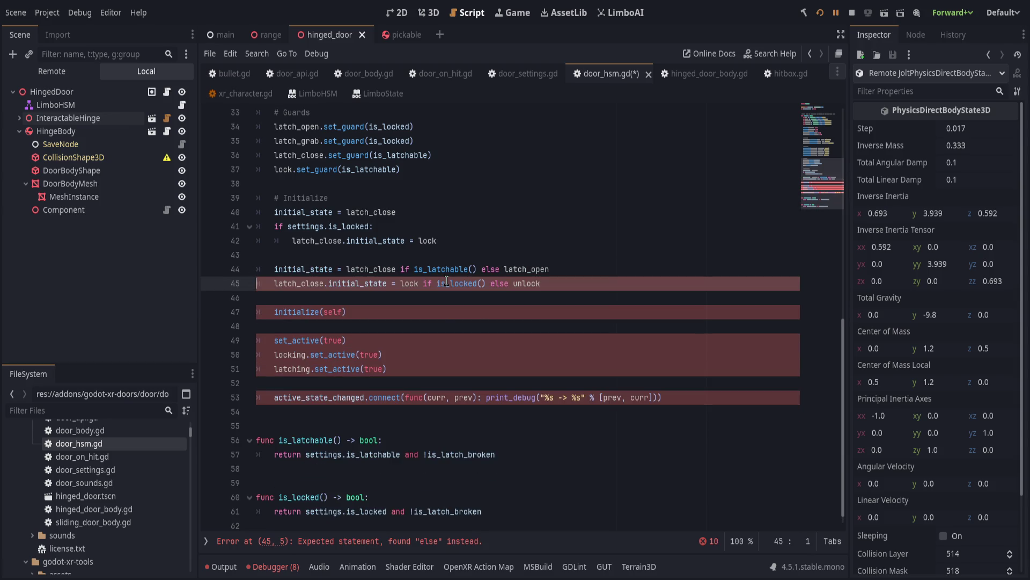
key(Down)
key(ctrl+shift+k)
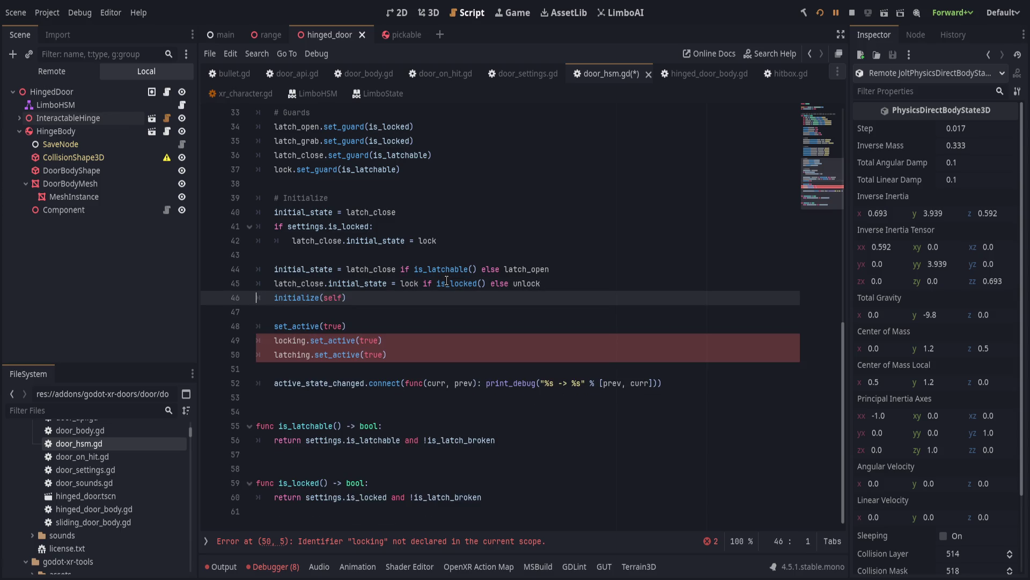
Replace the locking and latching activation lines with latch_close.set_active(true) above set_active(true).
key(Down)
key(Down)
key(Down)
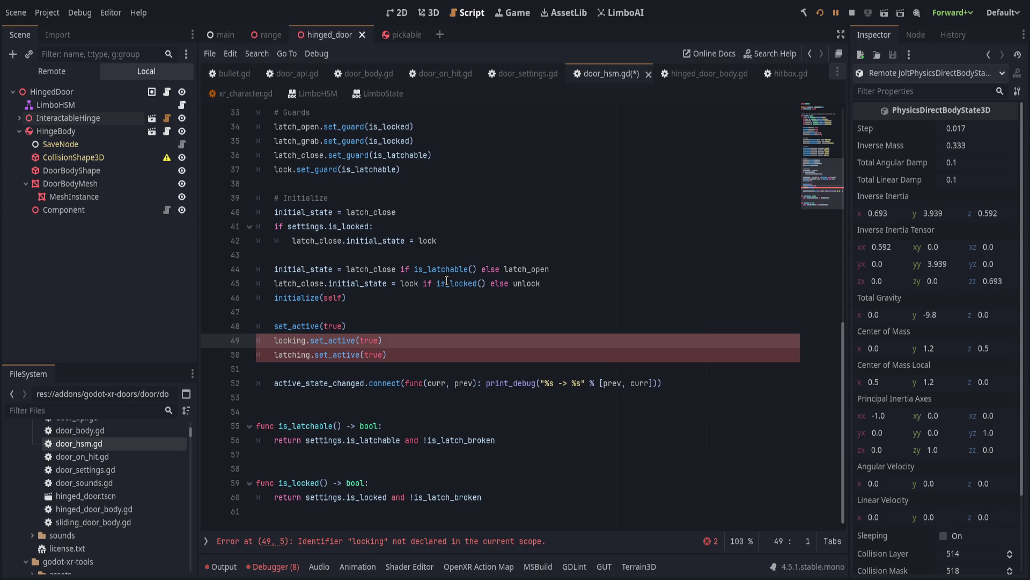
key(ctrl+shift+k)
key(ctrl+shift+k)
key(BackSpace)
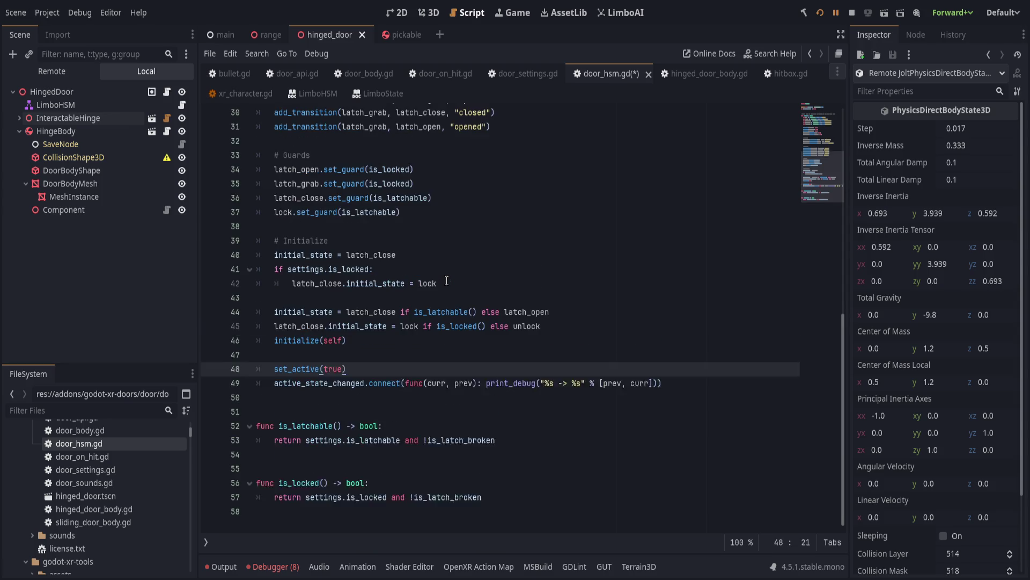
key(Return)
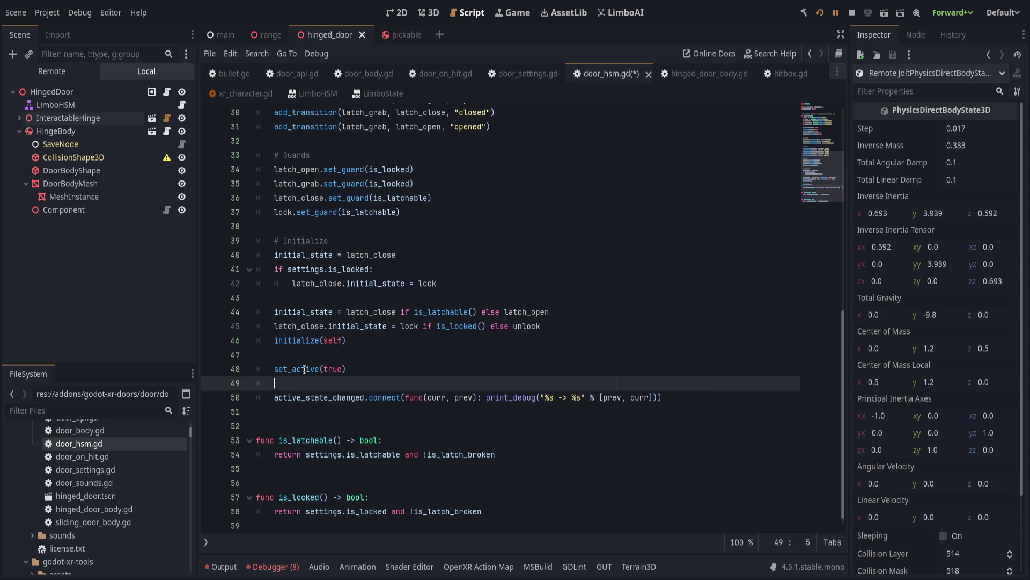
key(alt+Up)
text(latch_clo)
text(se.set)
text(_active)
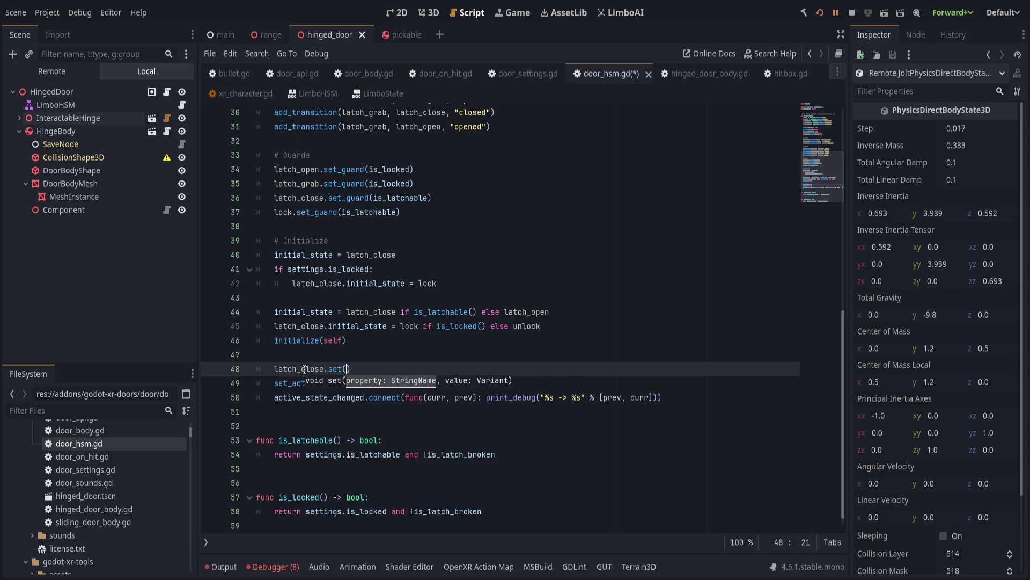
text((true)
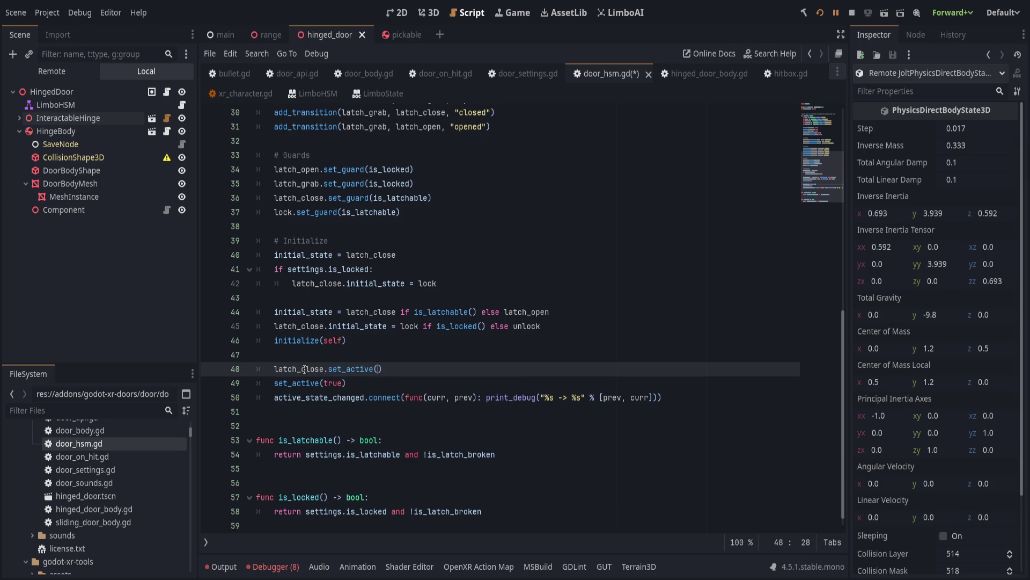
key(alt+Down)
key(End)
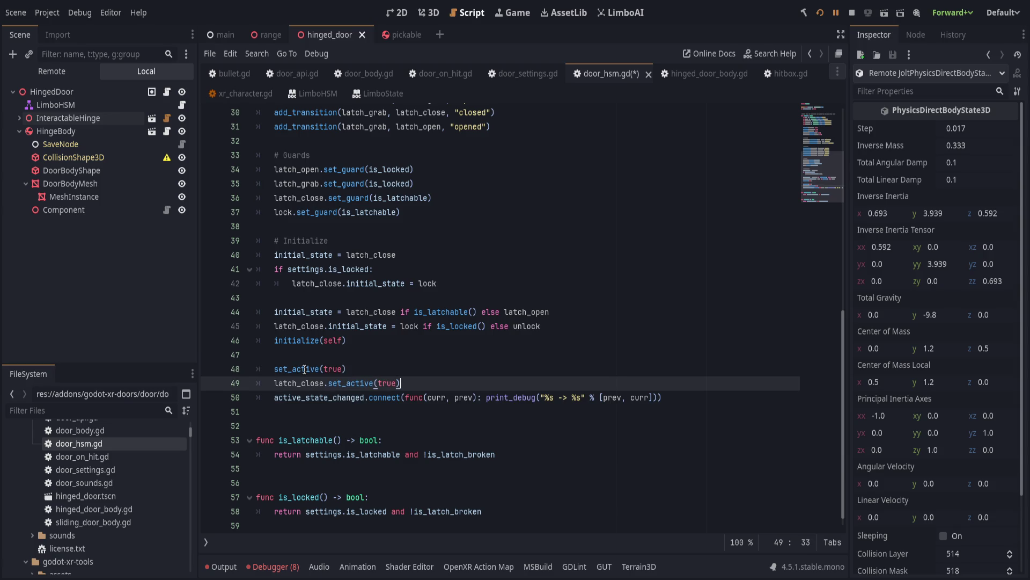
key(alt+Up)
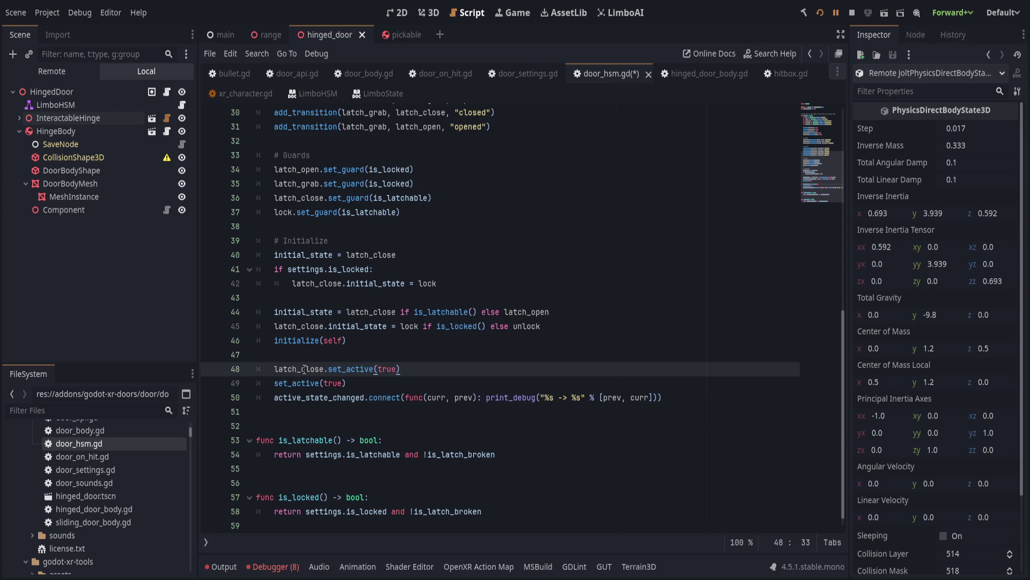
Save door_hsm.gd and rerun the game with F5.
key(ctrl+s)
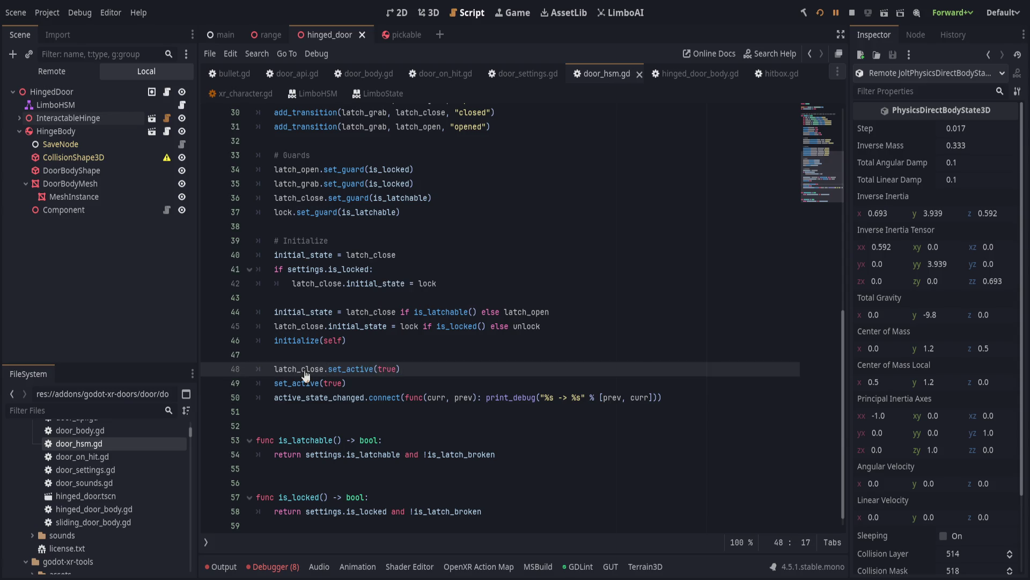
click(328, 368)
key(F5)
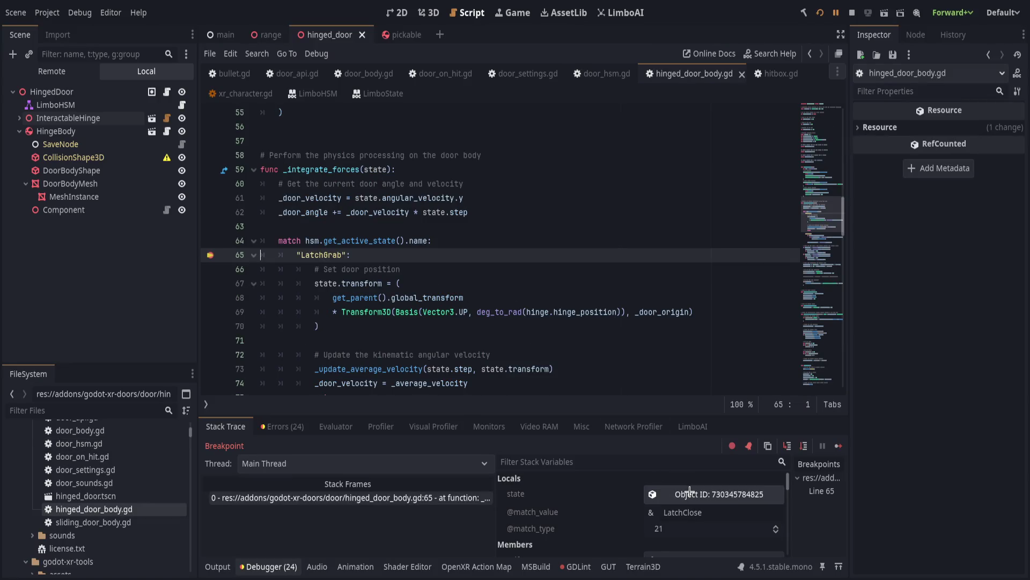
Scroll through the paused code at line 65 and the Stack Variables list.
scroll(437, 272, down, 3)
scroll(438, 272, up, 2)
click(501, 226)
scroll(481, 283, down, 2)
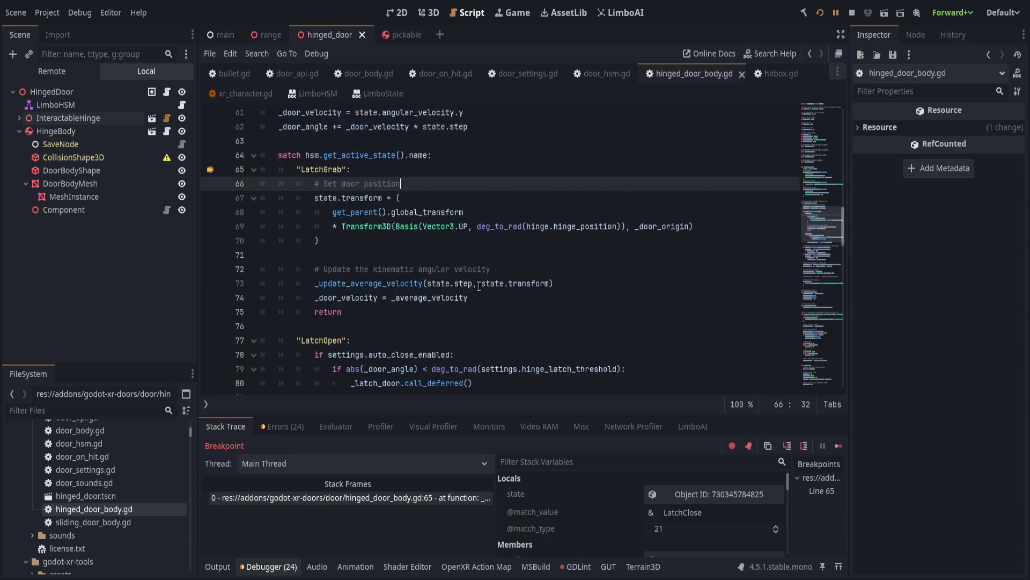
scroll(479, 286, down, 1)
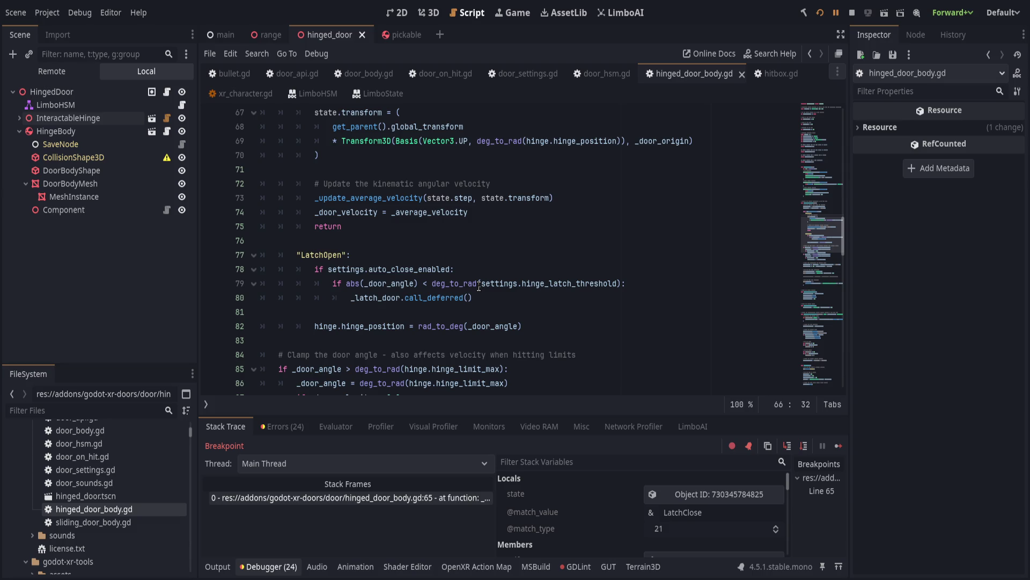
scroll(479, 286, down, 1)
scroll(681, 478, down, 1)
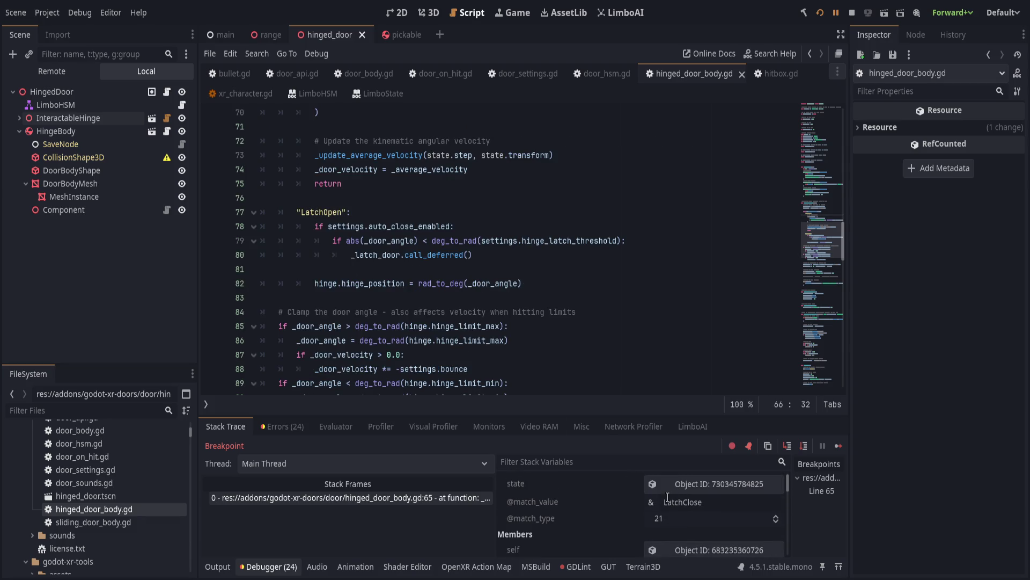
Inspect the door body's physics state object: step 0.017, inverse mass 0.333, zero velocities.
click(681, 482)
scroll(537, 513, down, 2)
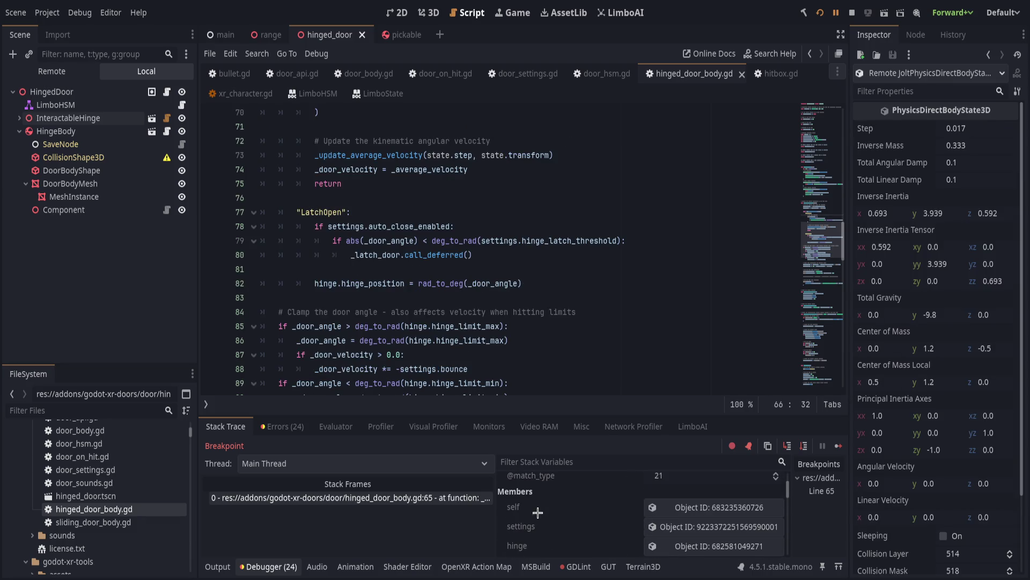
scroll(538, 513, down, 5)
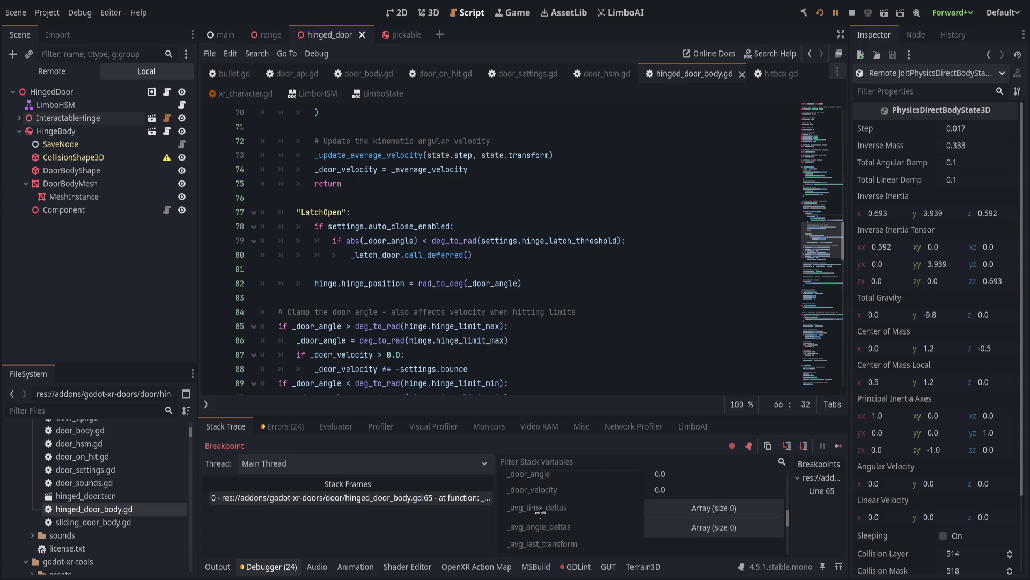
scroll(540, 514, up, 5)
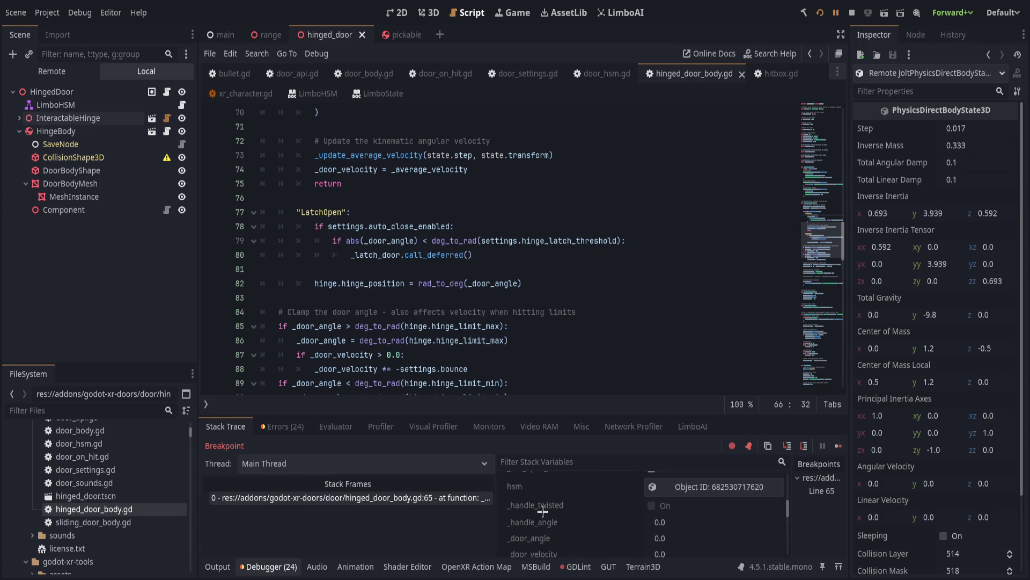
click(623, 12)
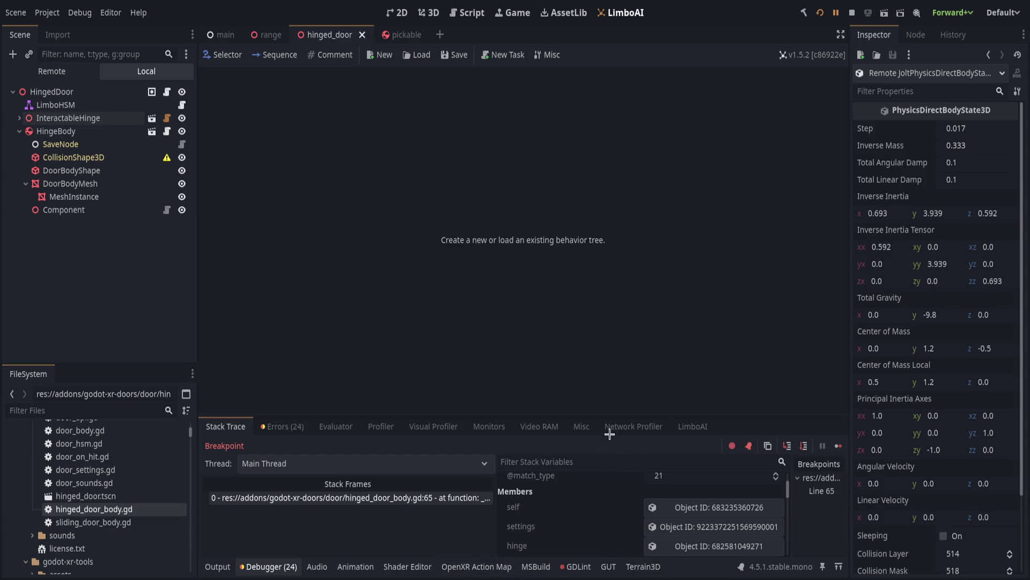
In the LimboAI debugging view, select the behavior tree player to monitor and widen the panel.
click(691, 426)
click(309, 489)
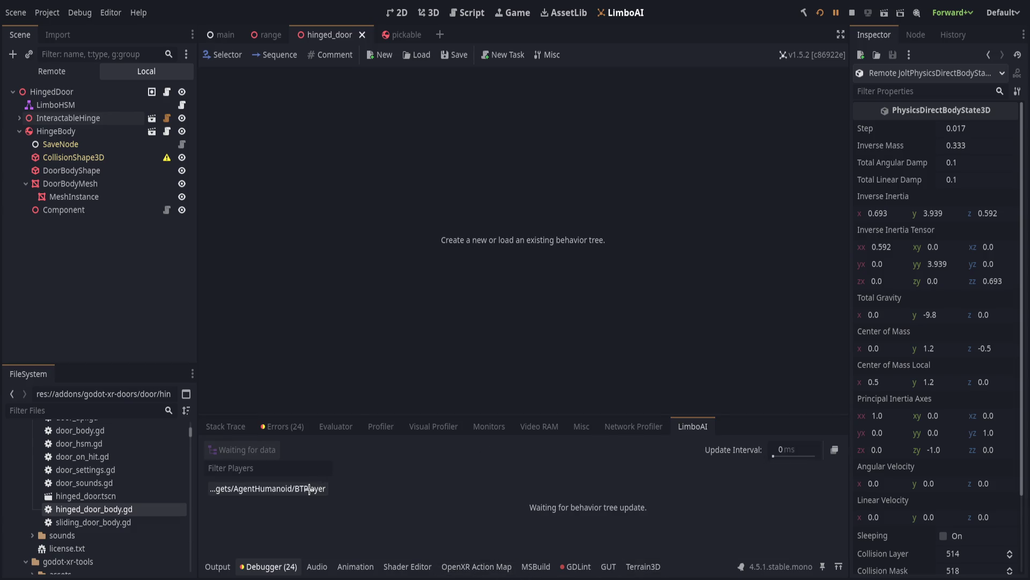
click(375, 424)
click(687, 424)
mouse_move(719, 417)
mouse_down()
mouse_move(510, 203)
mouse_move(461, 417)
mouse_up()
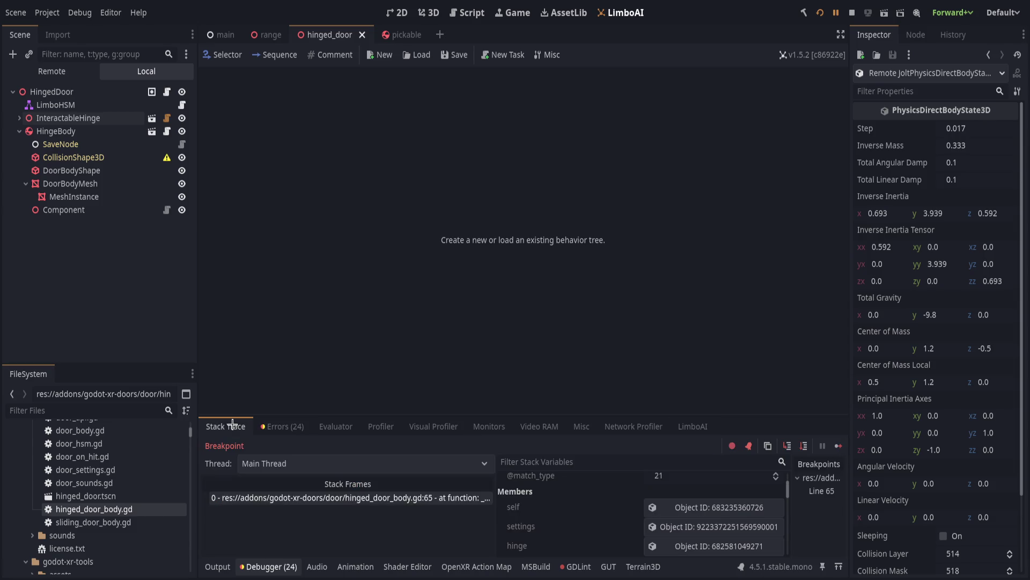
Back in the script editor, remove the line 65 breakpoint and resume the game.
click(467, 12)
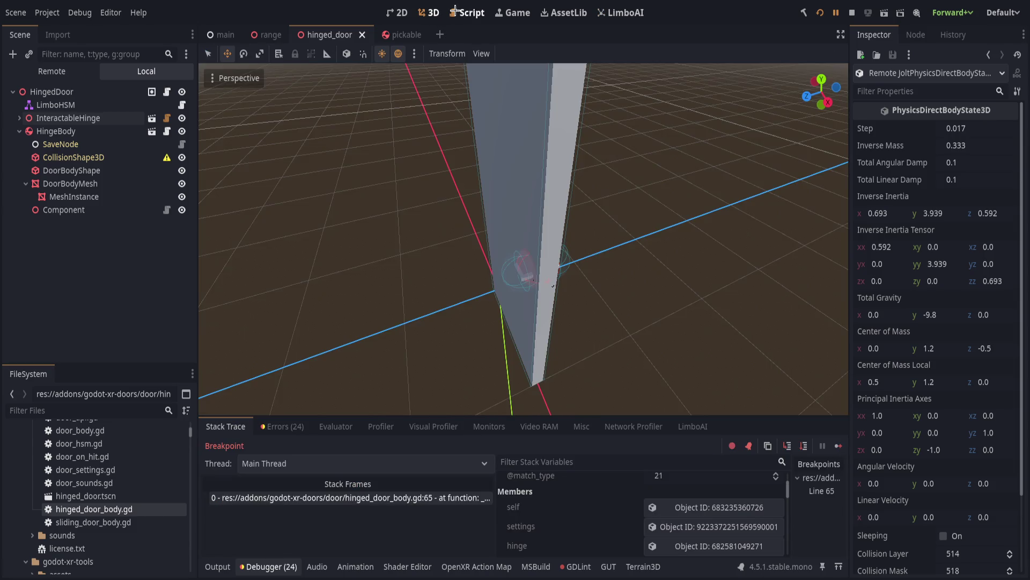
click(217, 567)
click(463, 241)
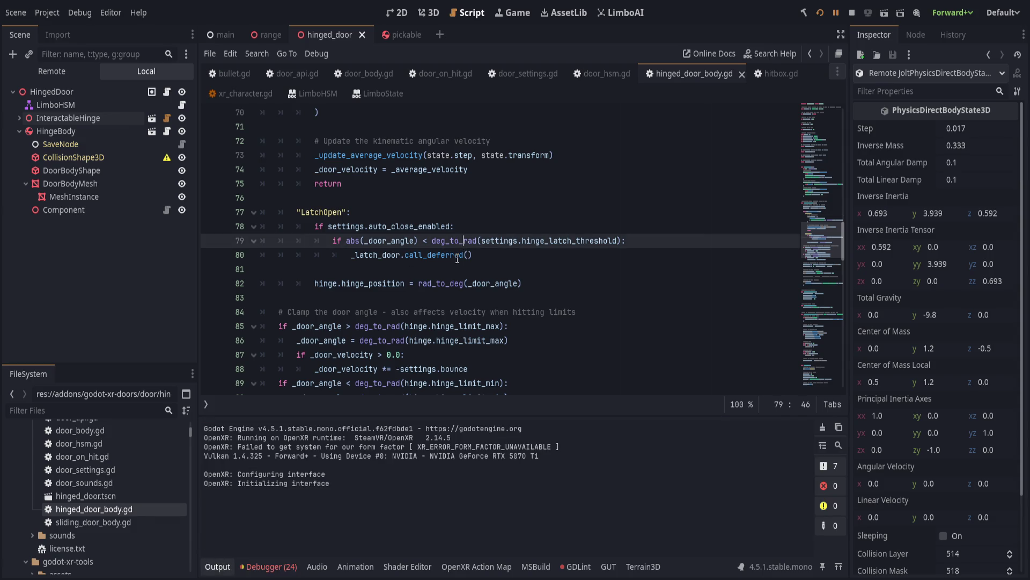
scroll(462, 252, down, 3)
key(F12)
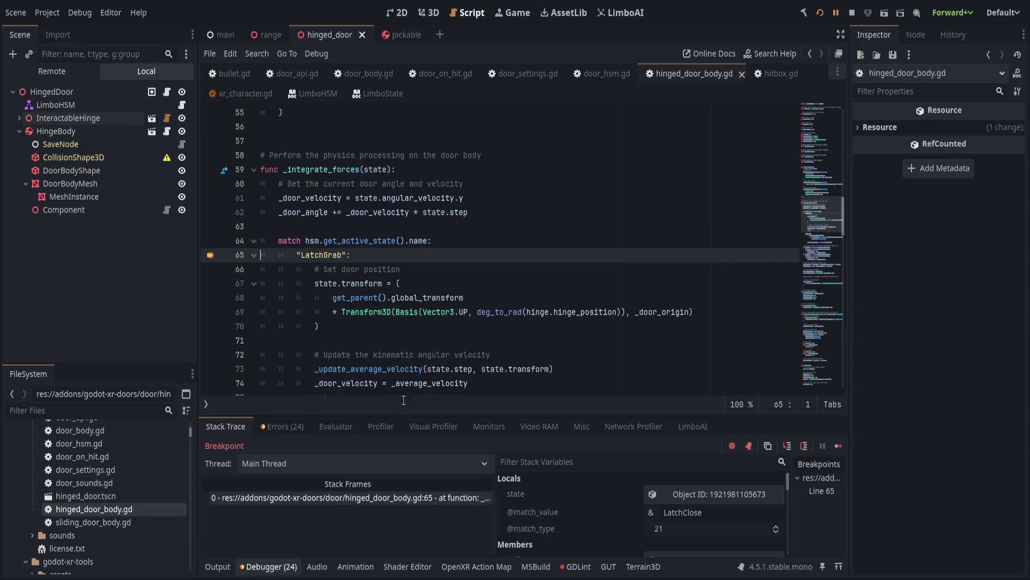
scroll(414, 277, down, 3)
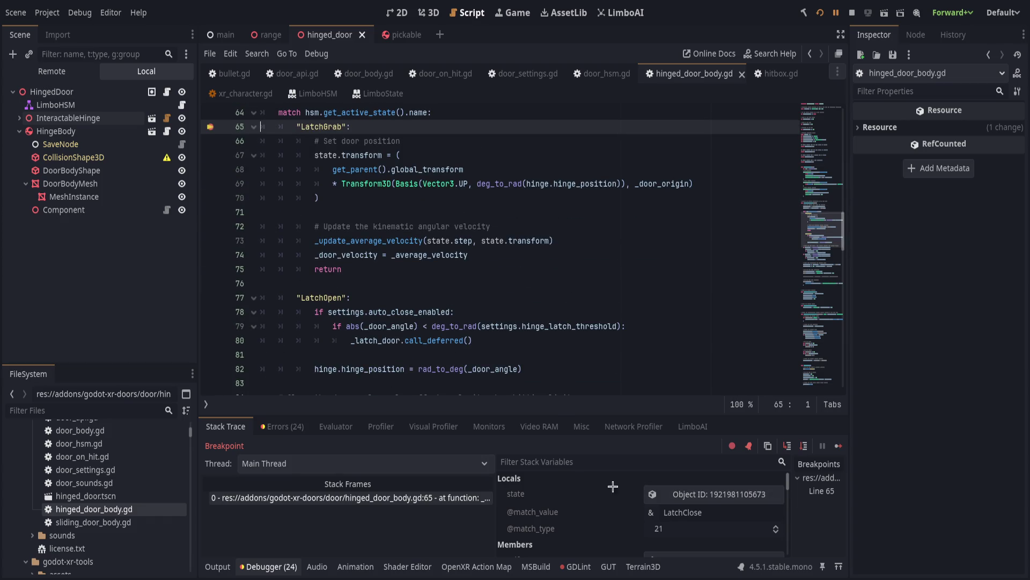
click(210, 127)
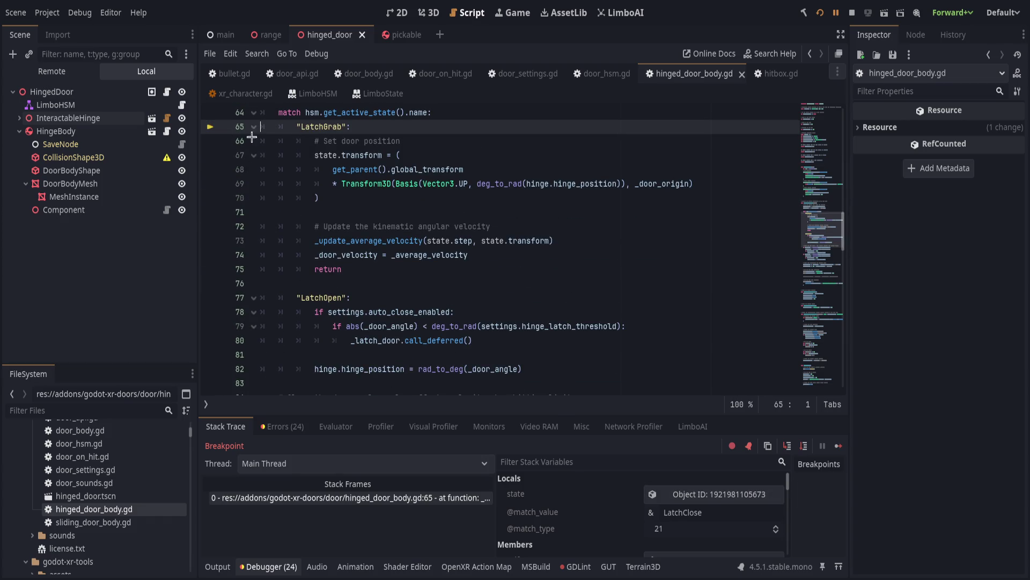
click(834, 14)
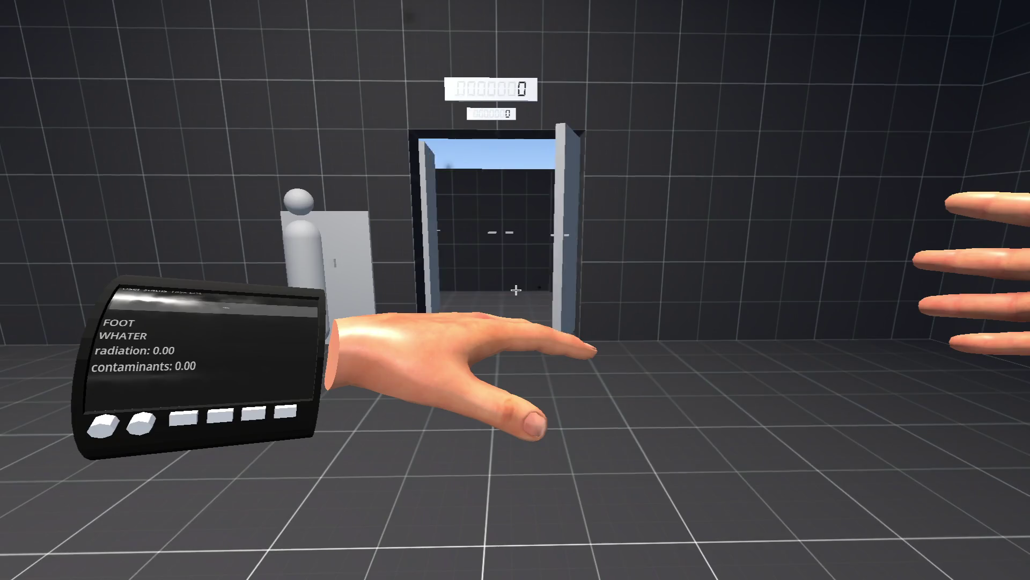
Return to the editor from the game and view the output log and error list.
key(alt+Tab)
click(217, 567)
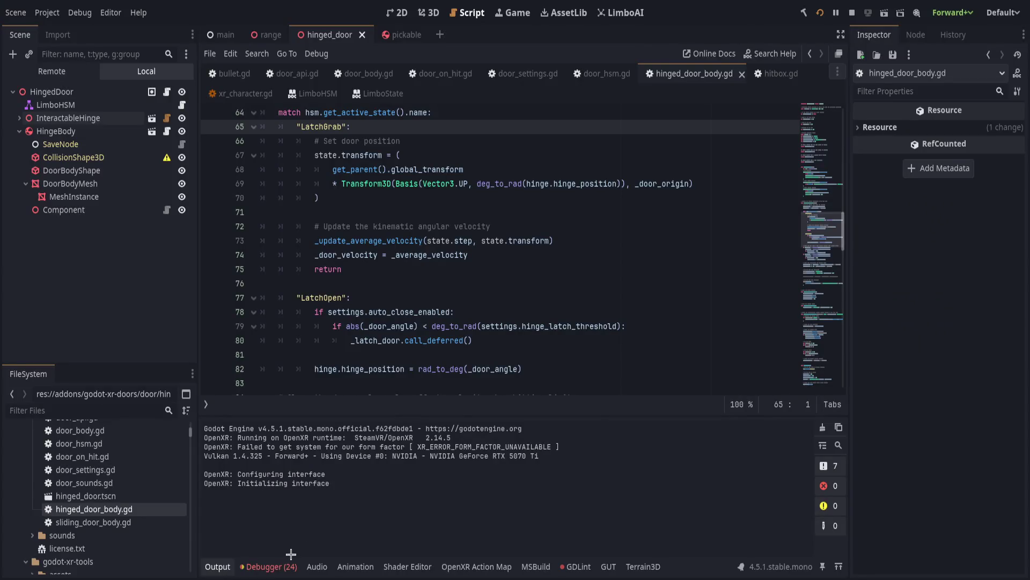
click(270, 567)
Enlarge the Errors list and jump from a door_hsm.gd:24 error to its add_transition line.
click(285, 427)
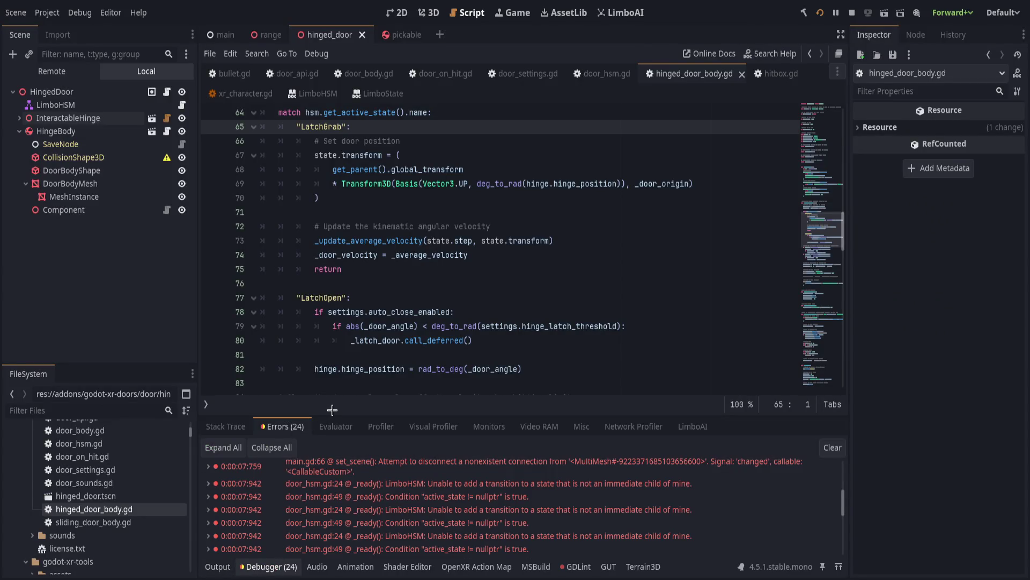
drag(334, 415, 336, 343)
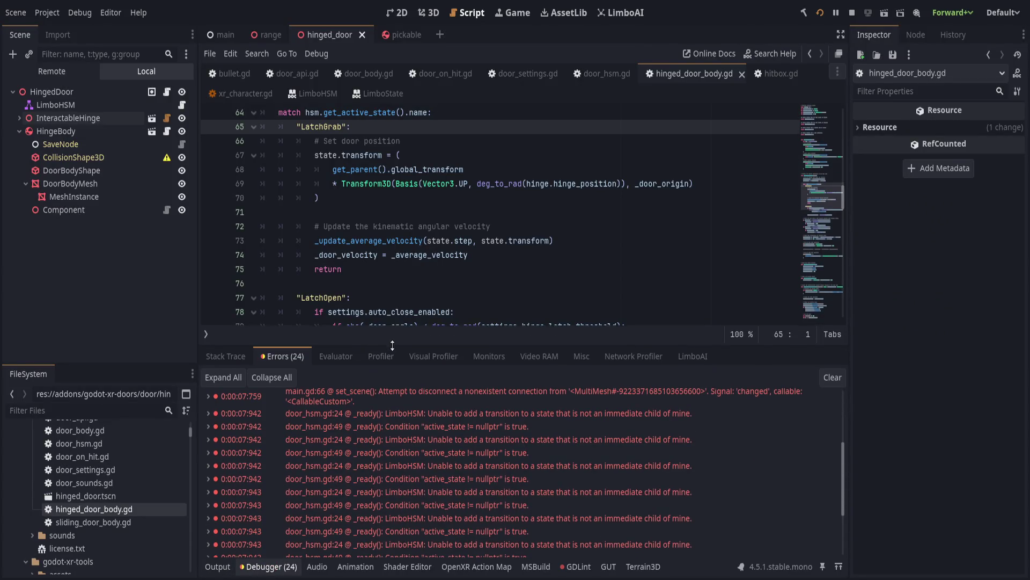
double_click(454, 412)
double_click(454, 412)
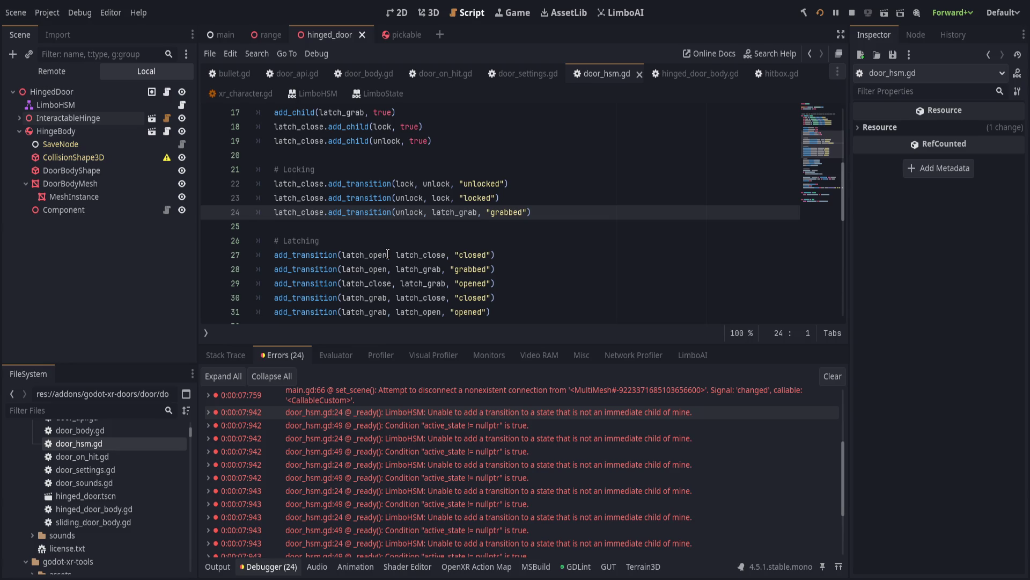
scroll(504, 241, up, 3)
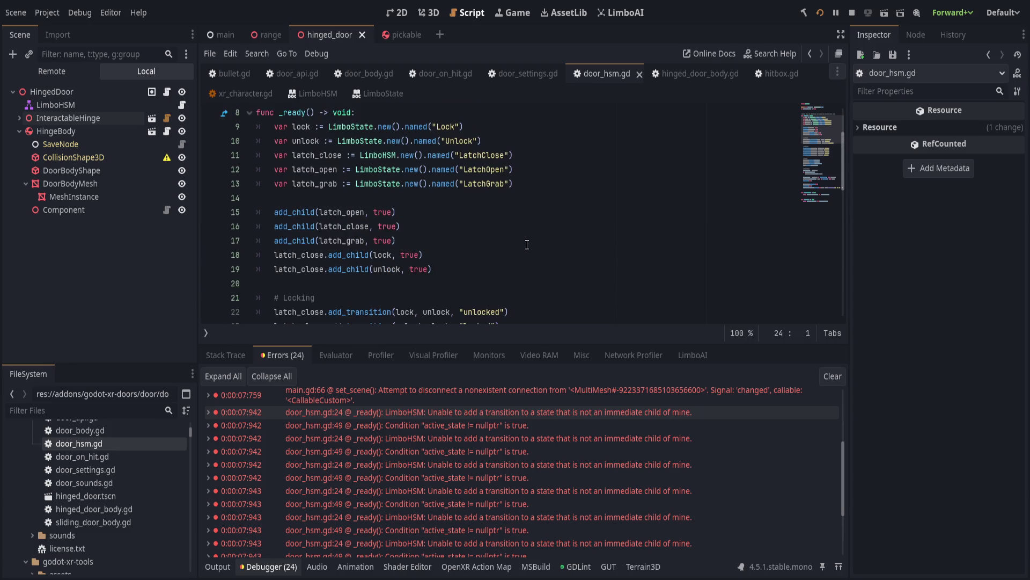
scroll(527, 245, down, 2)
click(537, 253)
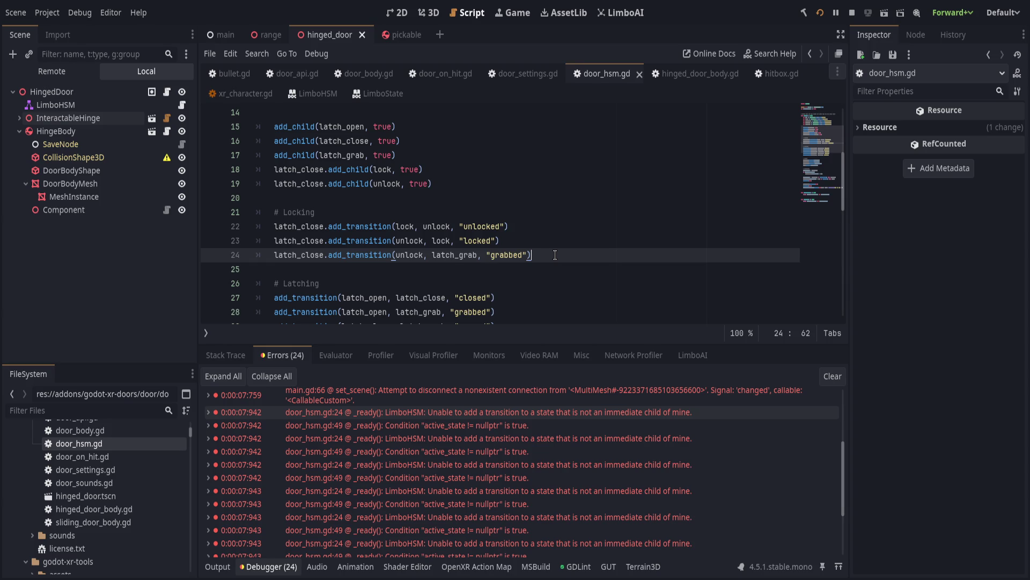
Delete the latch_close.add_transition(unlock, latch_grab, "grabbed") line and save door_hsm.gd.
key(ctrl+s)
key(ctrl+shift+k)
key(ctrl+s)
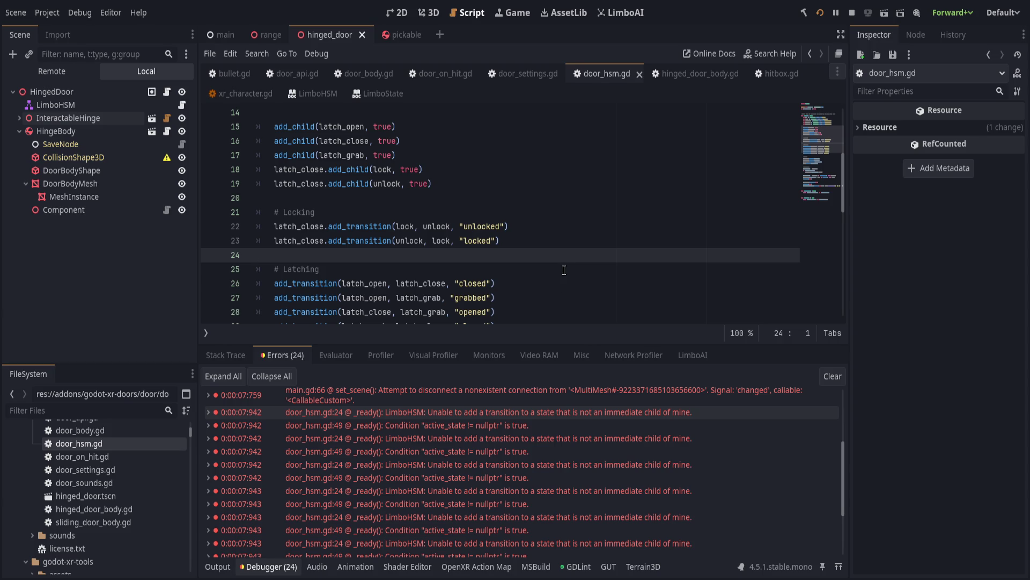
Review the latch_close guard on line 35 and the locking transitions on line 23.
scroll(552, 266, down, 4)
scroll(551, 269, up, 1)
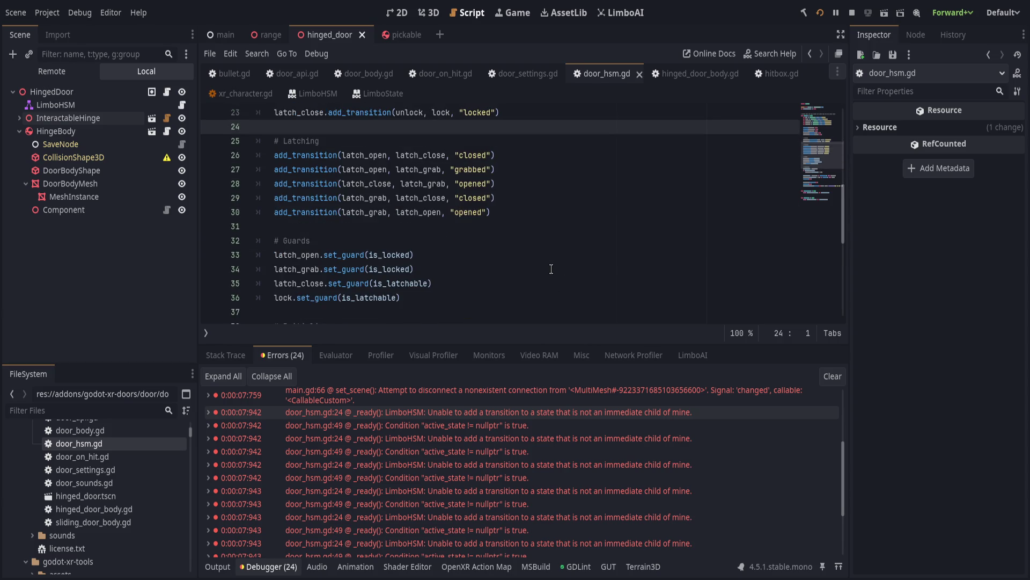
click(531, 278)
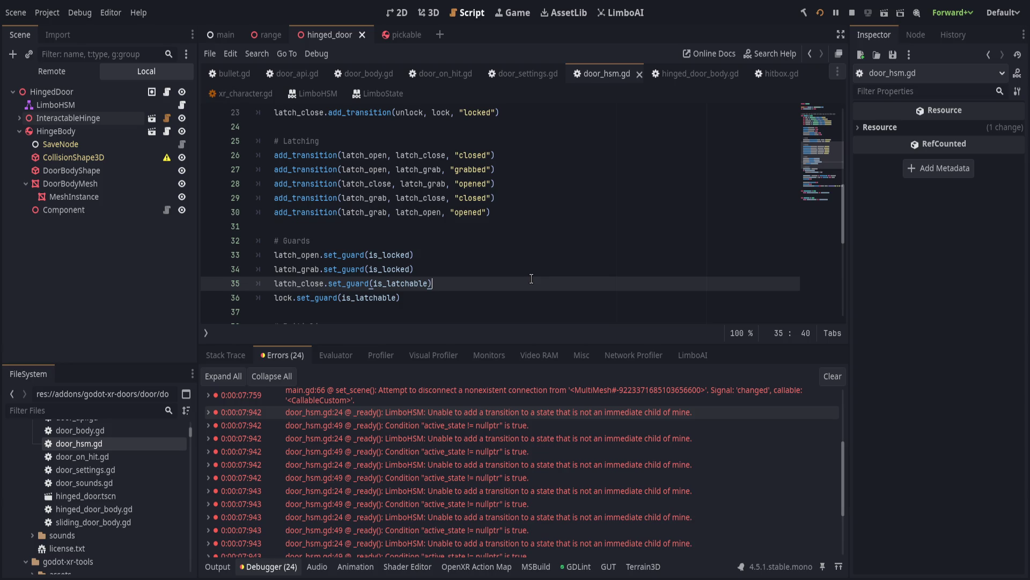
scroll(532, 278, up, 3)
click(550, 252)
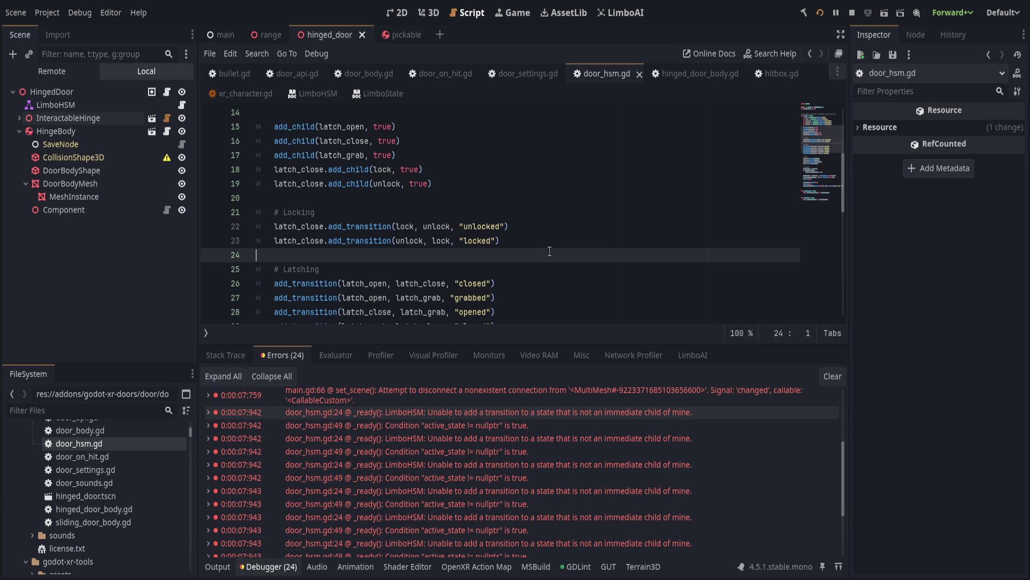
click(556, 239)
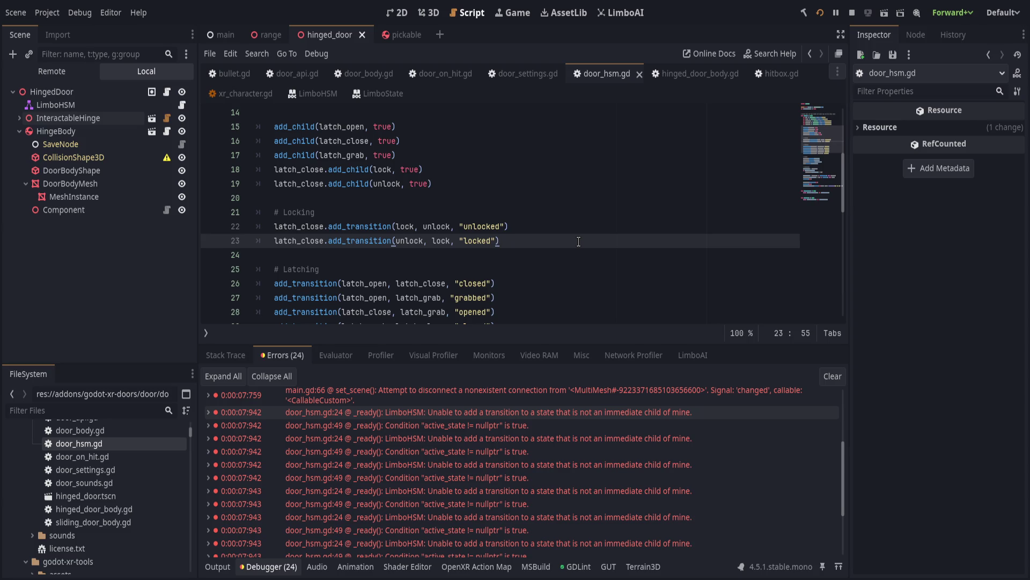
Collapse the debugger panel and review the latch_close-to-latch_grab and latch_open-to-latch_close transitions.
click(272, 564)
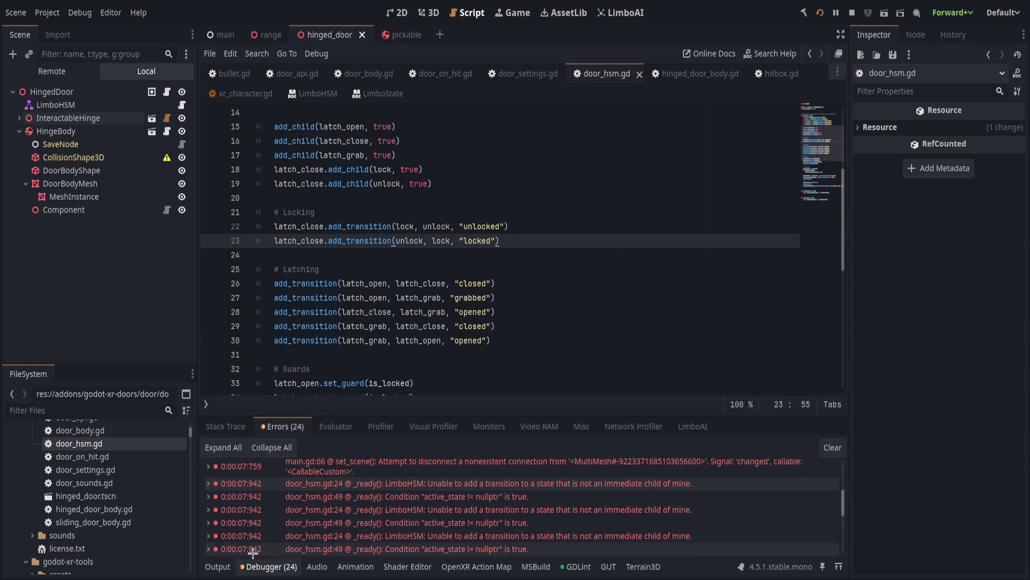
click(617, 312)
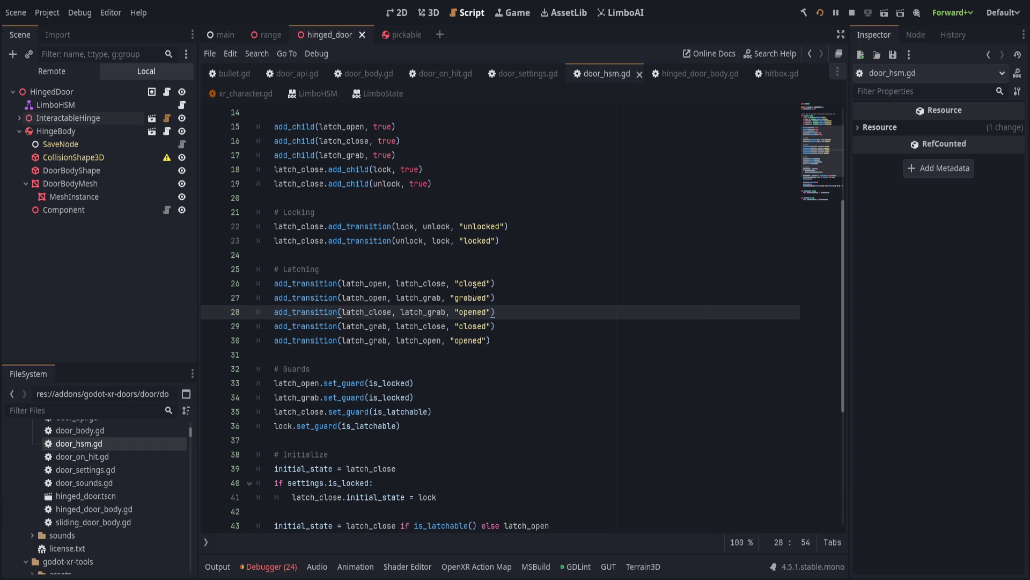
click(548, 282)
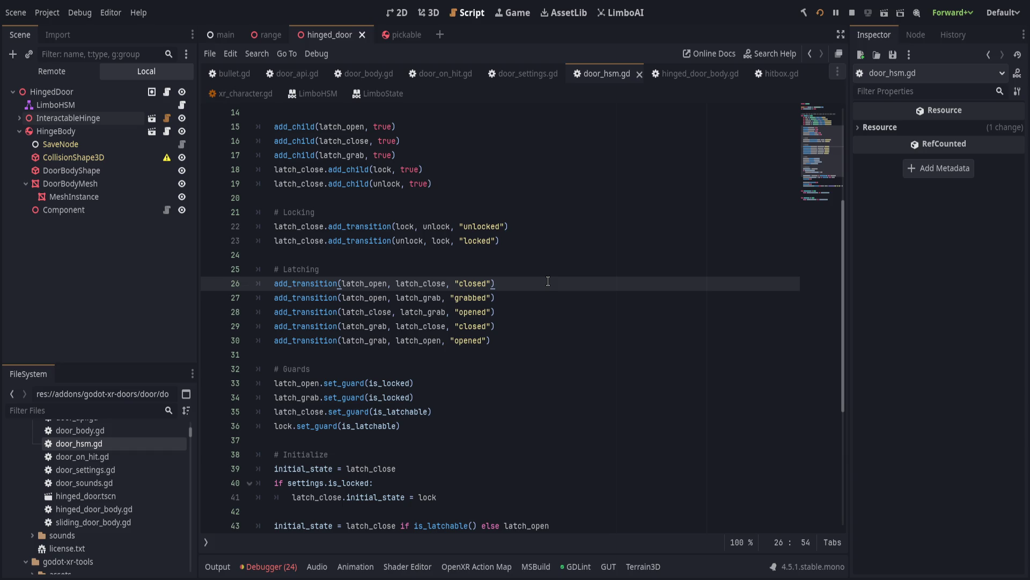
Highlight every use of is_locked and select settings.is_locked to find its other use.
scroll(547, 281, down, 5)
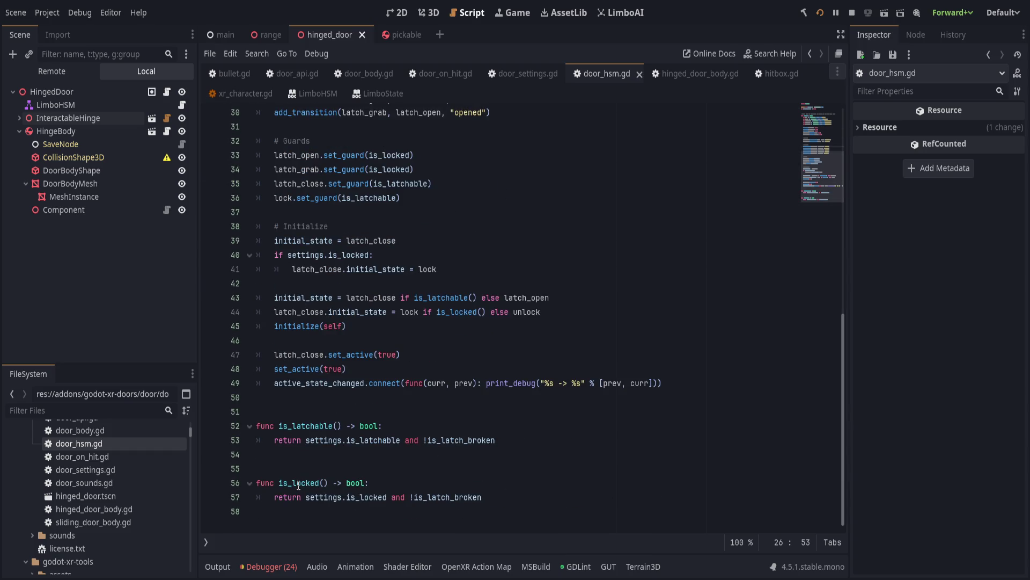
double_click(299, 482)
click(422, 482)
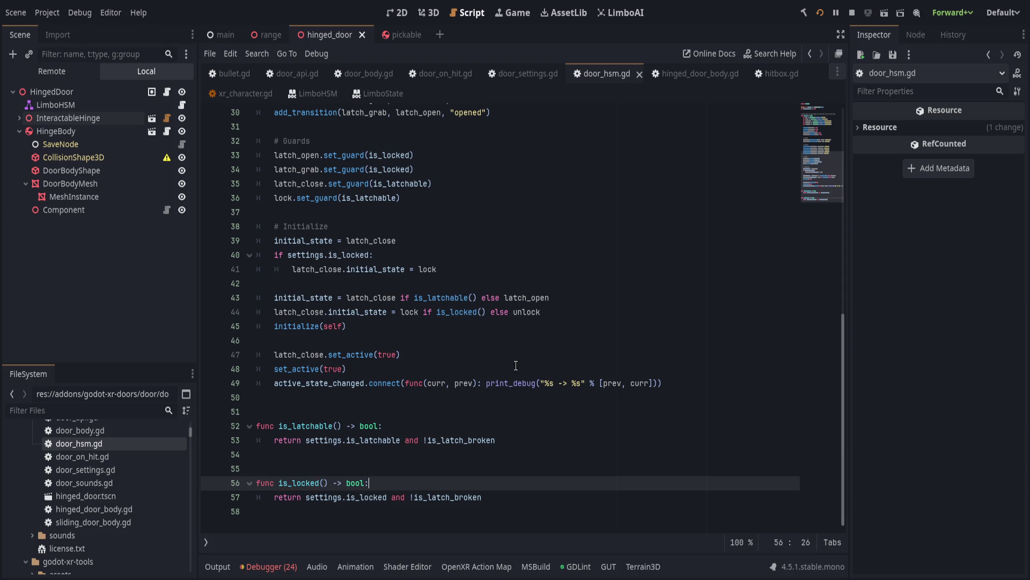
mouse_move(306, 497)
mouse_down()
mouse_move(343, 497)
mouse_move(317, 483)
mouse_move(388, 497)
mouse_up()
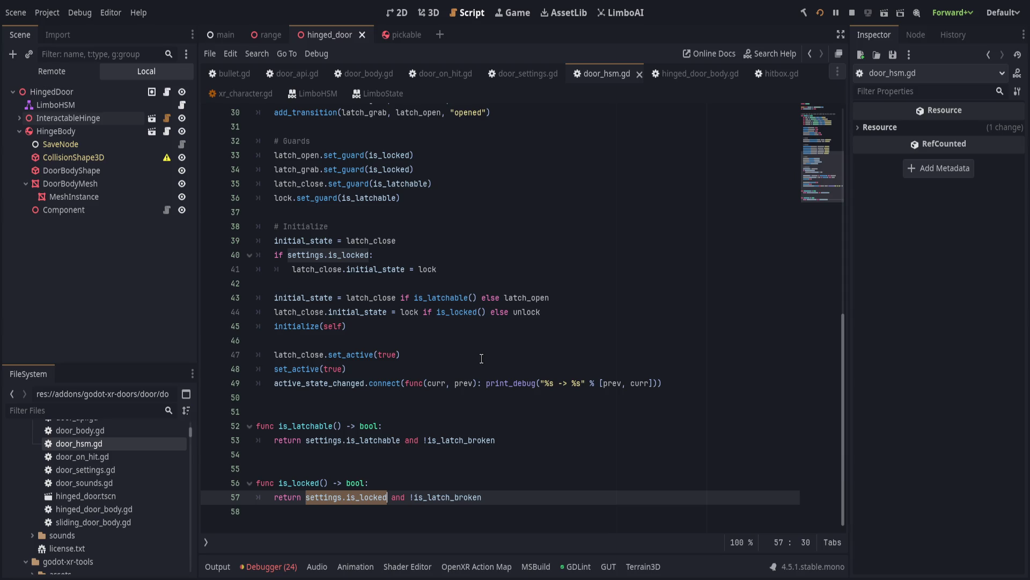
Place the caret on blank lines 46 and 5 of door_hsm.gd.
click(475, 342)
scroll(475, 342, up, 10)
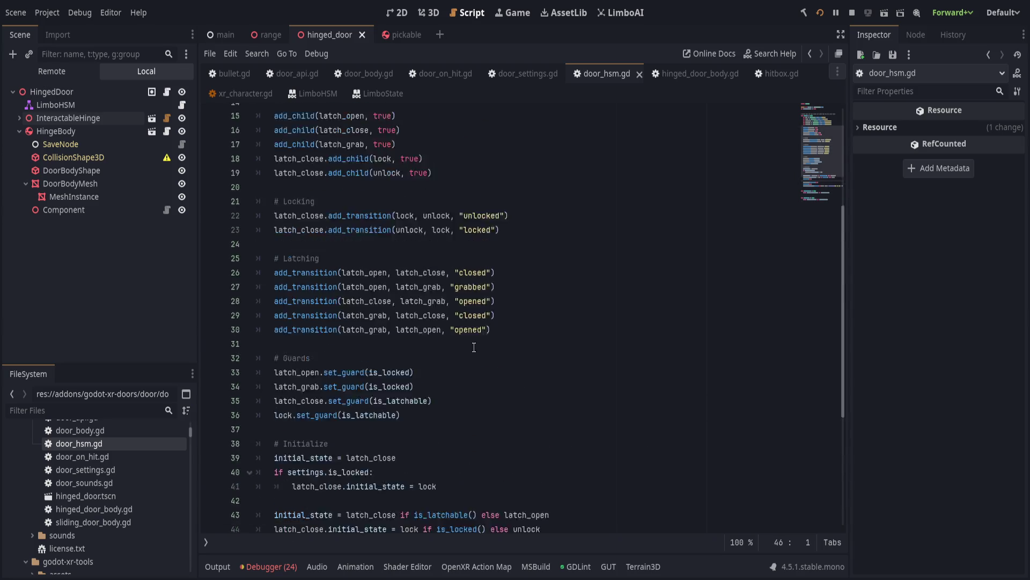
scroll(476, 342, down, 5)
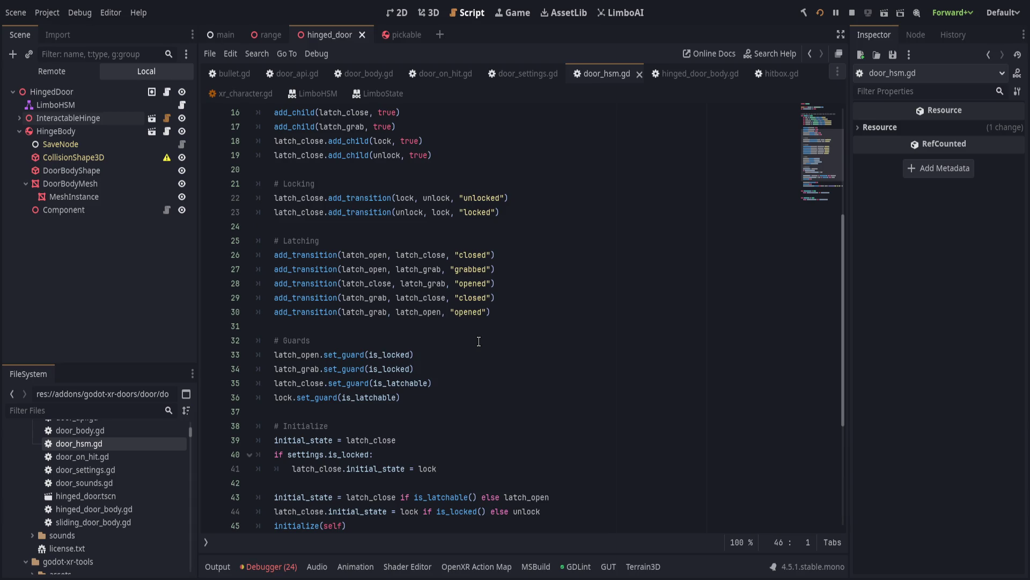
scroll(479, 342, up, 5)
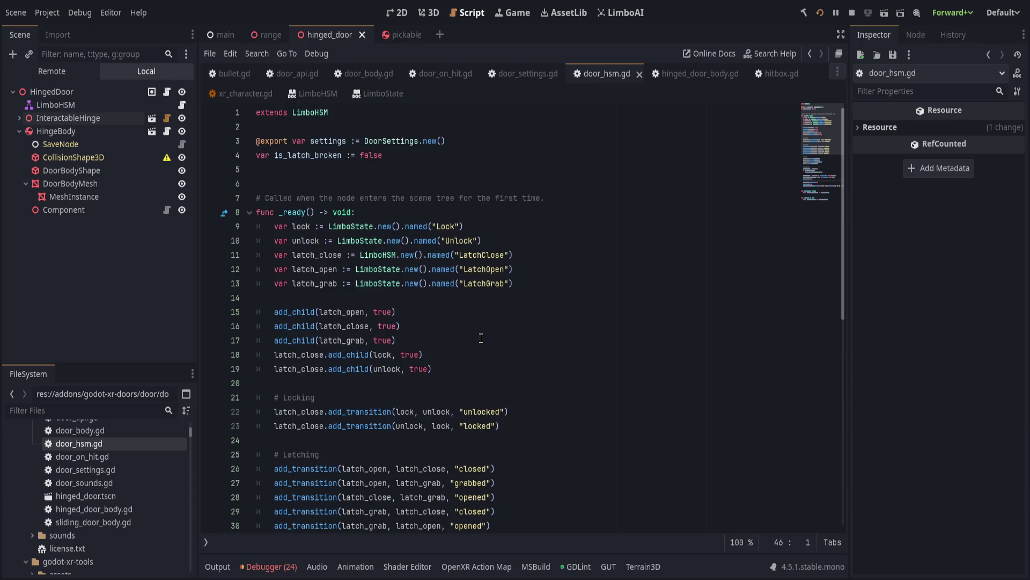
click(510, 171)
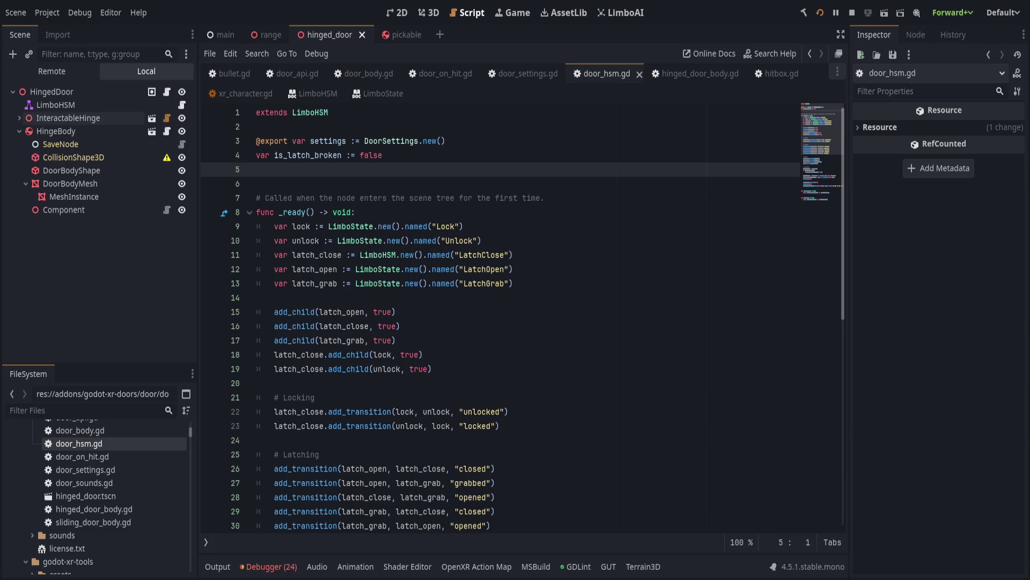
On line 28, begin a fourth argument to the latch_close-to-latch_grab "opened" transition with ", ".
click(575, 298)
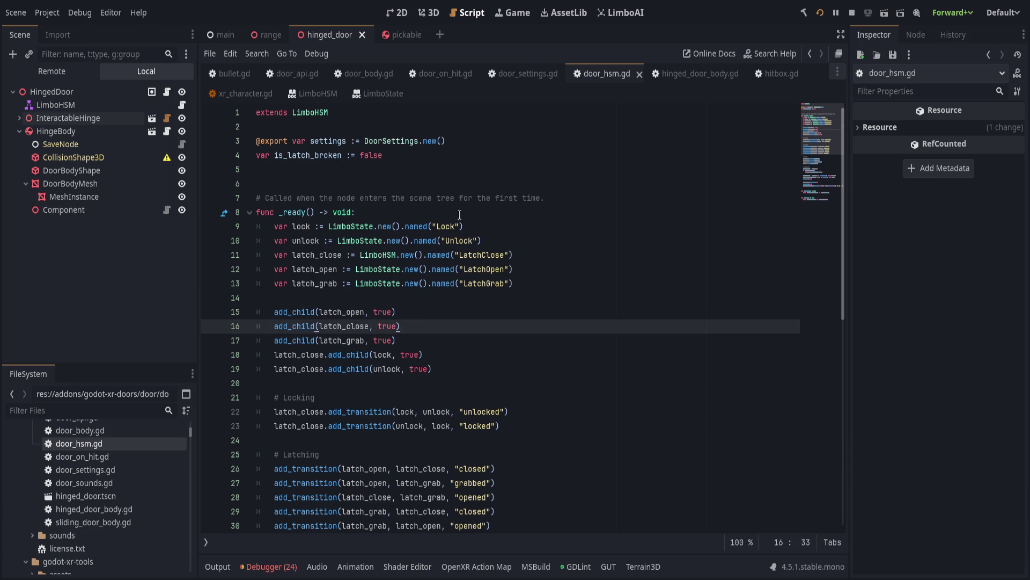
click(550, 282)
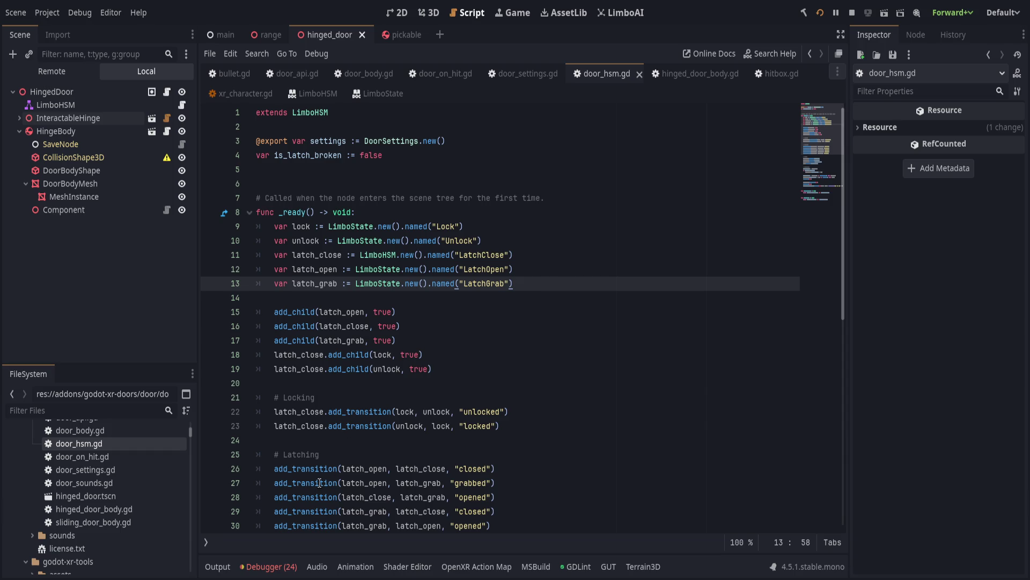
click(554, 432)
scroll(554, 432, down, 2)
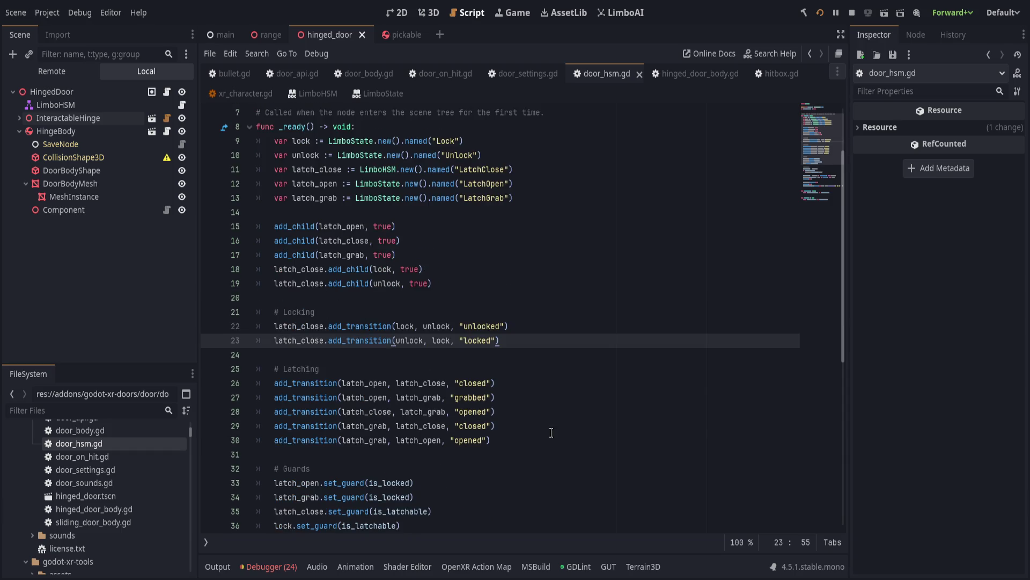
click(538, 380)
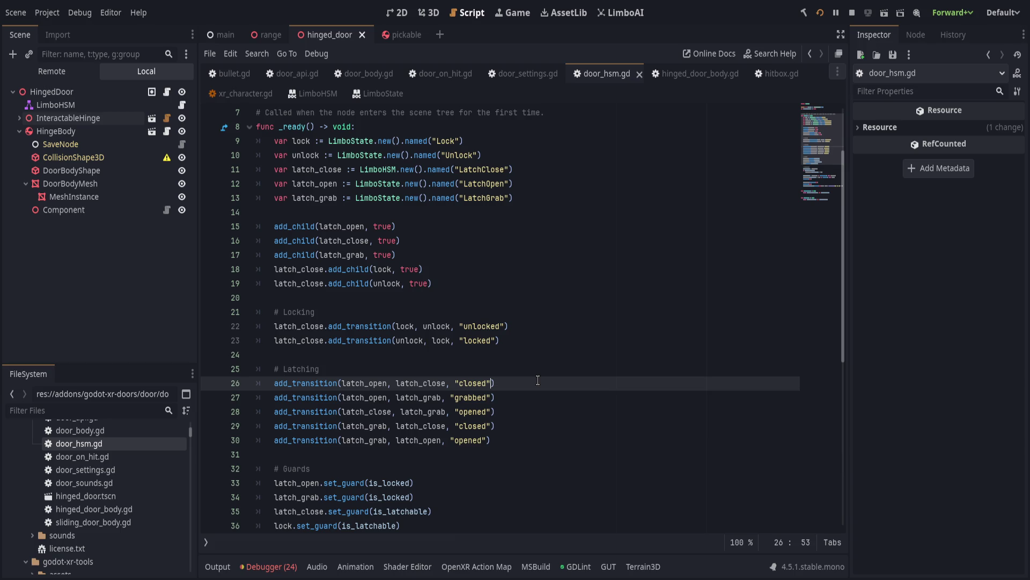
key(Down)
key(Down)
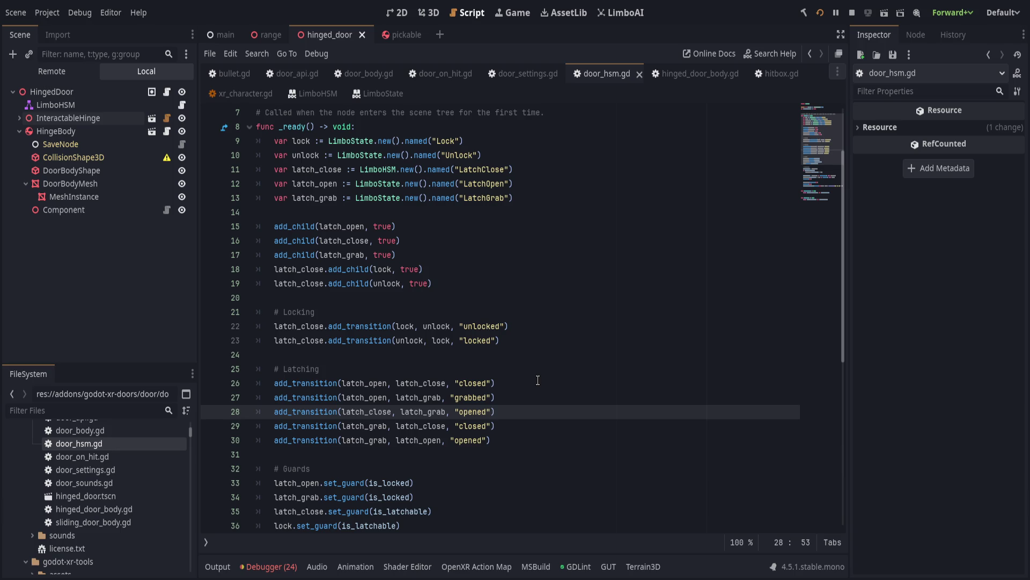
text(, is_l)
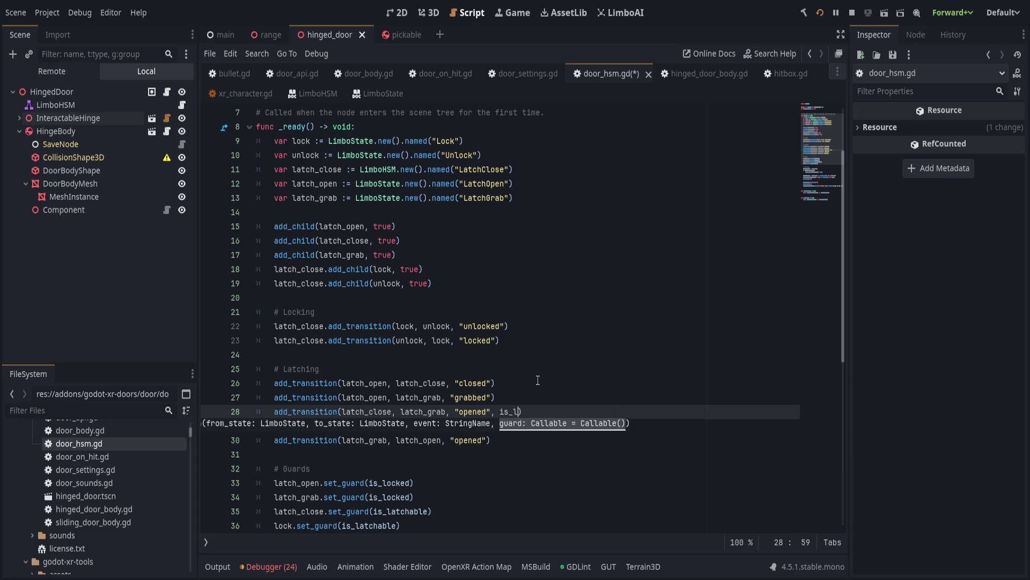
Type a lambda guard func(): latch_close.active_state into the "opened" transition.
key(ctrl+space)
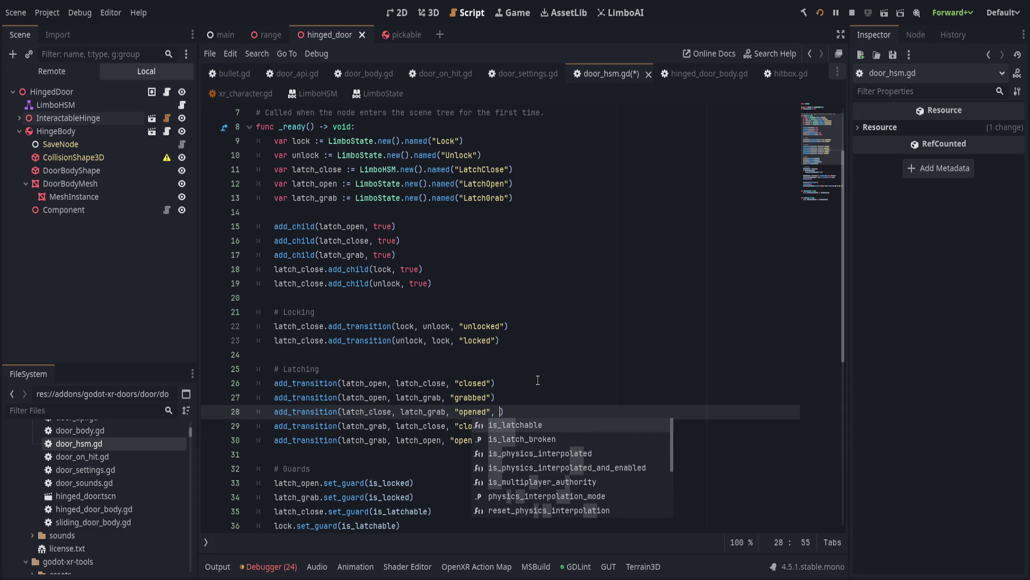
text(latch_close.)
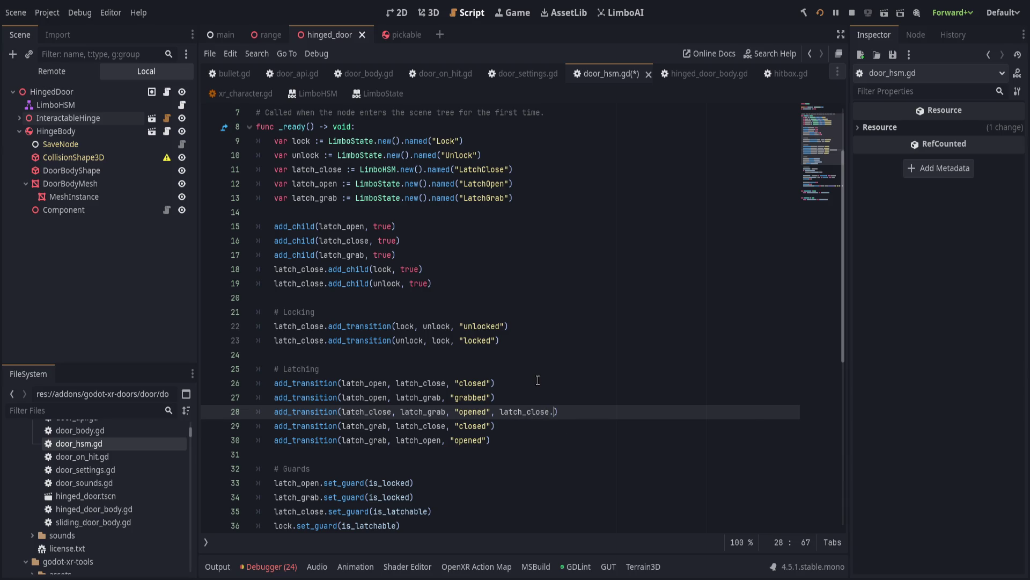
key(BackSpace)
key(BackSpace)
key(BackSpace)
text(func(): latch_close.)
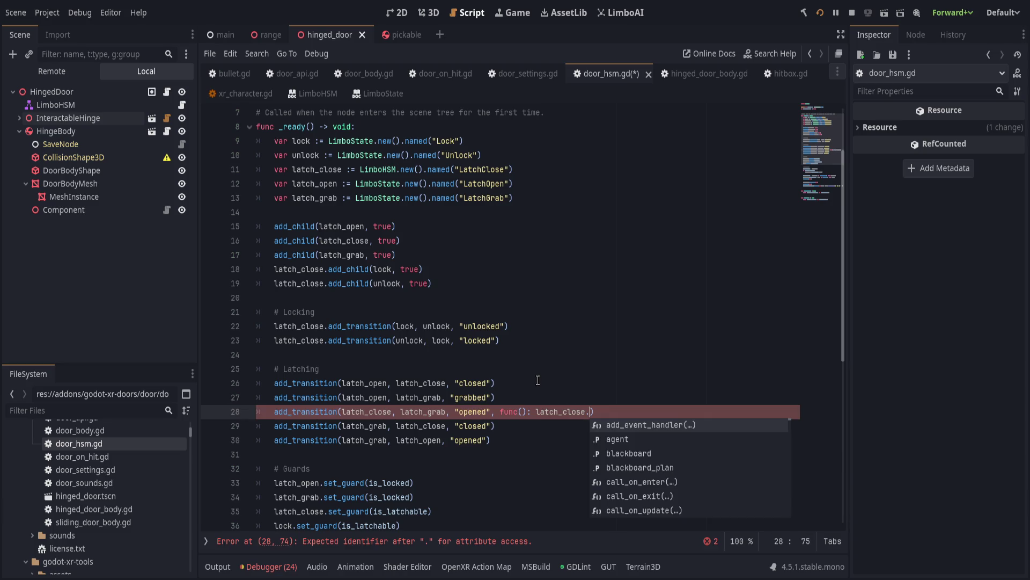
text(active)
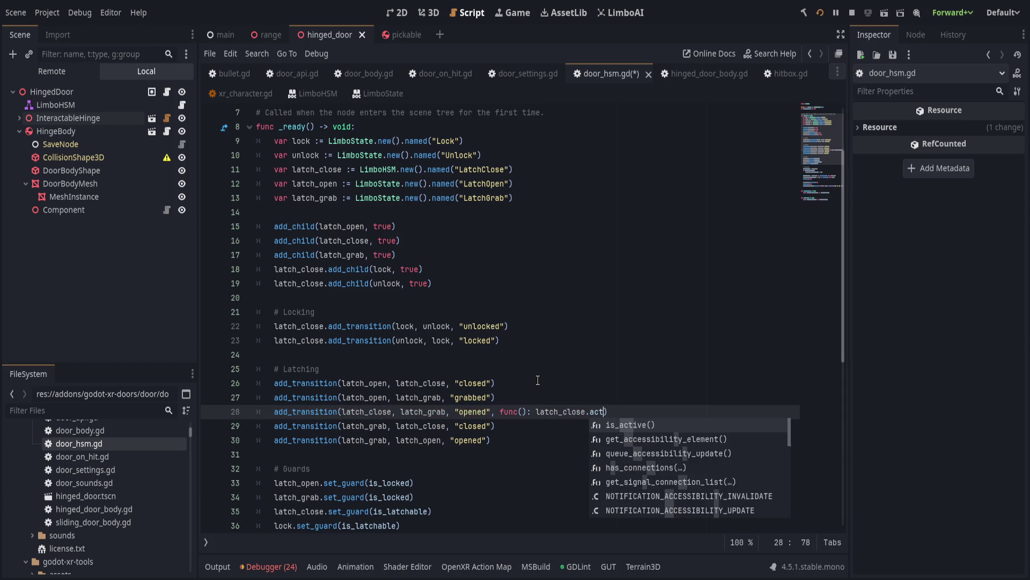
key(BackSpace)
key(BackSpace)
key(BackSpace)
text(is)
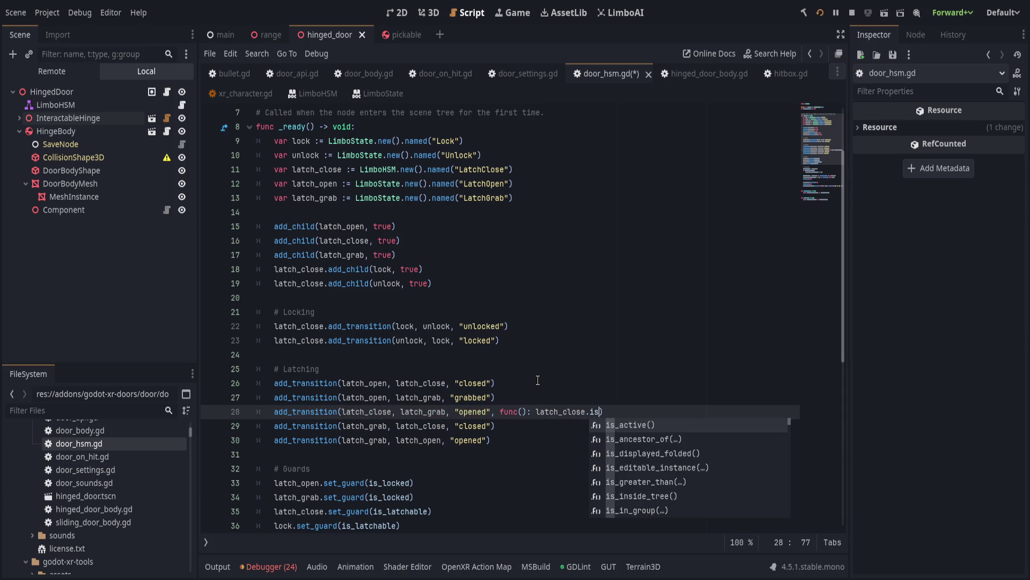
key(BackSpace)
key(BackSpace)
text(active)
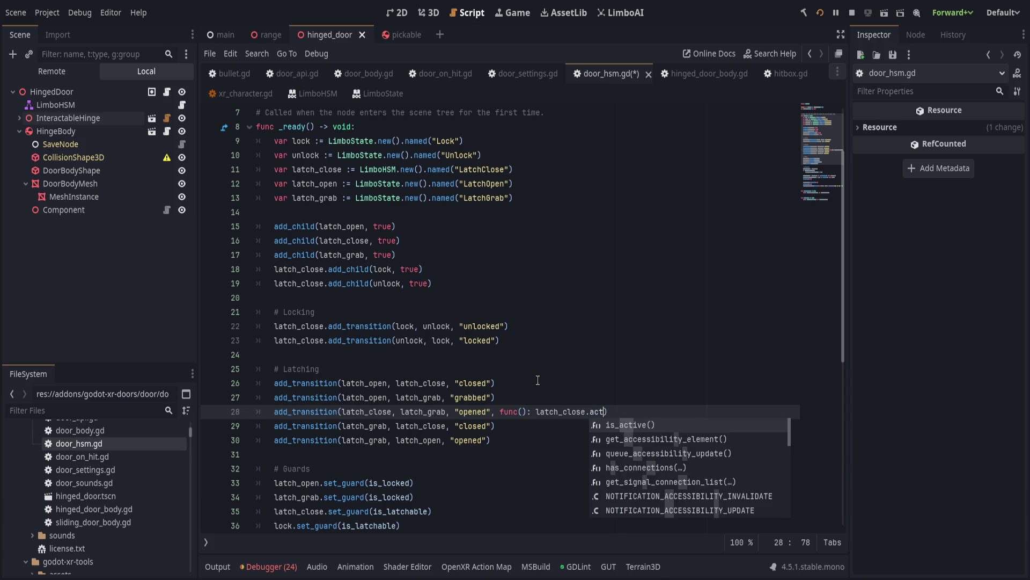
text(_state)
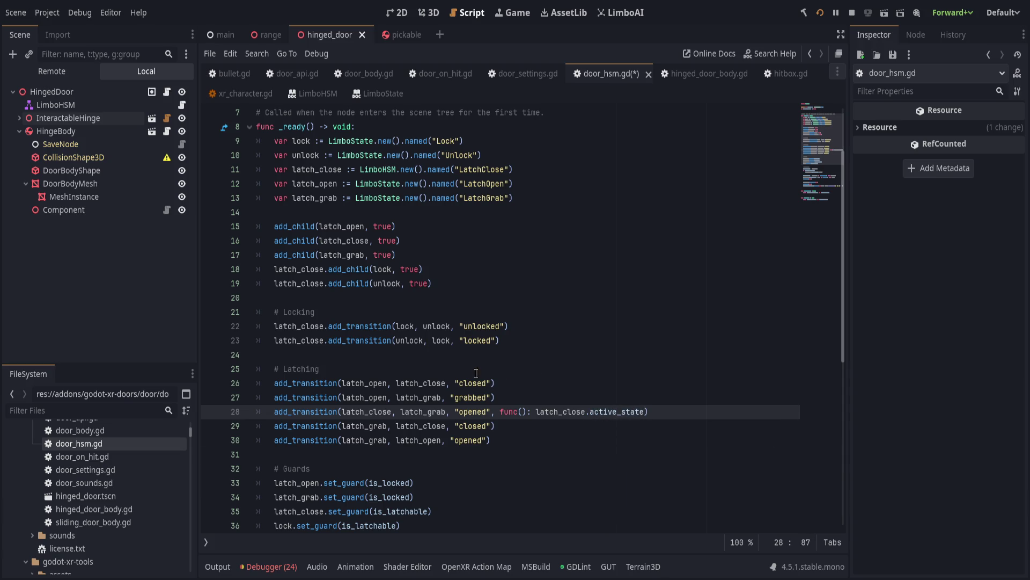
Annotate the latch_close variable on line 11 as LimboHSM and save.
scroll(476, 373, up, 2)
click(352, 255)
text(LimboHS)
key(Return)
key(ctrl+Right)
key(ctrl+Right)
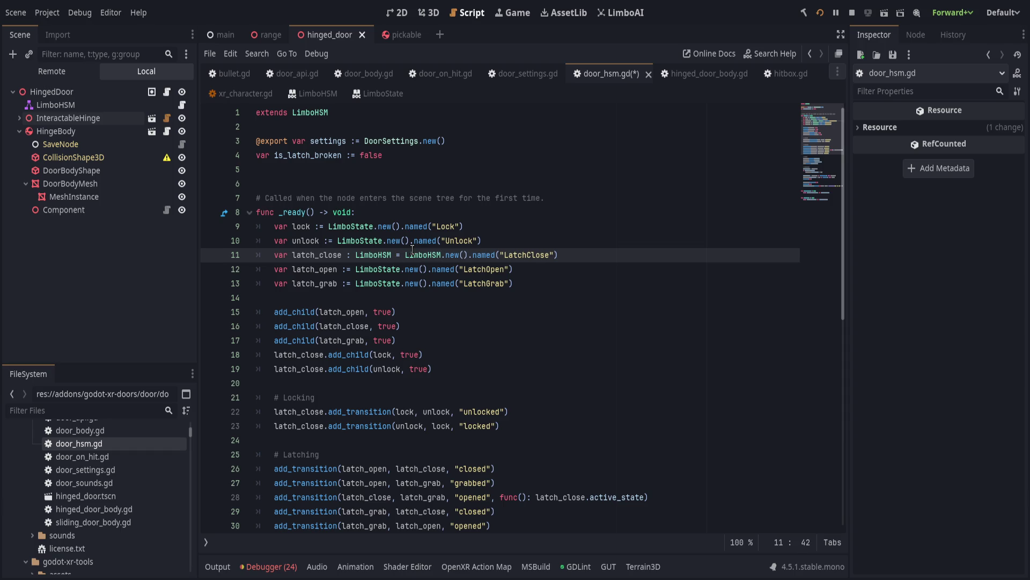
key(End)
key(ctrl+s)
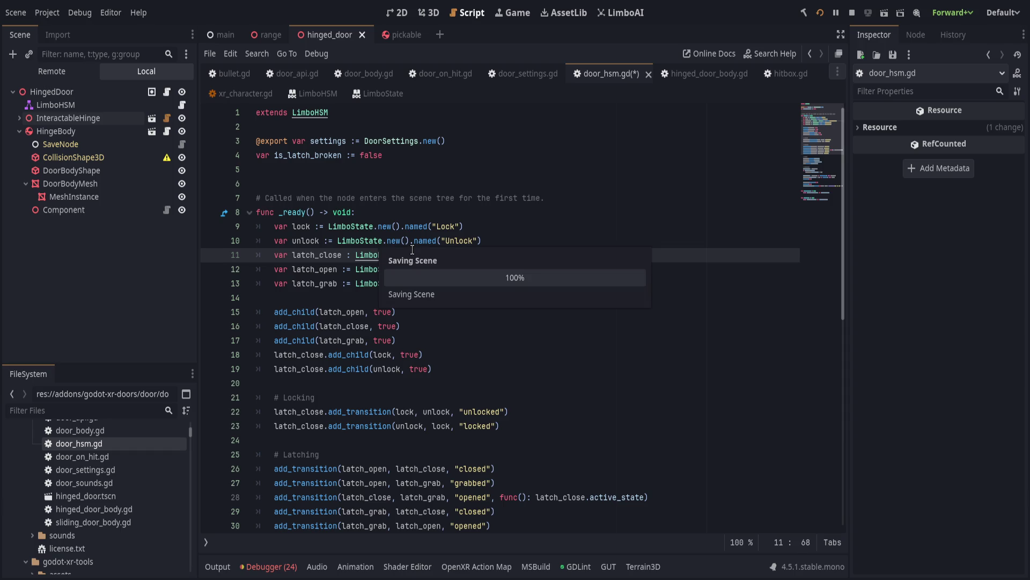
Rewrite the guard as latch_close.get_active_state().name == "Unlock".
key(Up)
scroll(568, 369, down, 3)
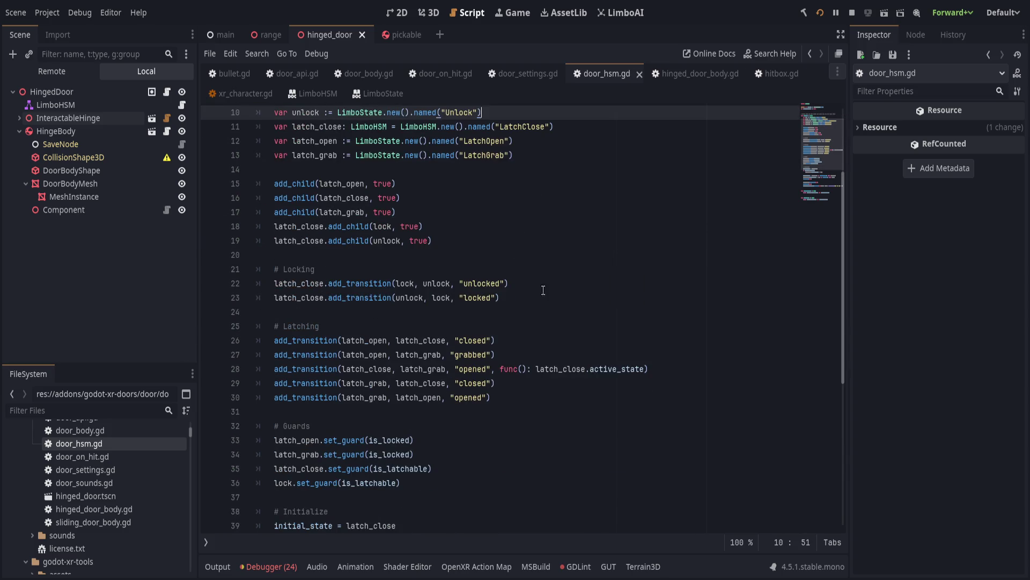
drag(568, 369, 612, 369)
text(latch_close.)
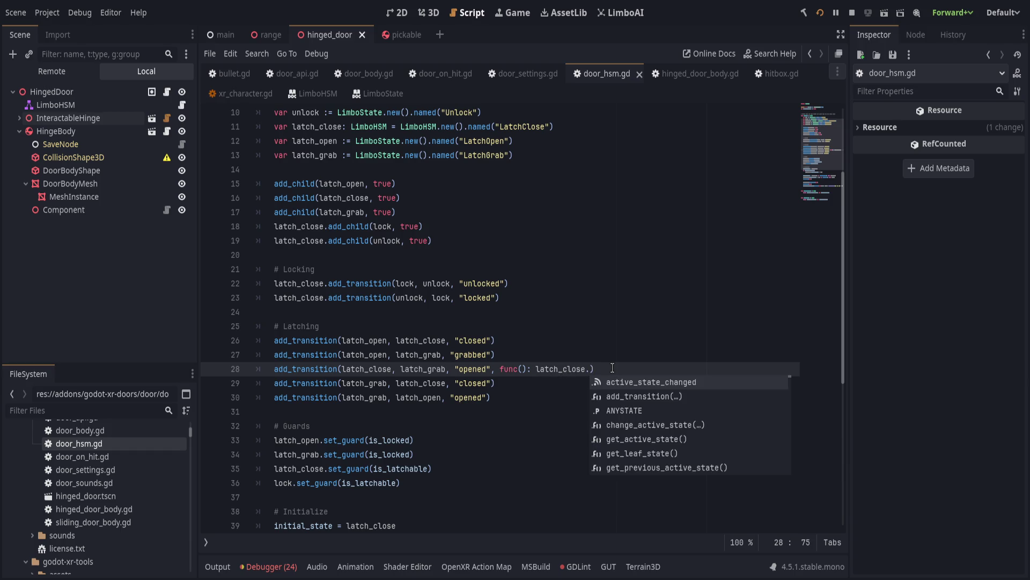
text(active_)
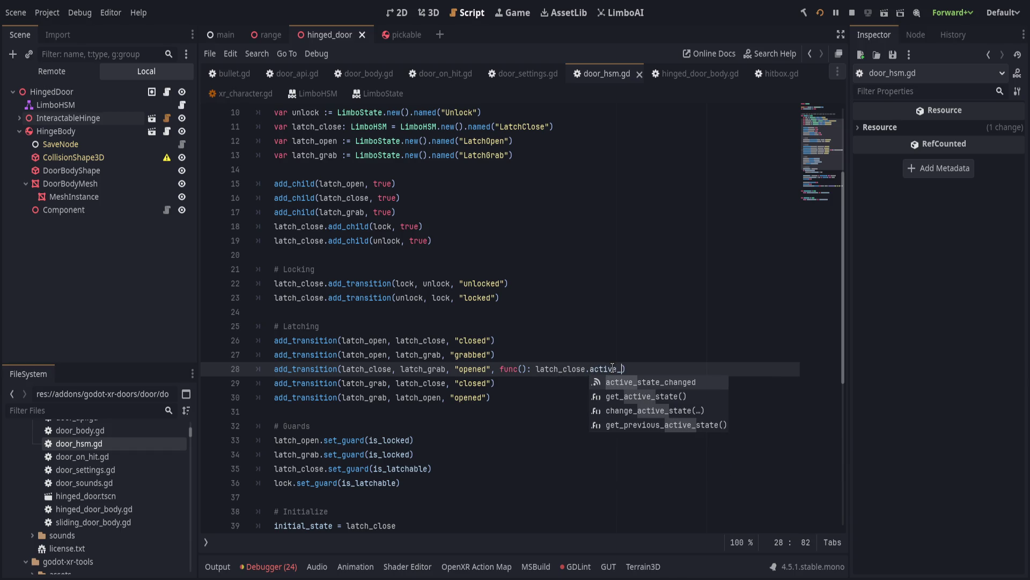
key(Return)
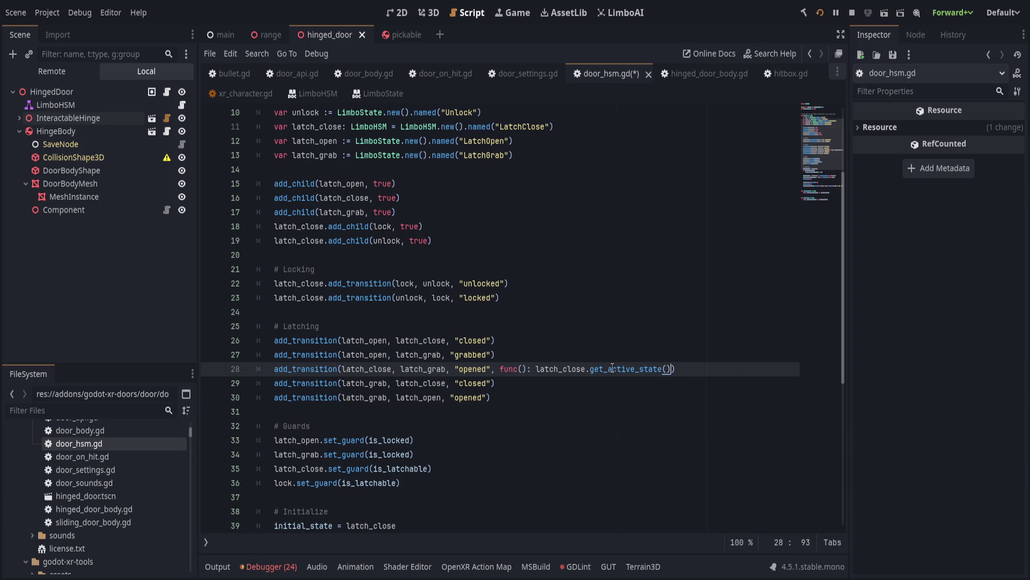
text(.n)
text(ame)
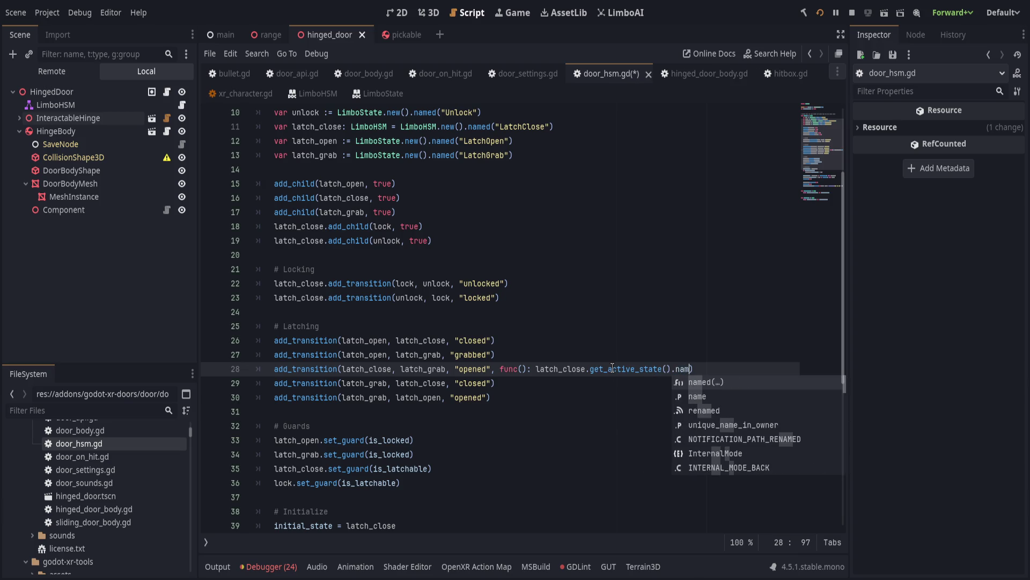
text( == )
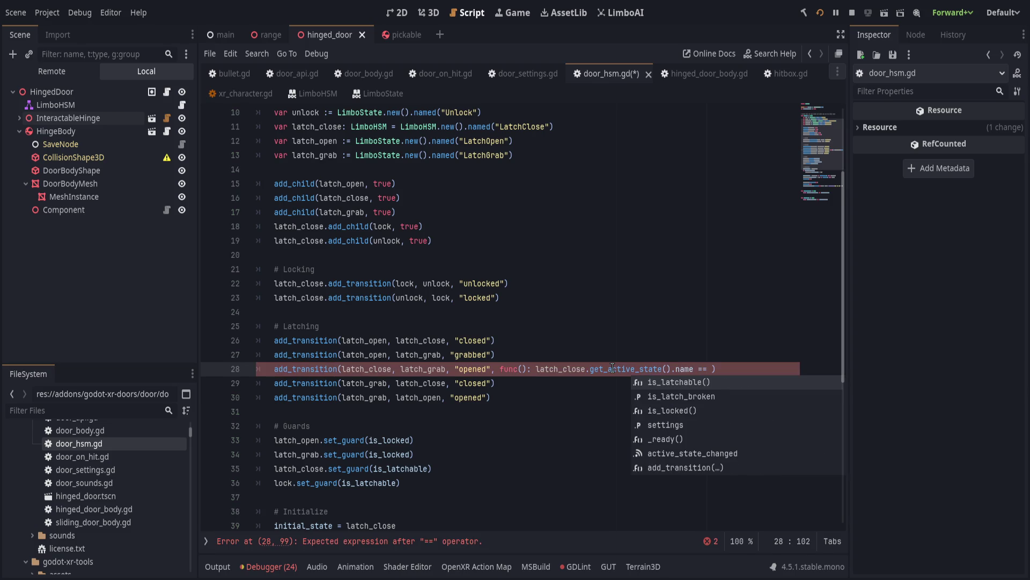
text("Unlo)
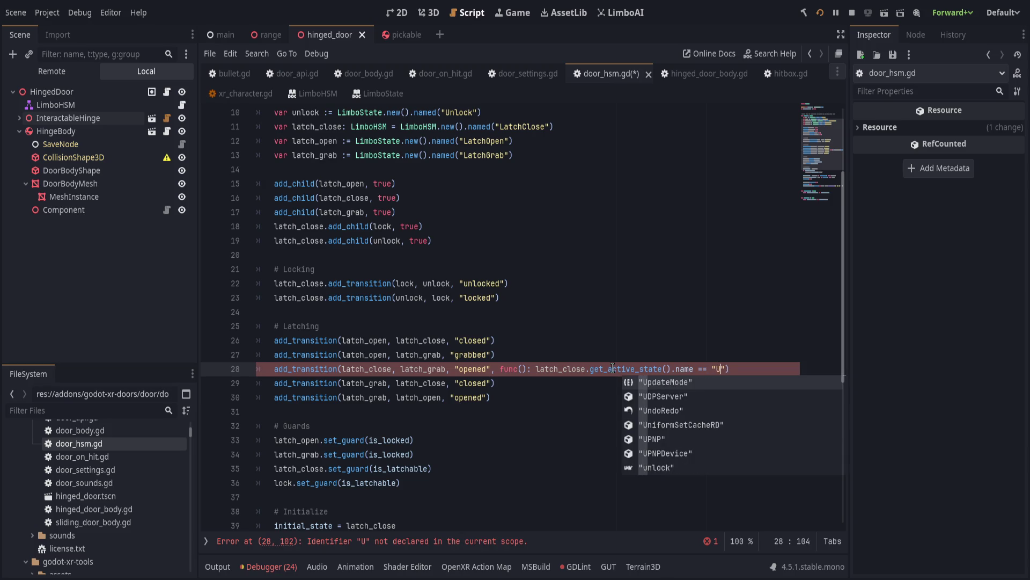
text(ck"))
Review the transition lines 26–30 and save, reformatting the long guarded transition.
scroll(545, 428, up, 2)
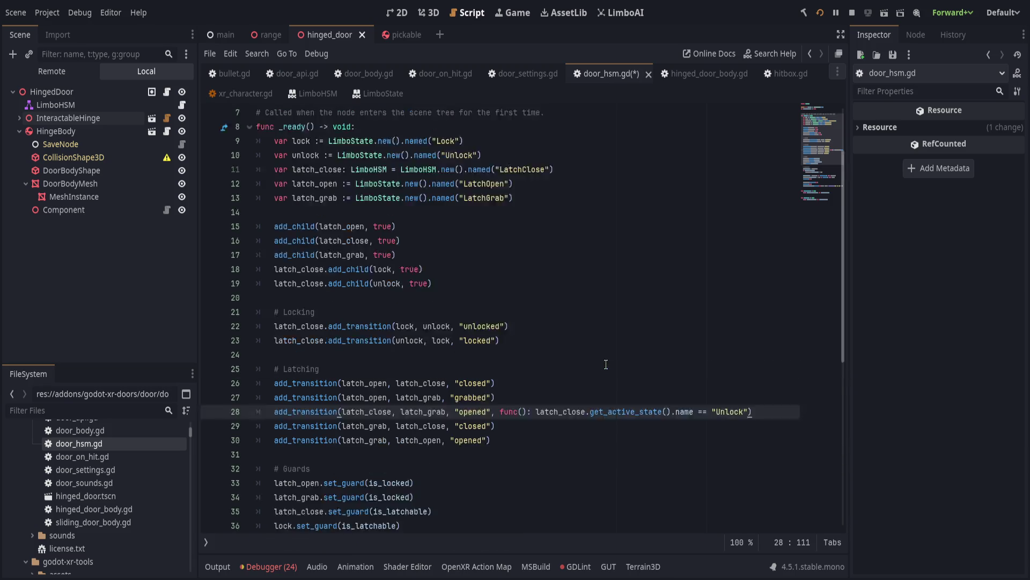
scroll(544, 428, down, 2)
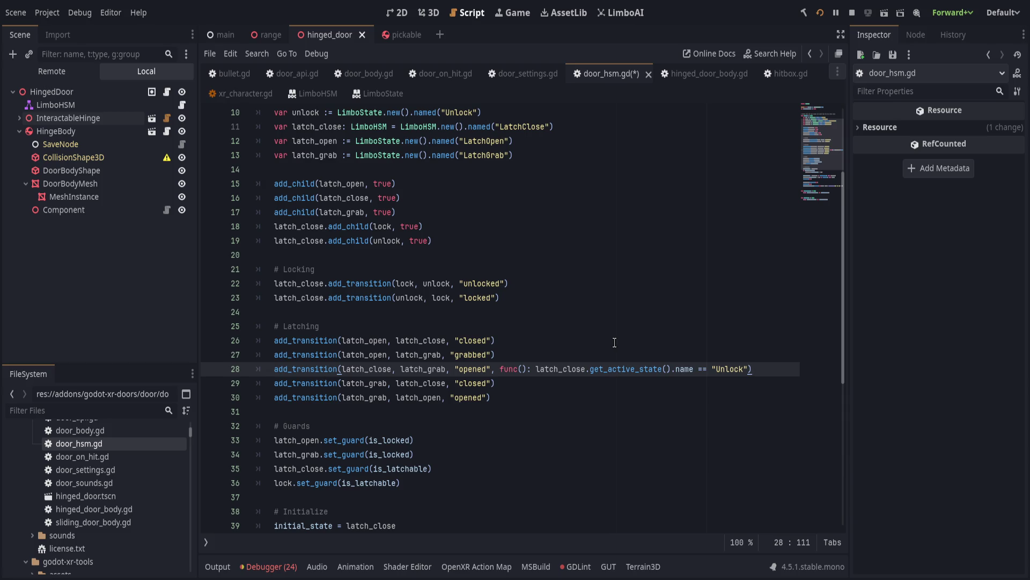
click(403, 342)
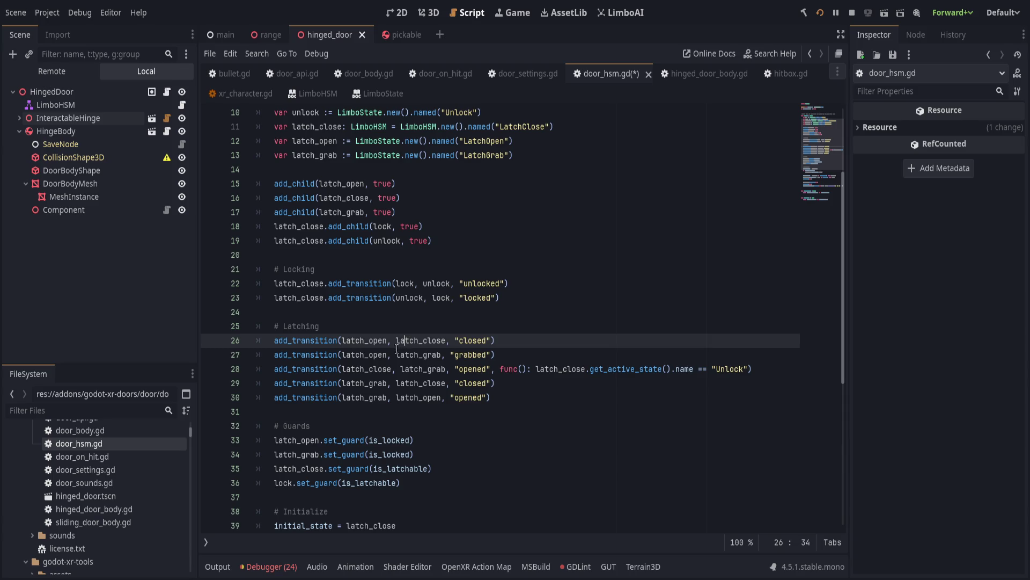
click(362, 354)
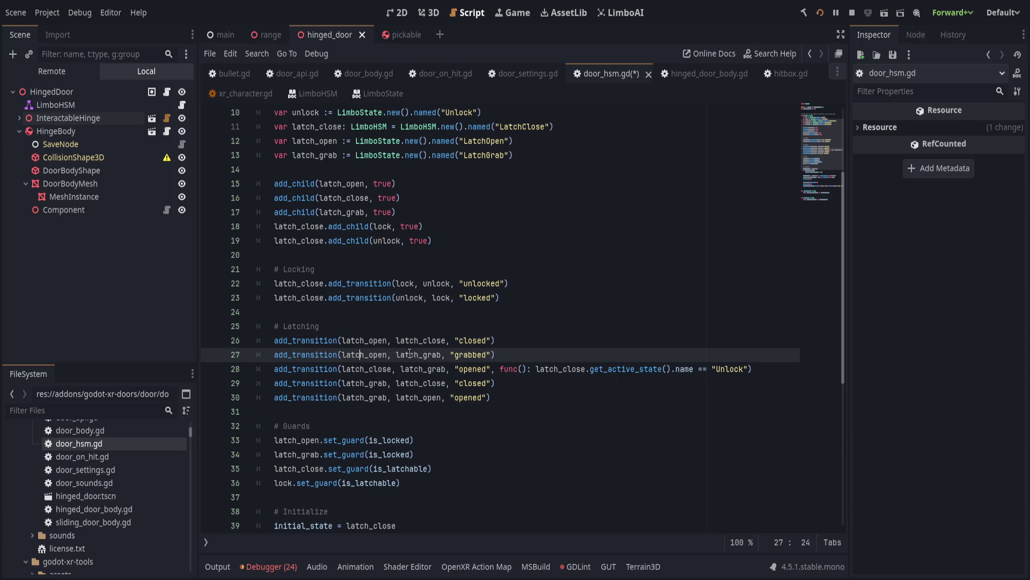
click(378, 370)
click(393, 370)
click(365, 383)
click(414, 383)
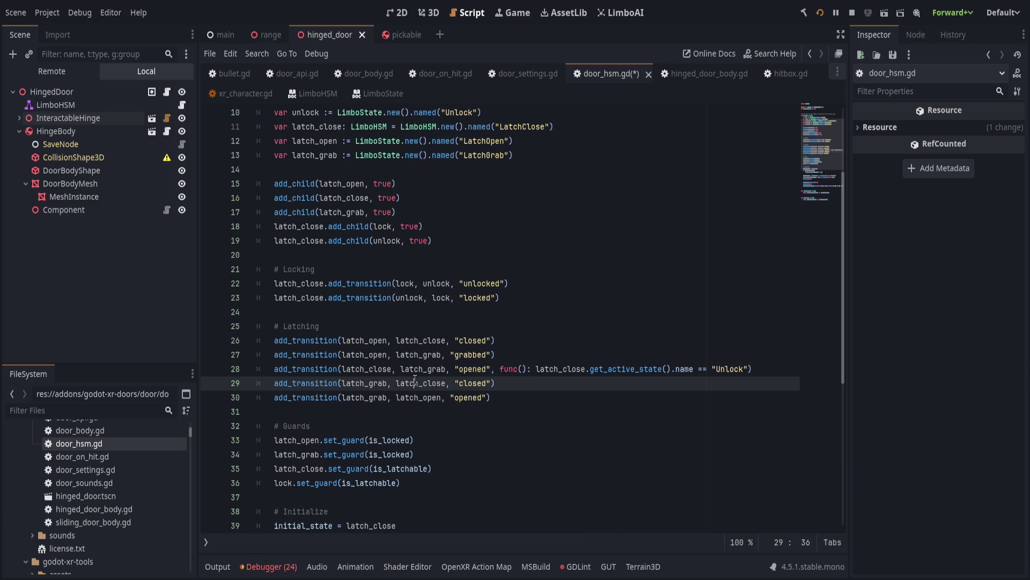
click(497, 397)
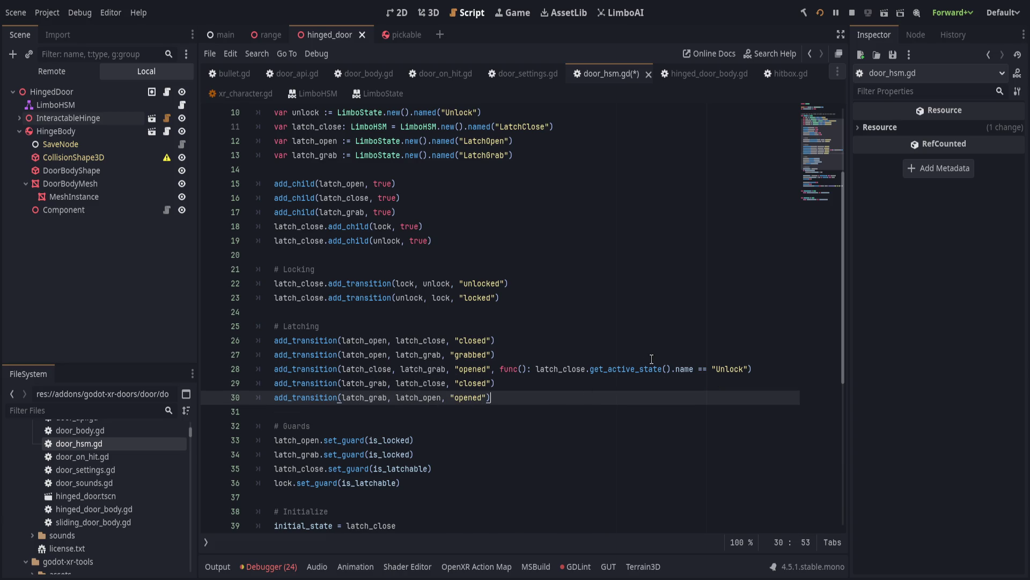
key(ctrl+s)
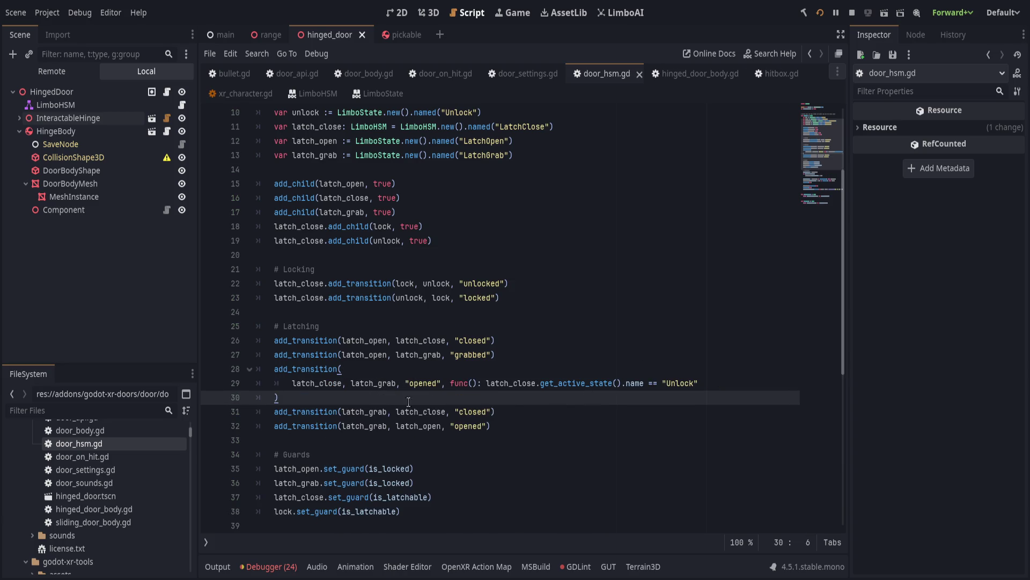
Delete the lock.set_guard(is_latchable) line and the latch_open/latch_grab is_locked guard lines.
scroll(513, 375, down, 2)
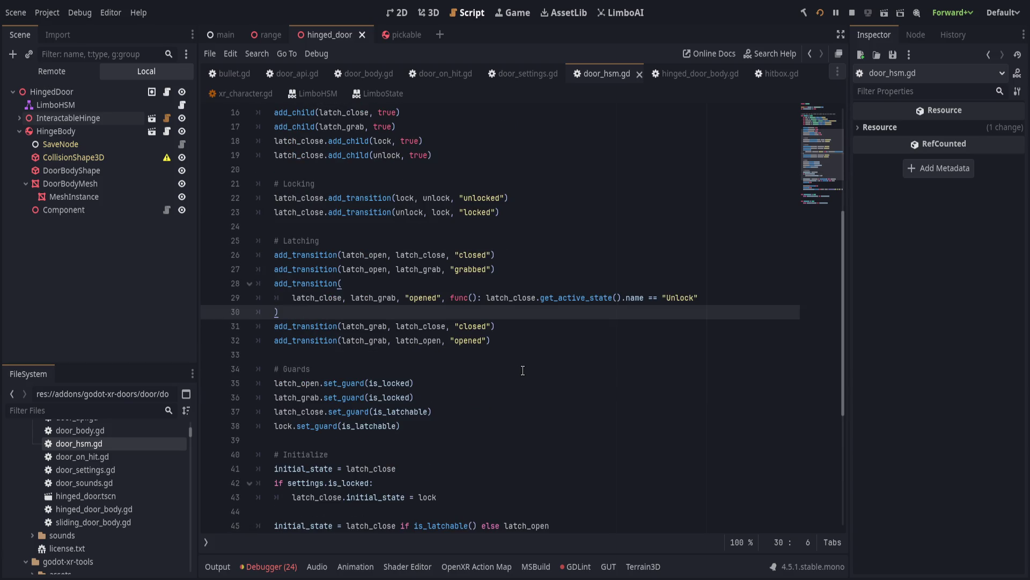
click(515, 428)
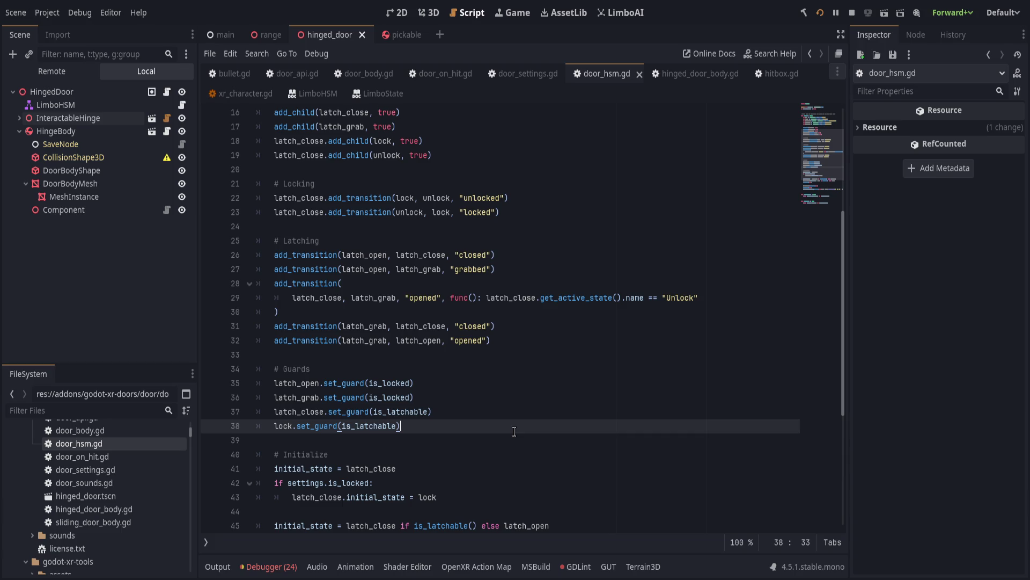
key(ctrl+shift+k)
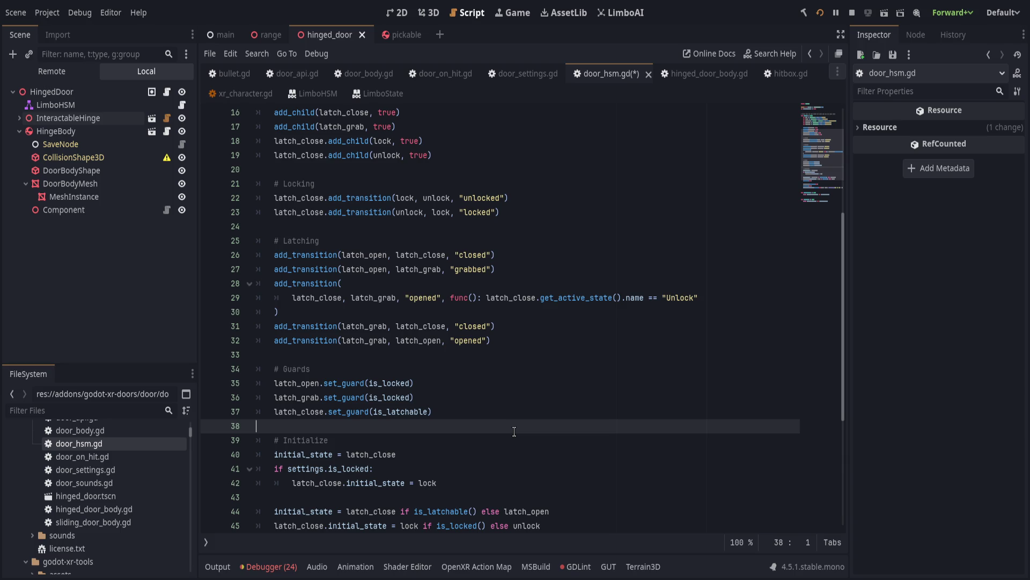
click(462, 385)
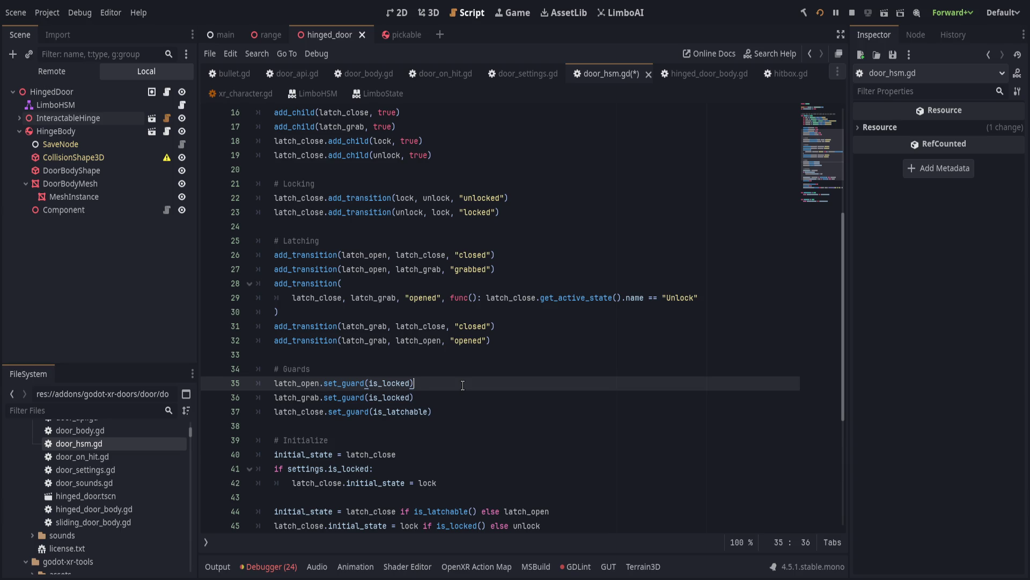
key(ctrl+shift+k)
key(ctrl+shift+k)
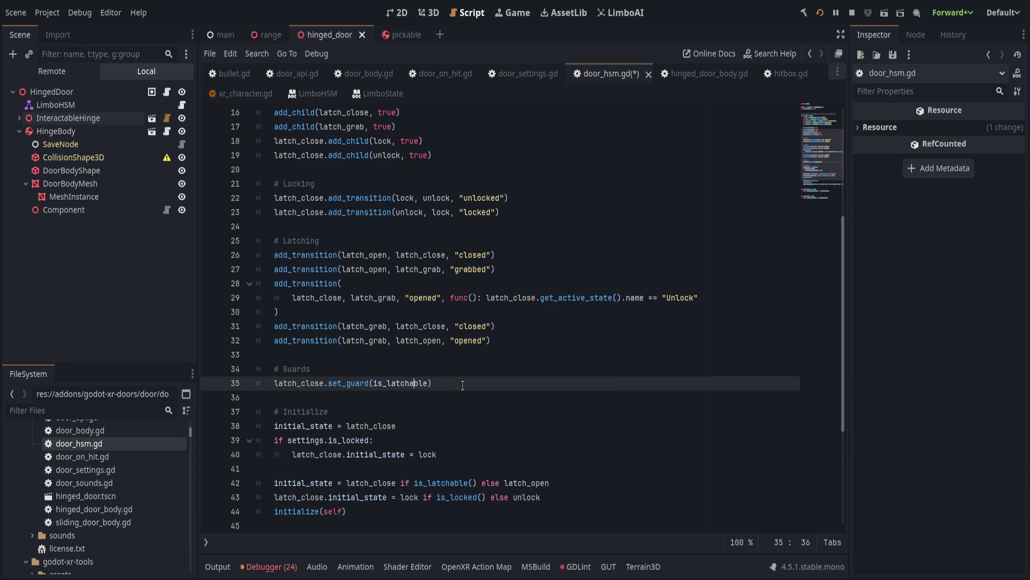
key(Up)
key(Down)
Check the locked initial-state assignment and save door_hsm.gd.
scroll(490, 390, down, 1)
click(491, 398)
click(492, 409)
scroll(503, 418, down, 2)
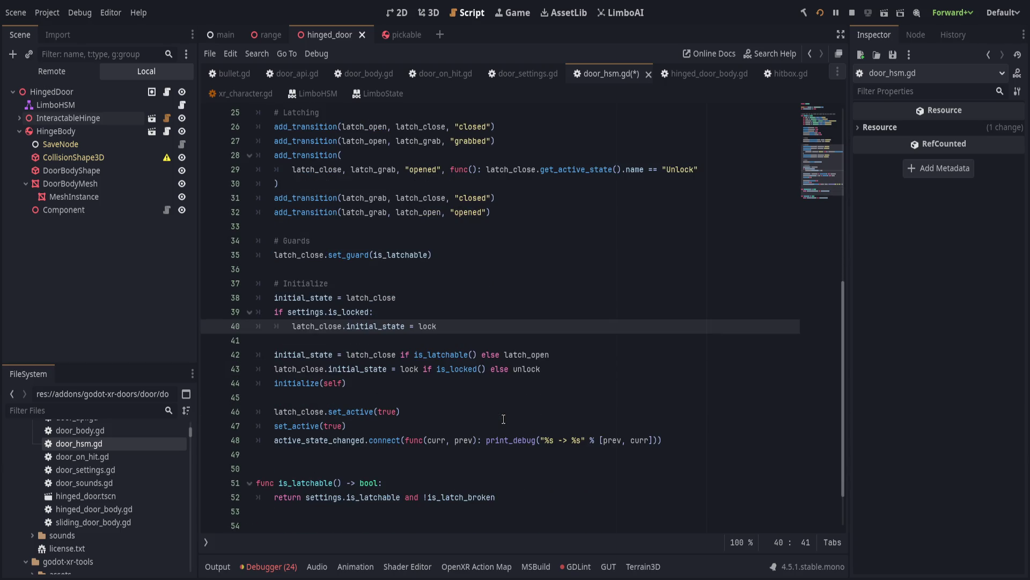
key(ctrl+s)
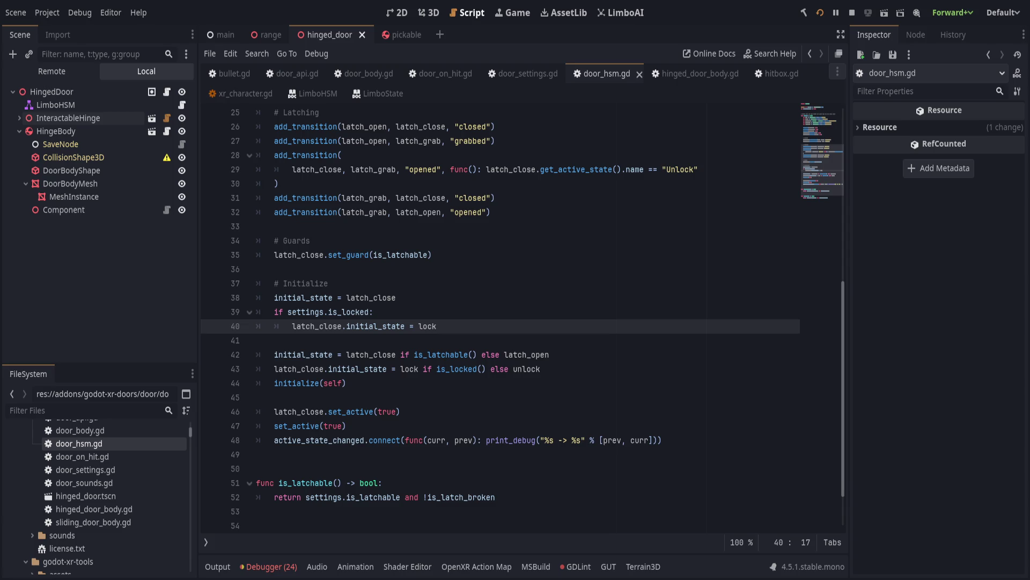
Inspect the active-state debug print, initialize(self) call and latch initial-state assignment.
click(441, 440)
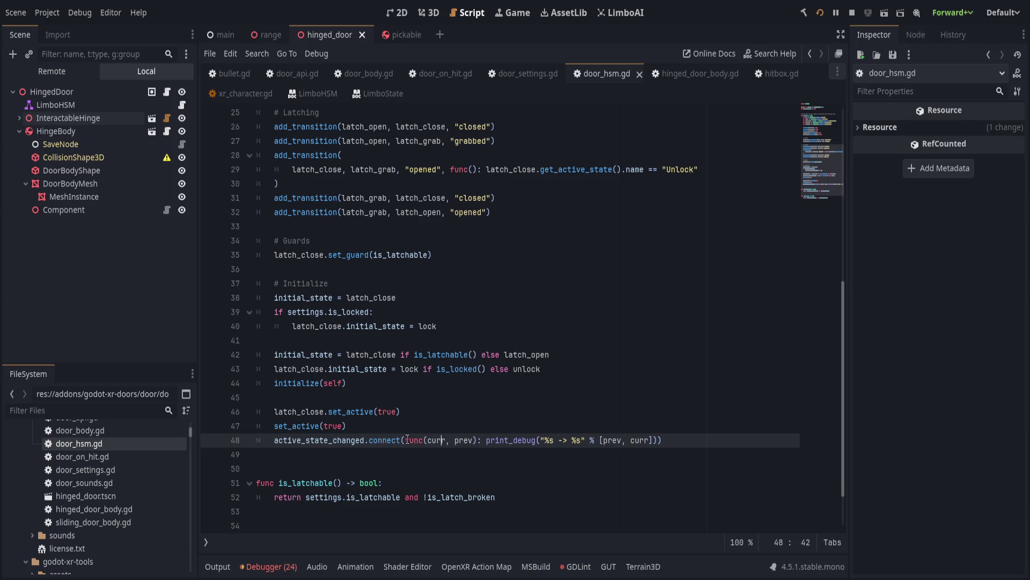
click(422, 386)
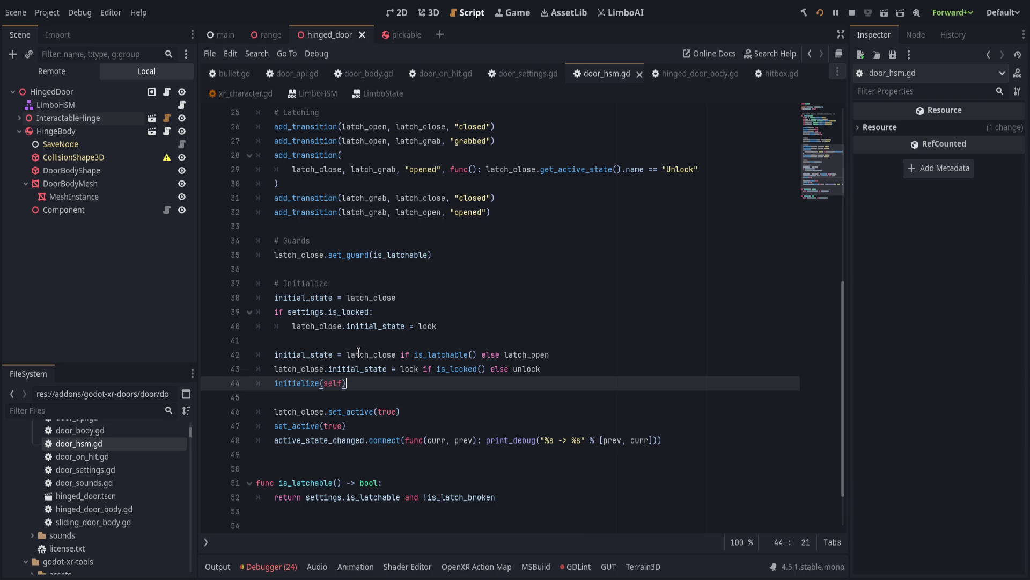
click(358, 352)
click(614, 358)
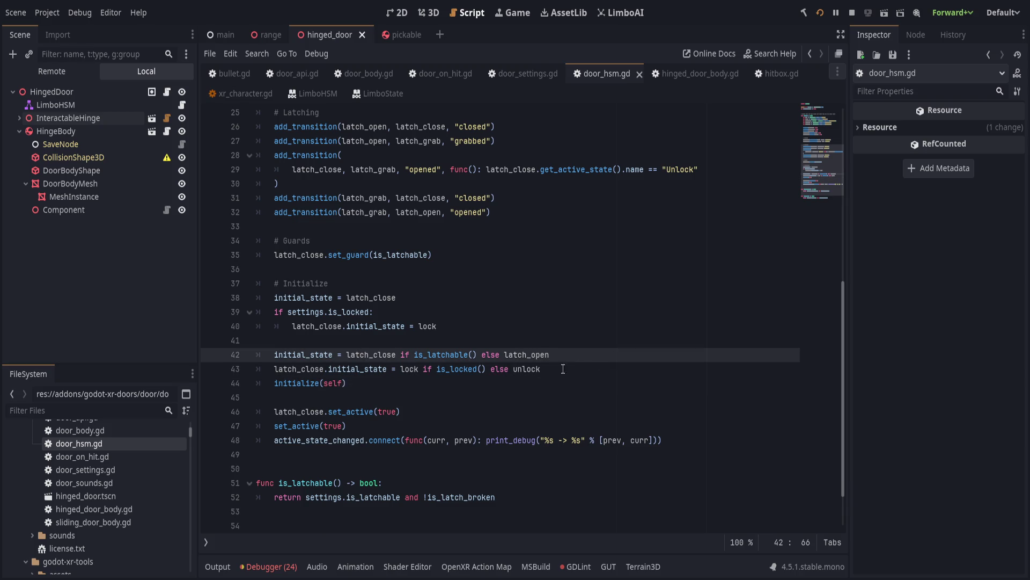
In hinged_door_body.gd, delete the four door signal declarations and save.
click(164, 131)
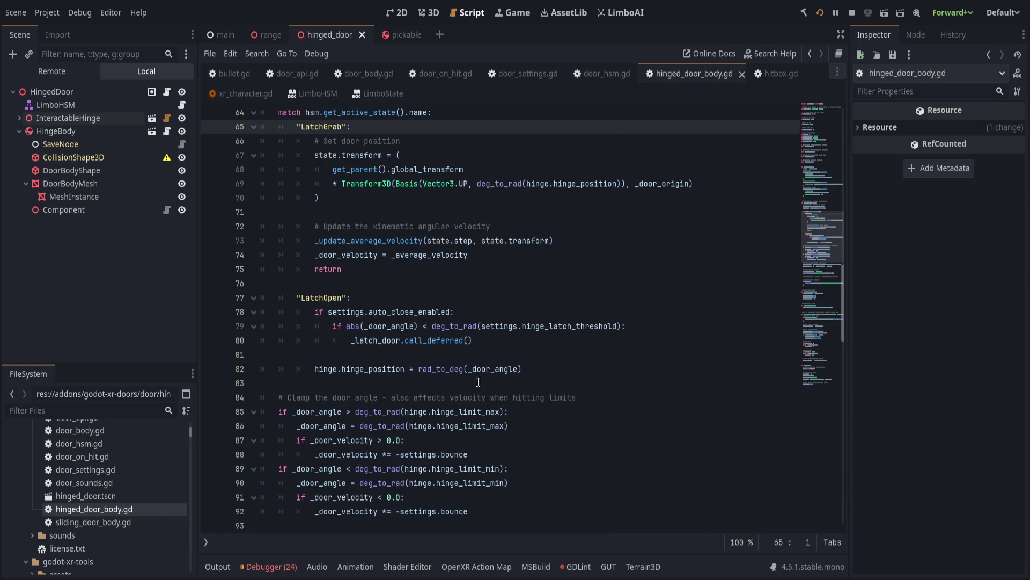
scroll(485, 447, up, 10)
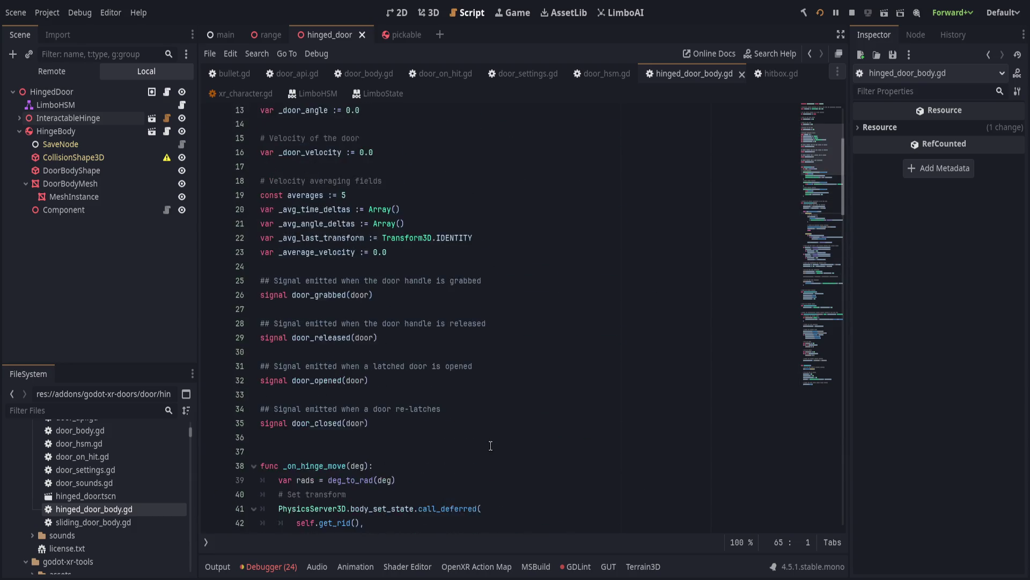
scroll(491, 445, down, 5)
scroll(491, 446, up, 6)
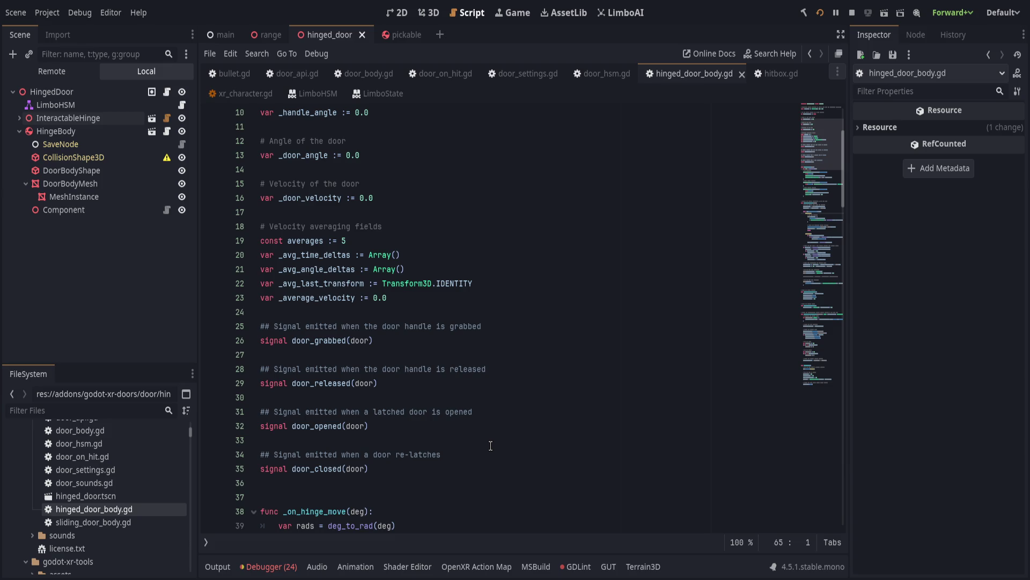
drag(444, 483, 507, 314)
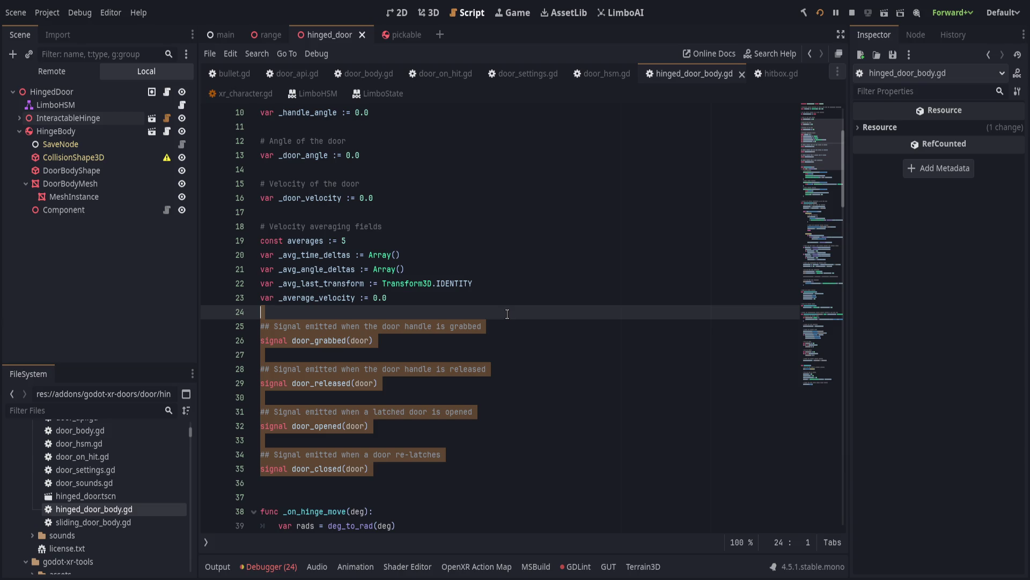
key(Delete)
key(ctrl+s)
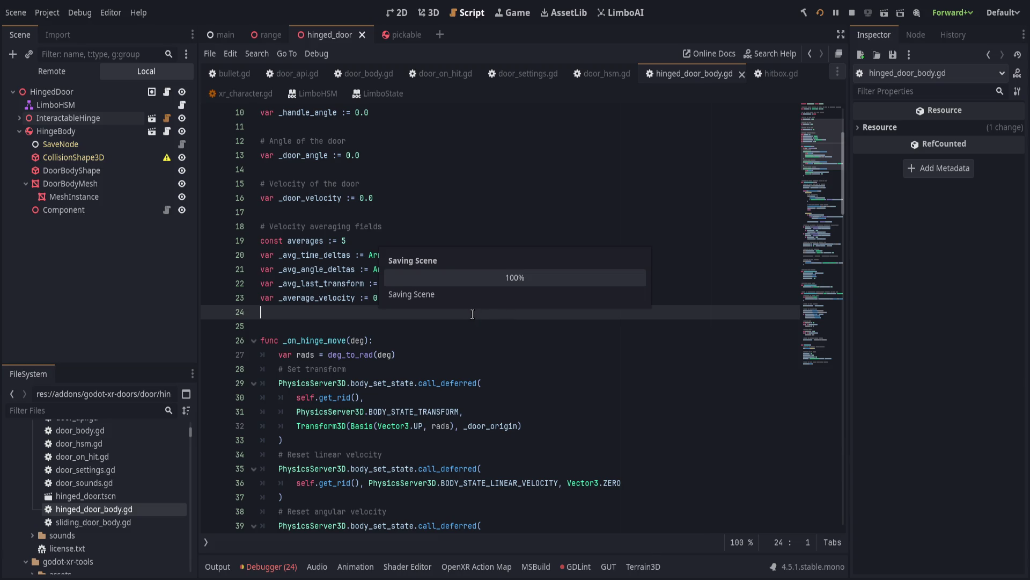
key(Delete)
key(ctrl+s)
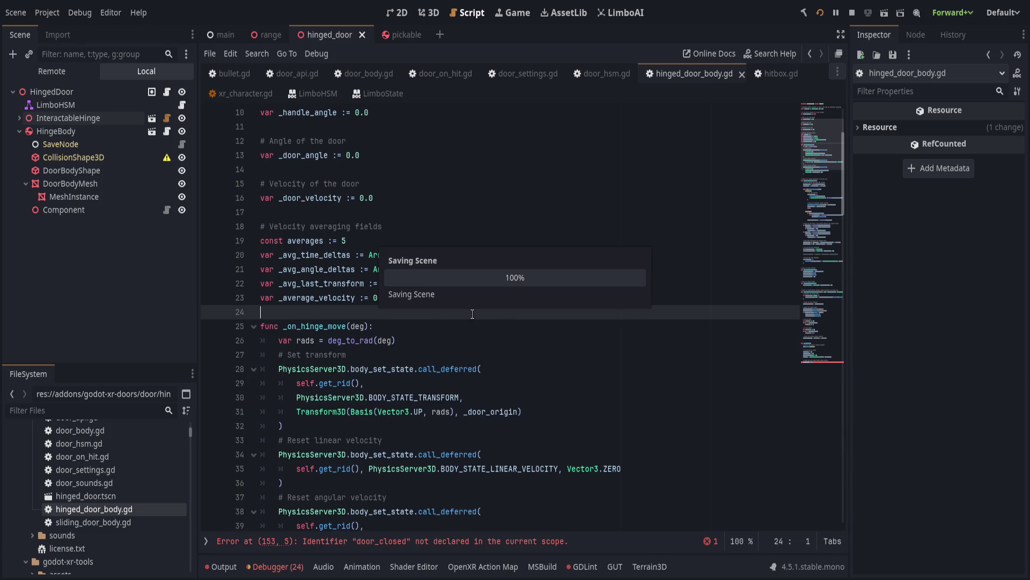
Remove the report-door-closed comment and door_closed.emit() line, then save.
click(398, 541)
click(456, 483)
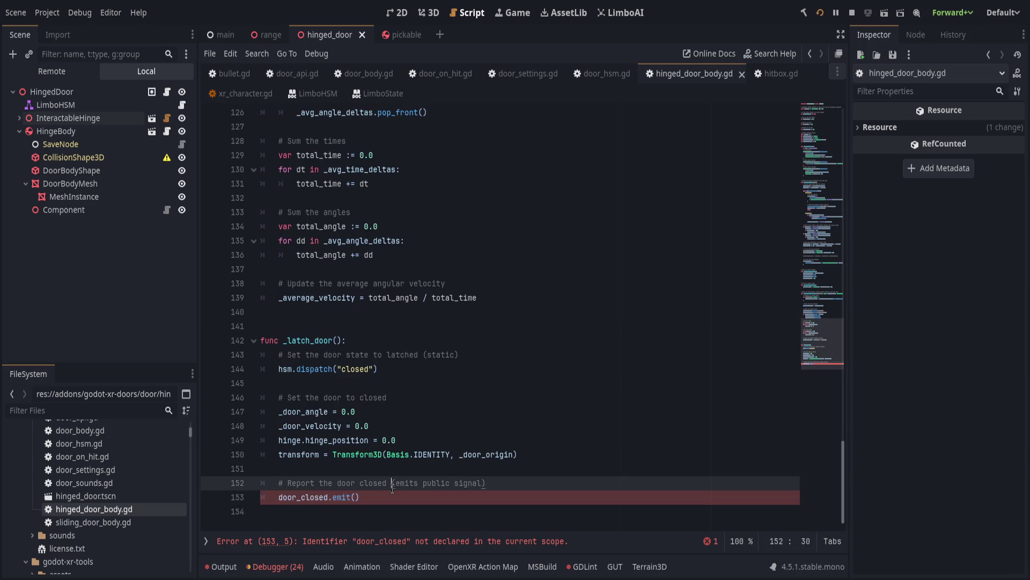
key(ctrl+shift+k)
key(ctrl+shift+k)
key(BackSpace)
key(BackSpace)
key(ctrl+s)
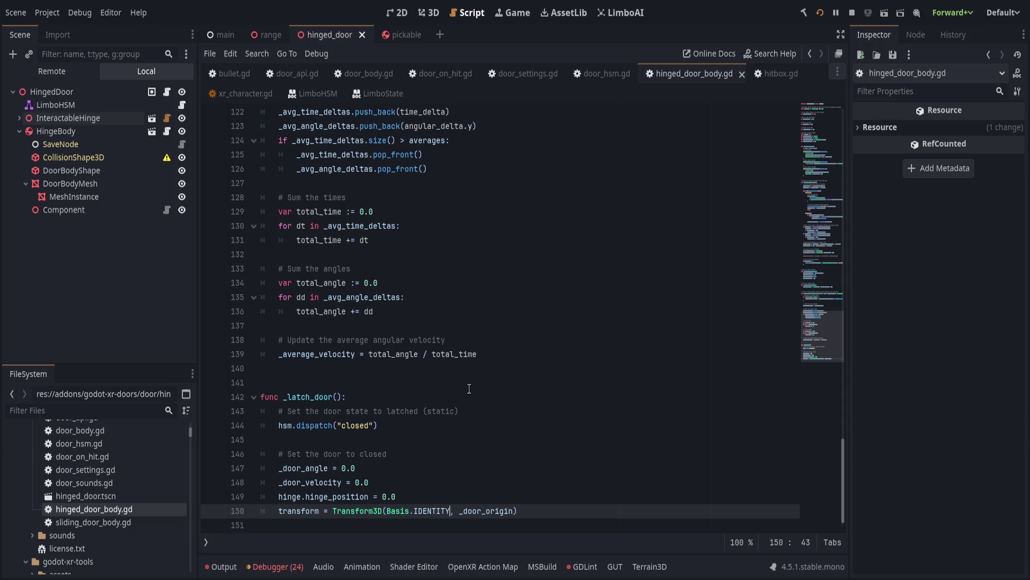
Delete the _handle_twisted variable and its comment, then save.
scroll(468, 391, up, 10)
scroll(471, 385, up, 20)
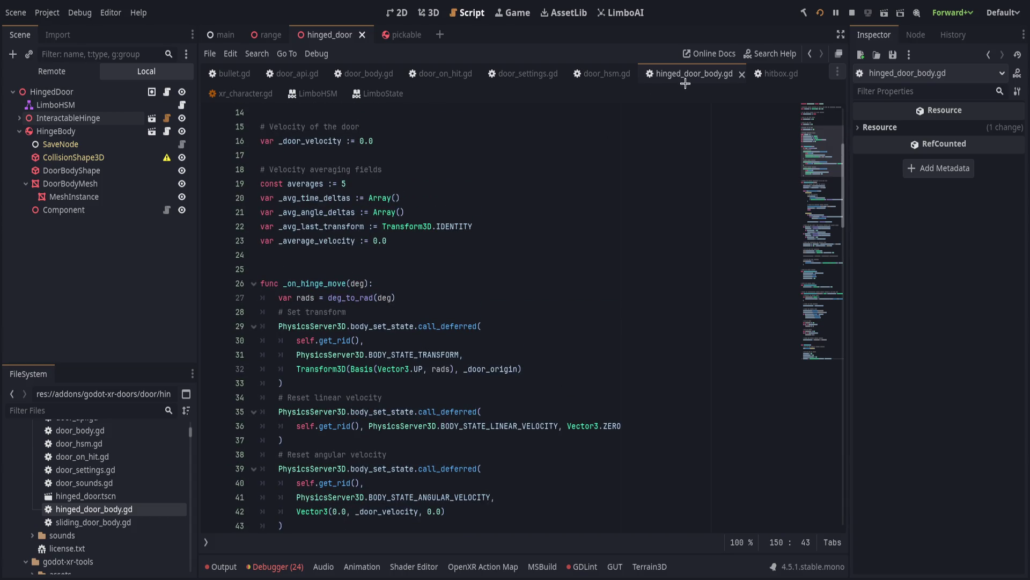
scroll(505, 385, up, 5)
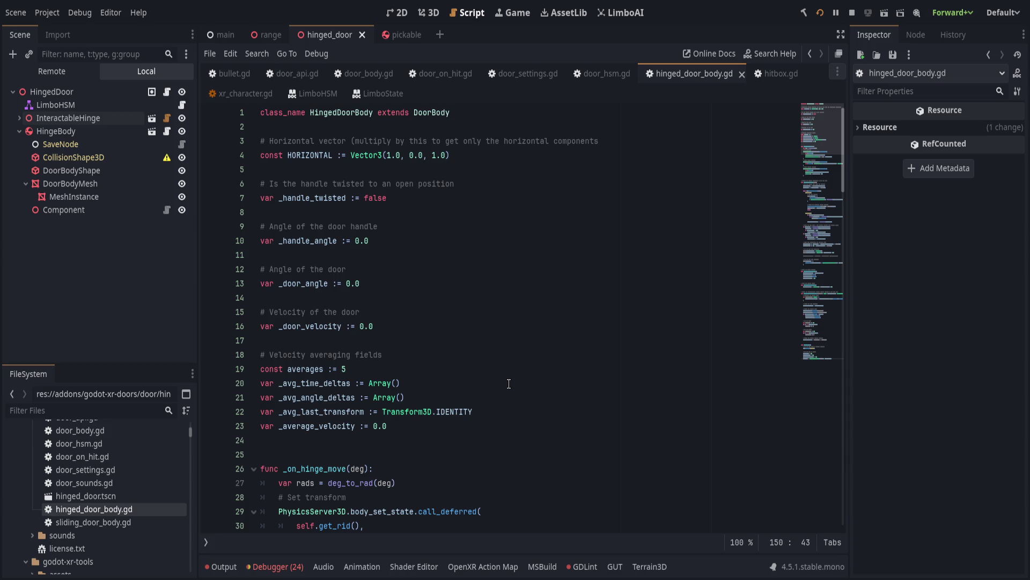
drag(500, 212, 511, 295)
click(515, 295)
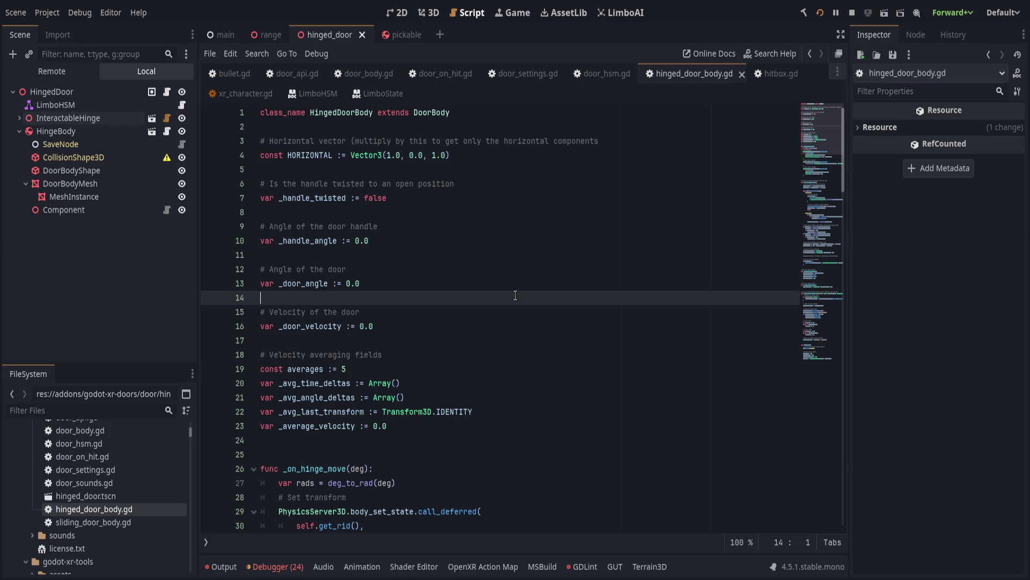
double_click(335, 197)
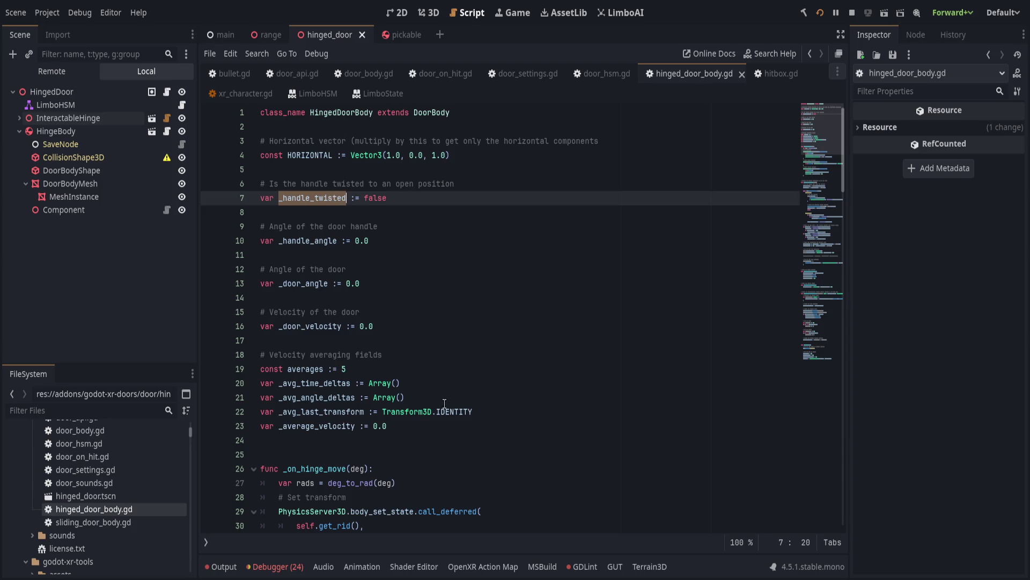
scroll(445, 404, down, 9)
scroll(435, 403, down, 20)
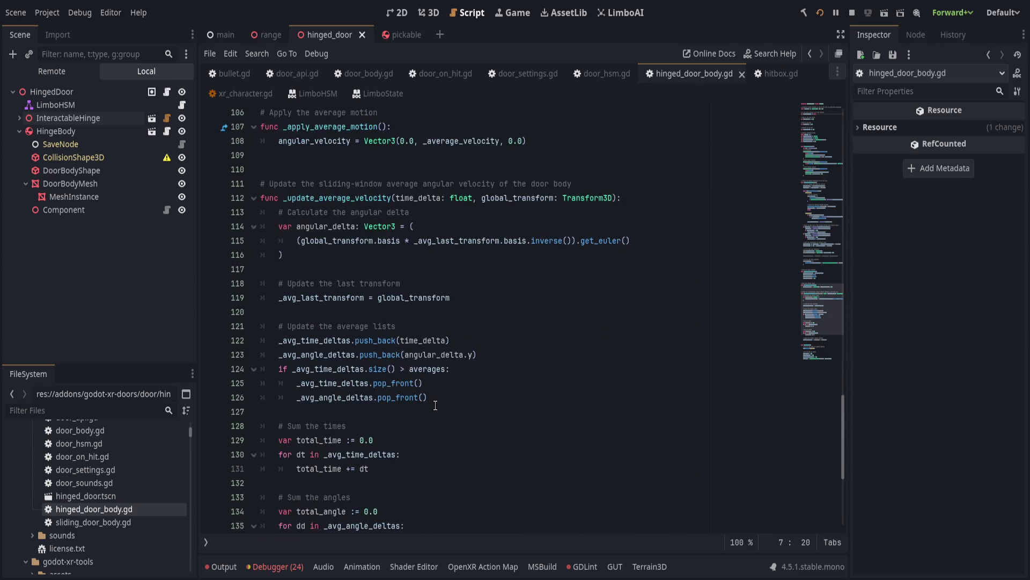
scroll(435, 403, up, 20)
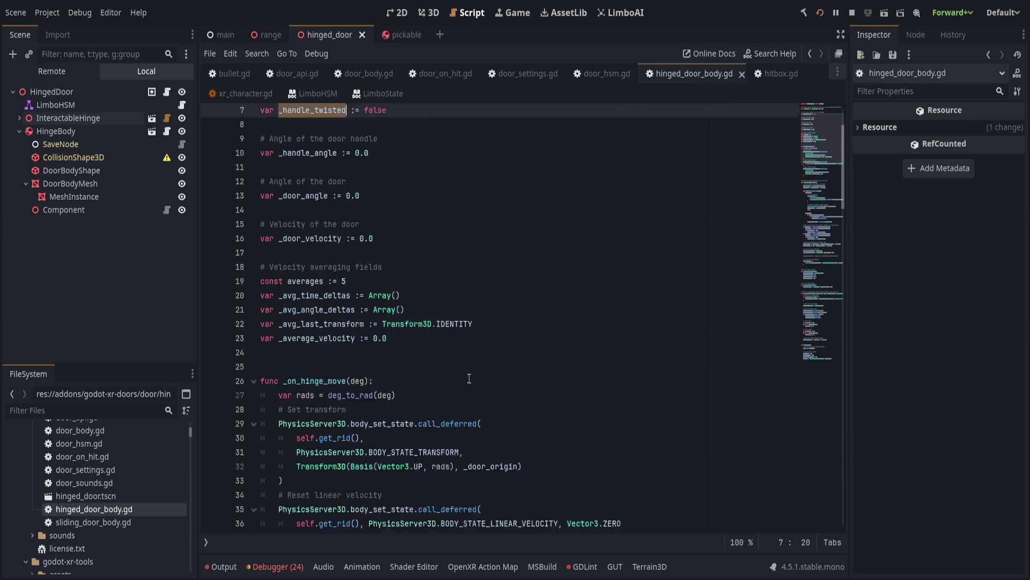
key(Up)
key(ctrl+shift+k)
key(ctrl+shift+k)
key(ctrl+shift+k)
key(ctrl+s)
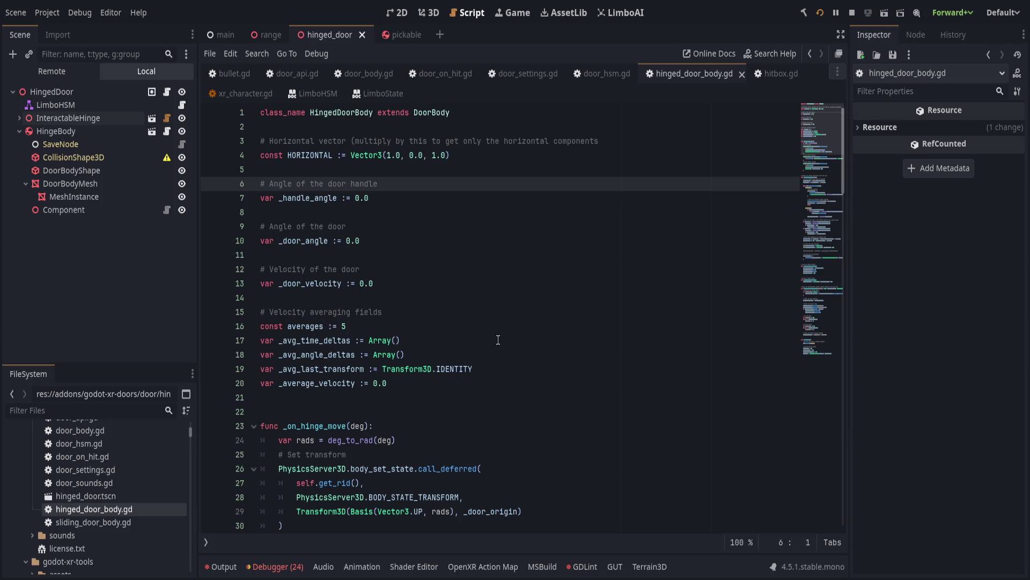
Review the door angle and velocity declarations, then jump to the DoorBody base class script.
click(430, 241)
click(451, 266)
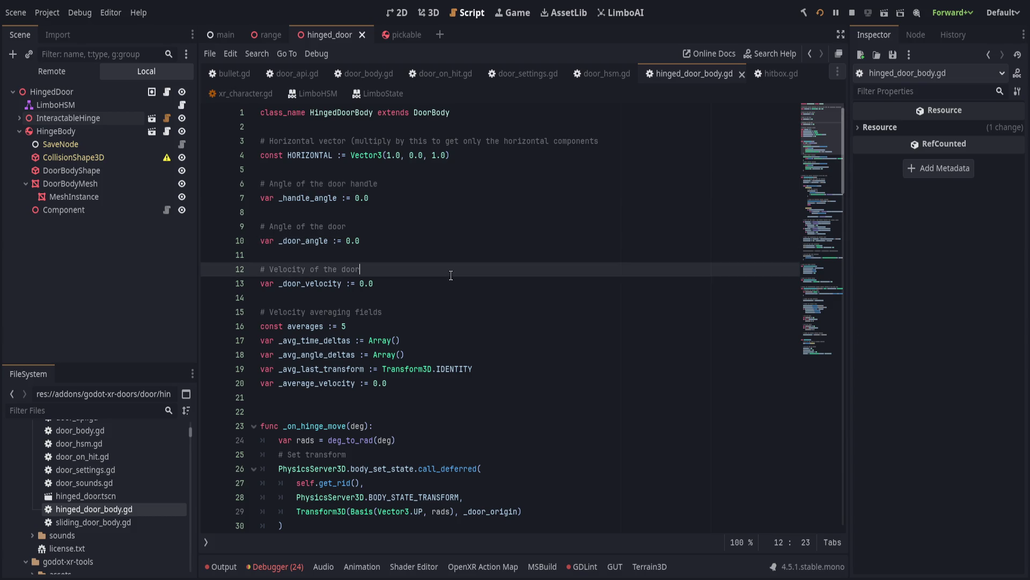
scroll(447, 449, down, 10)
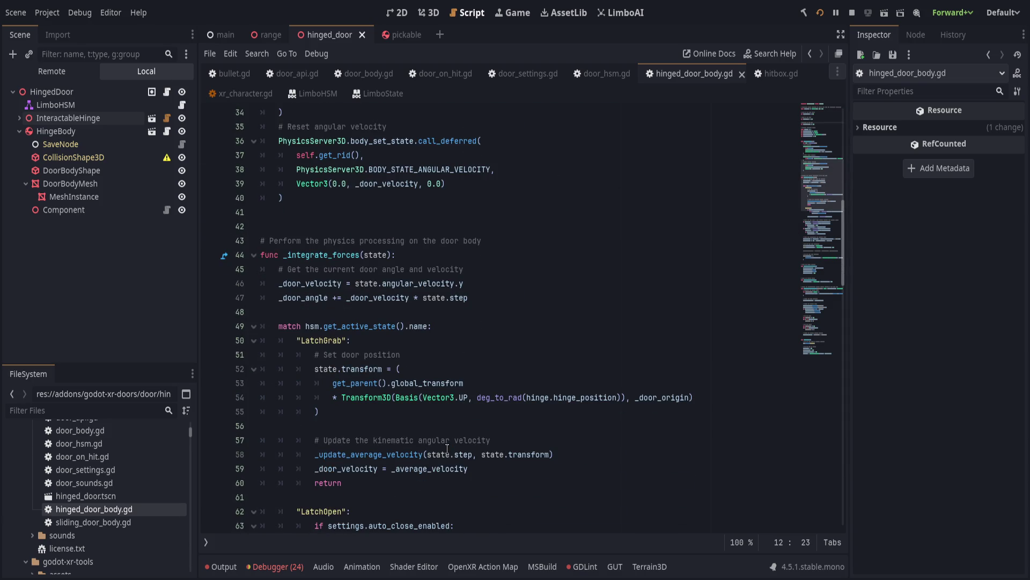
scroll(447, 448, up, 10)
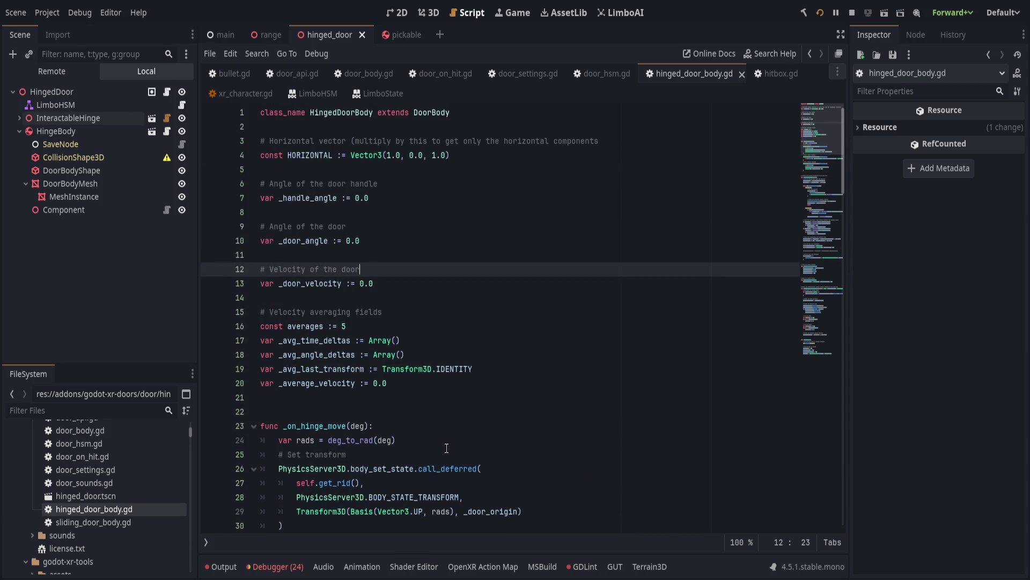
scroll(446, 449, down, 2)
scroll(446, 448, up, 2)
click(429, 113)
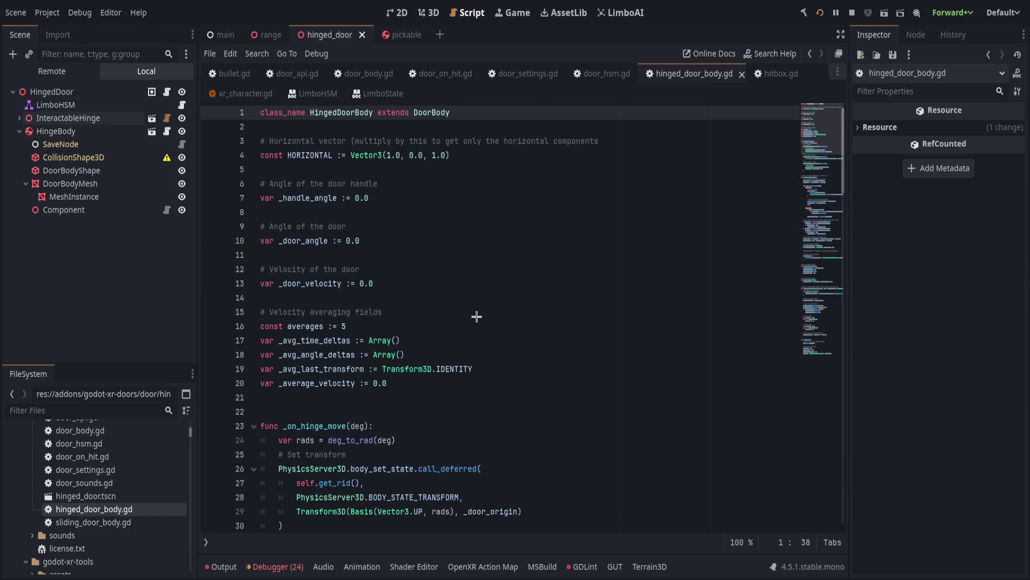
key(F12)
scroll(456, 375, down, 6)
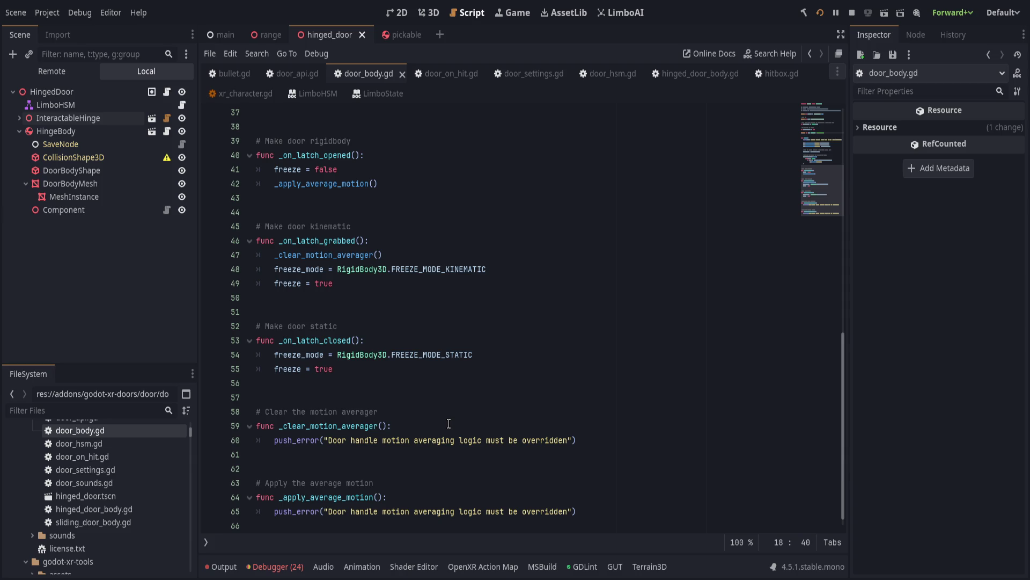
Return to hinged_door_body.gd and scroll to _latch_door's dispatch("closed") line 141.
scroll(449, 424, up, 8)
drag(668, 79, 457, 75)
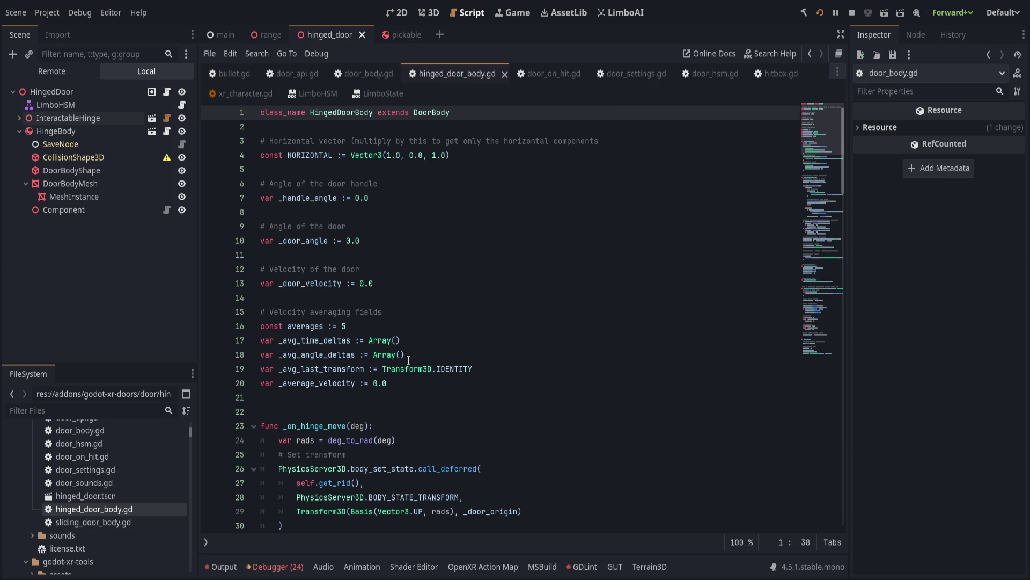
click(408, 360)
scroll(431, 455, down, 5)
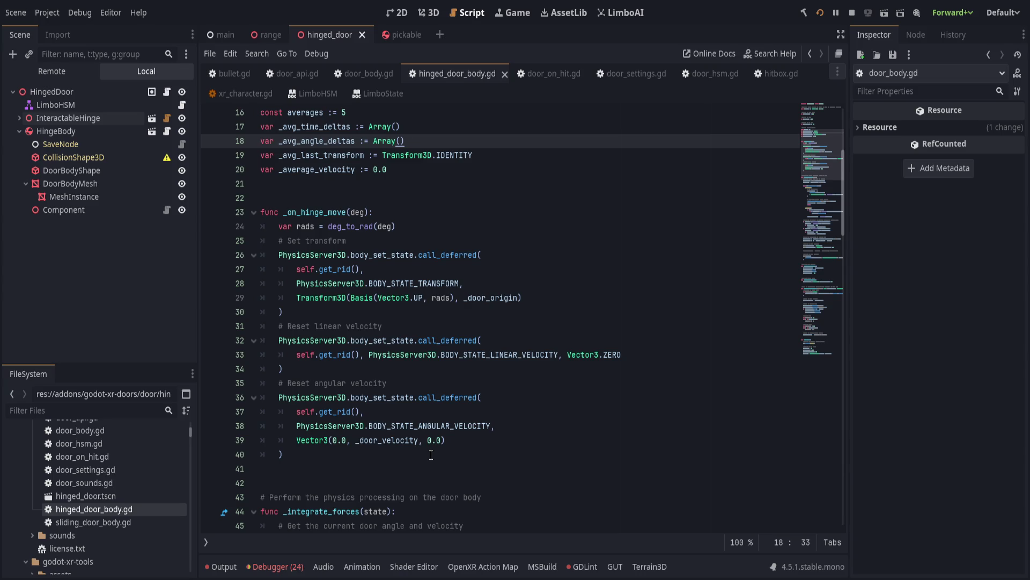
scroll(431, 455, down, 8)
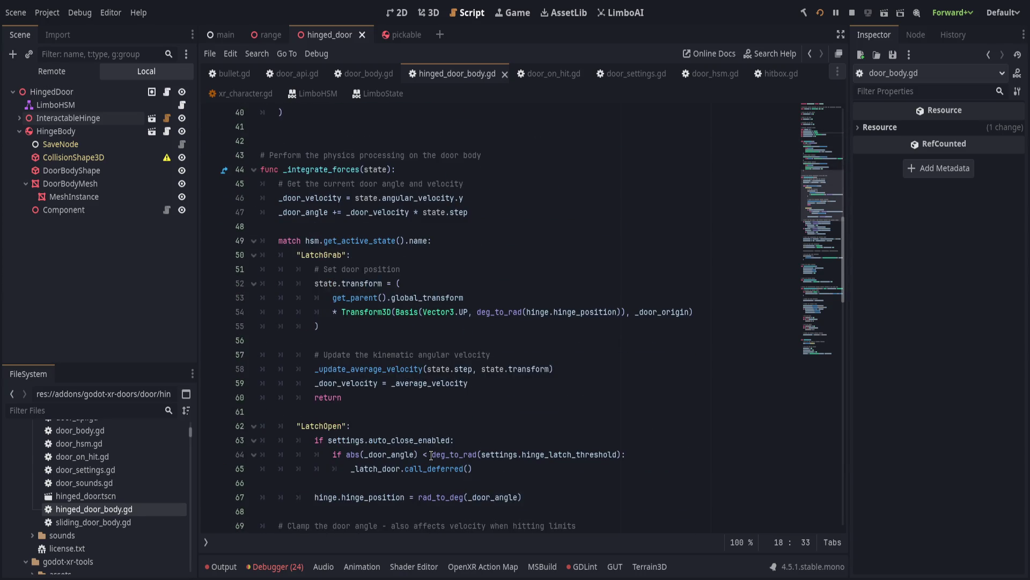
scroll(431, 455, down, 10)
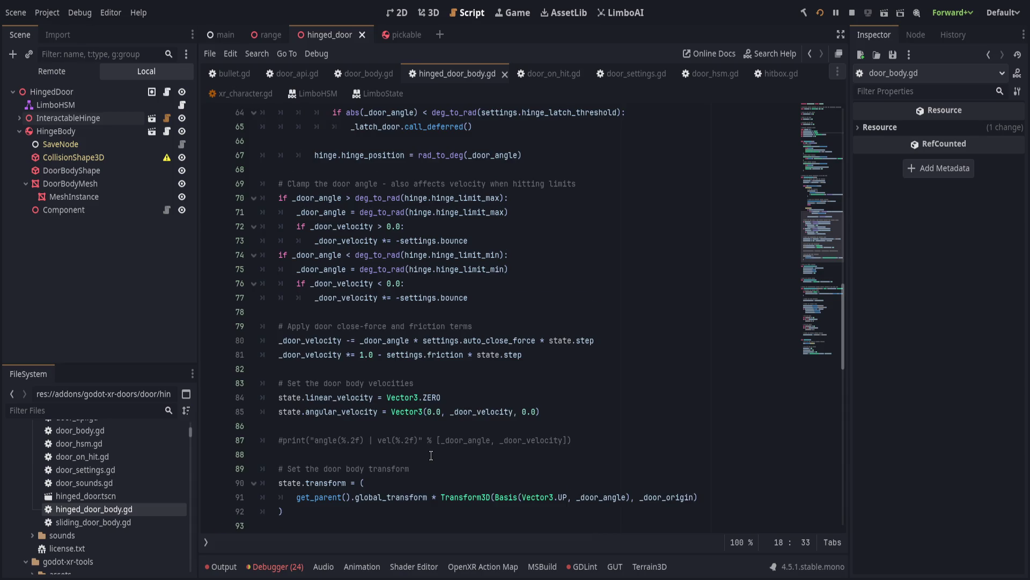
scroll(431, 455, down, 3)
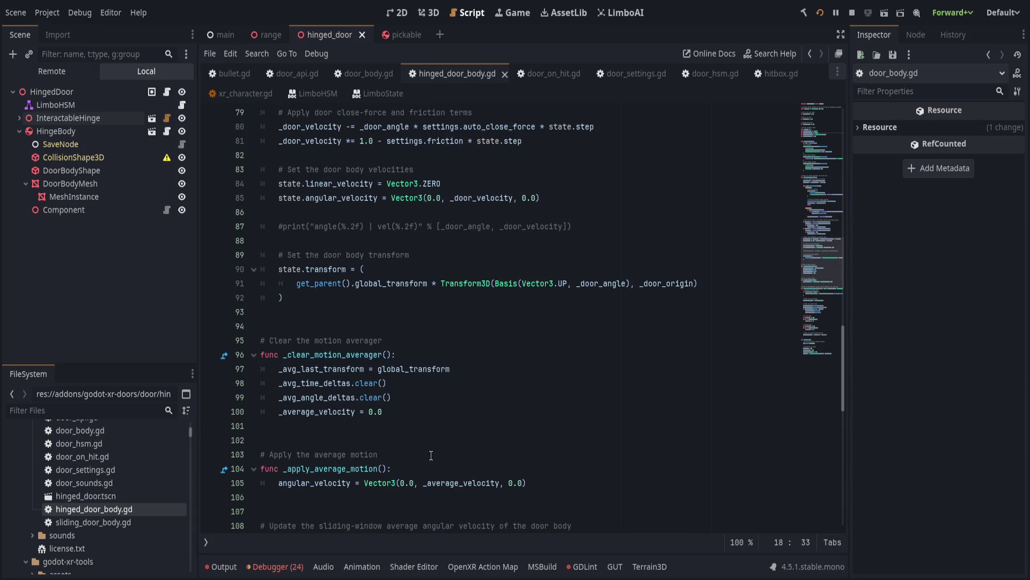
scroll(431, 456, down, 13)
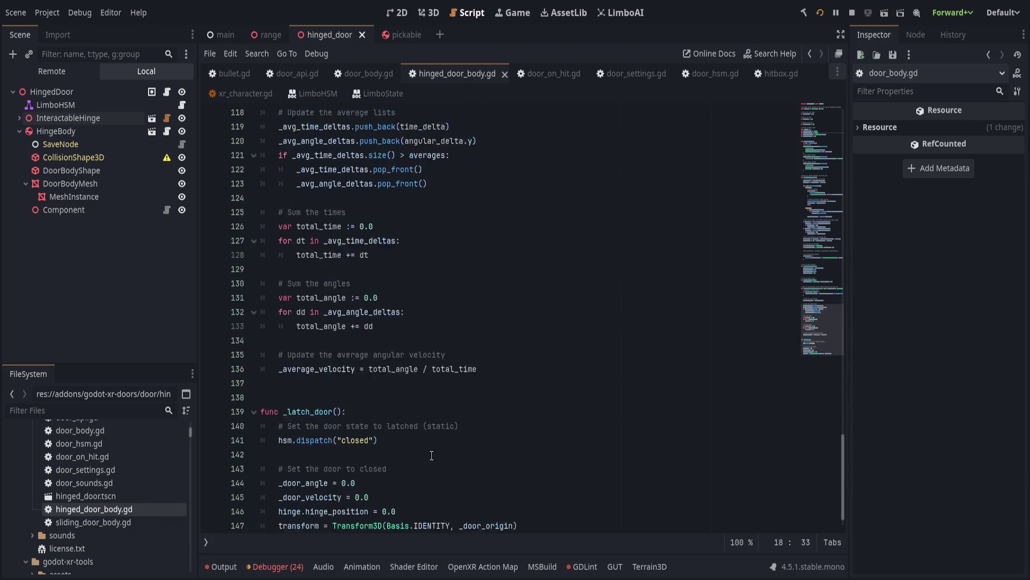
scroll(431, 455, down, 1)
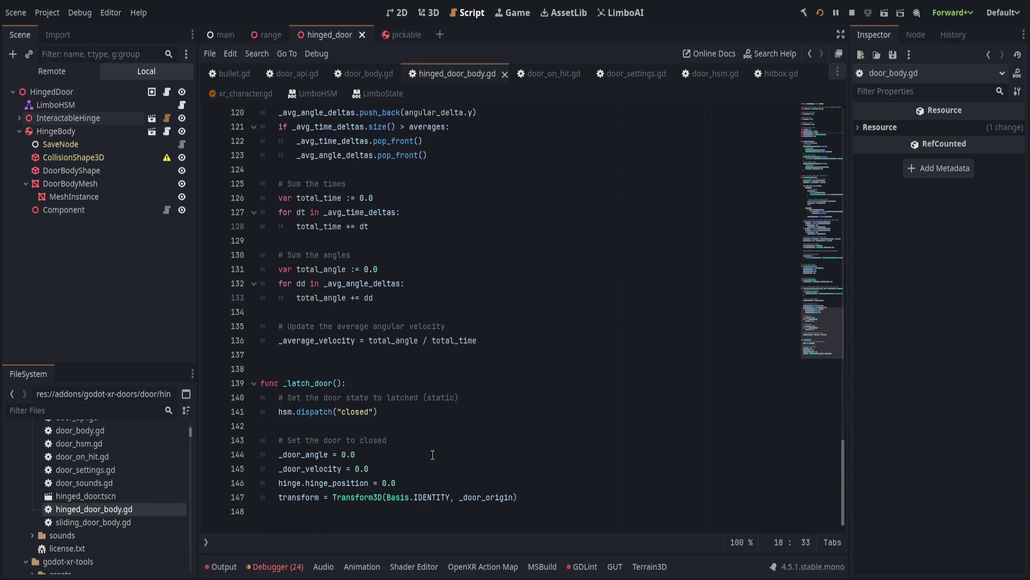
click(450, 412)
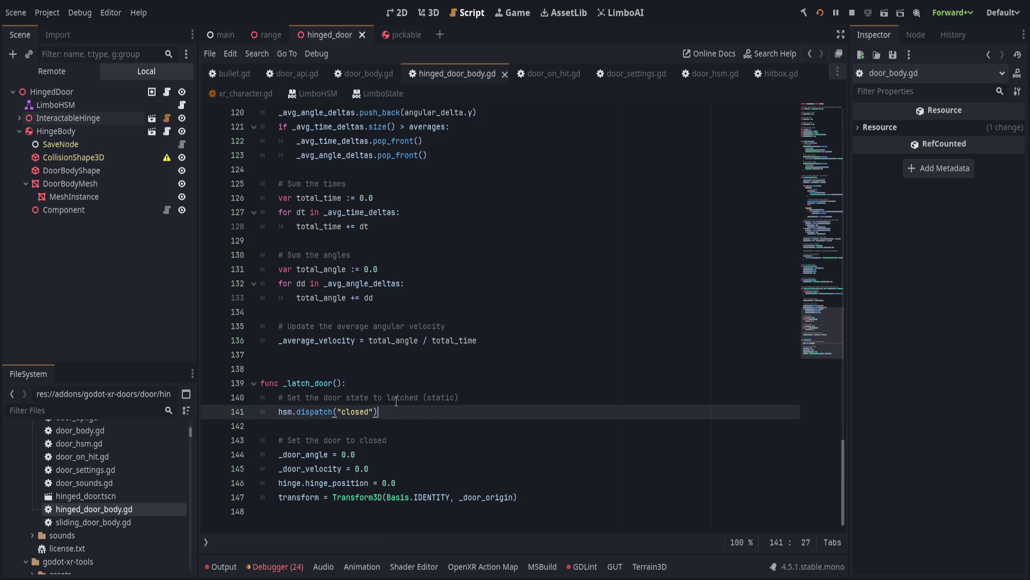
Add a breakpoint on line 141 and relaunch the project, returning to the editor.
click(211, 411)
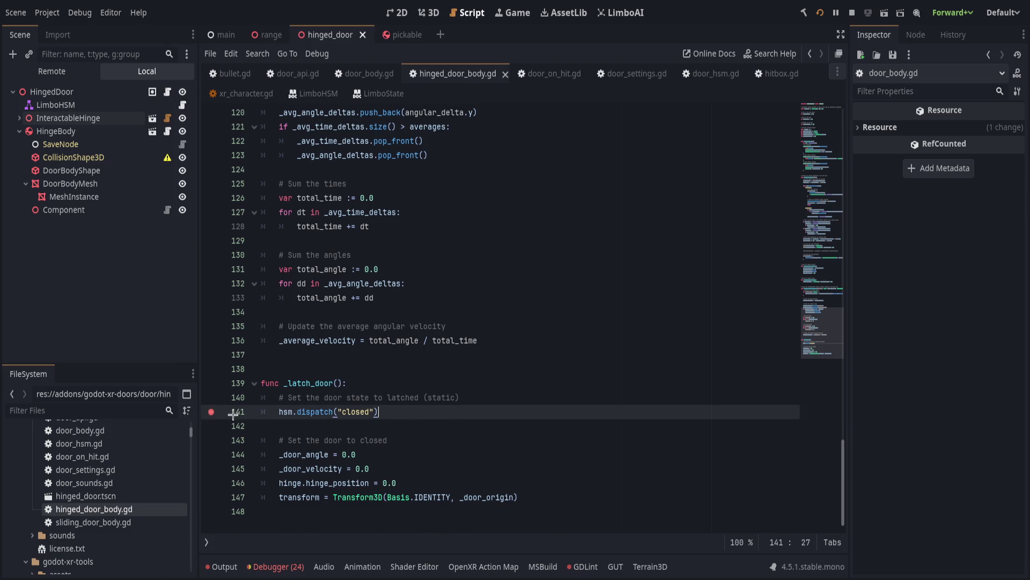
click(820, 12)
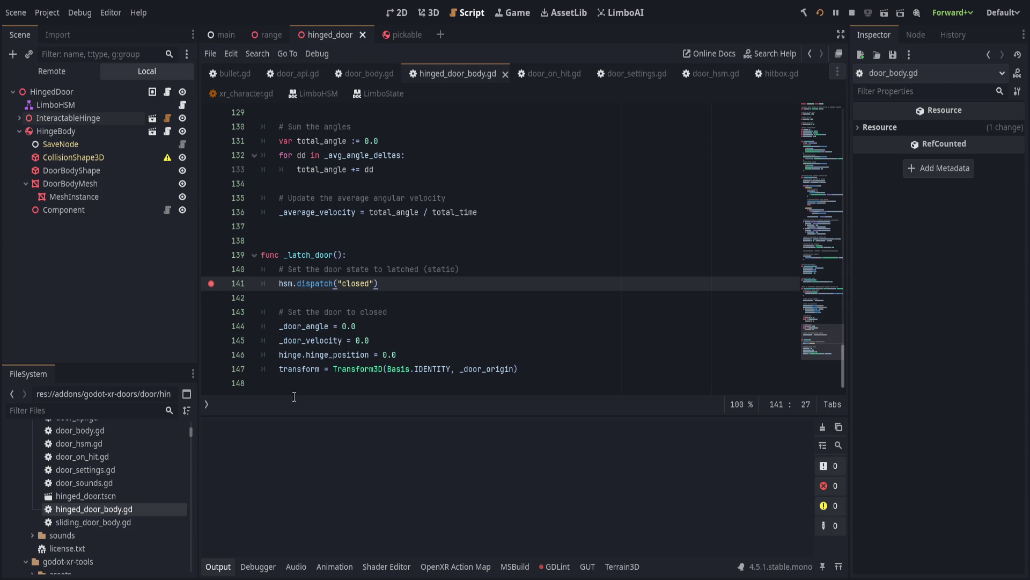
key(F5)
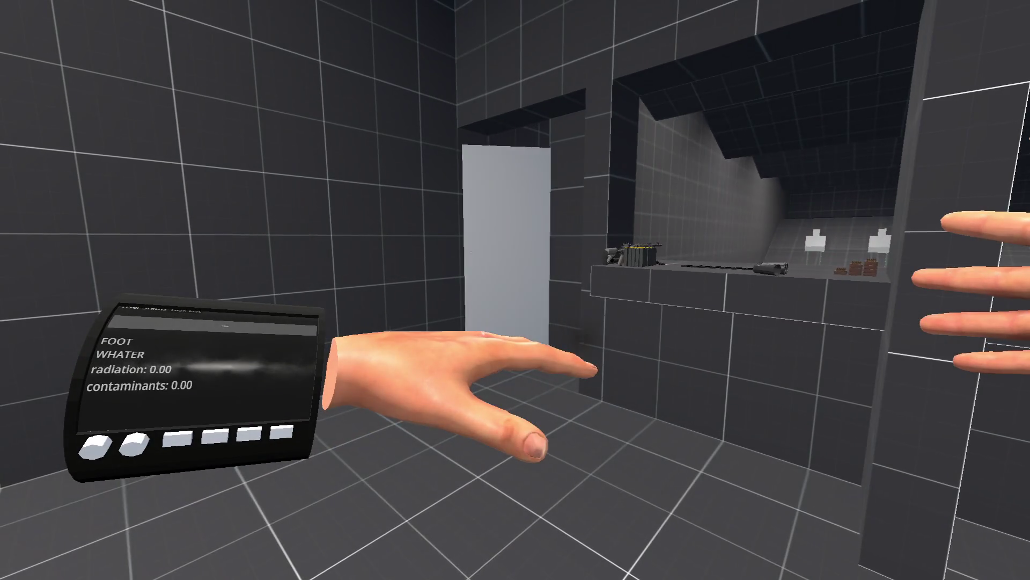
key(alt+Tab)
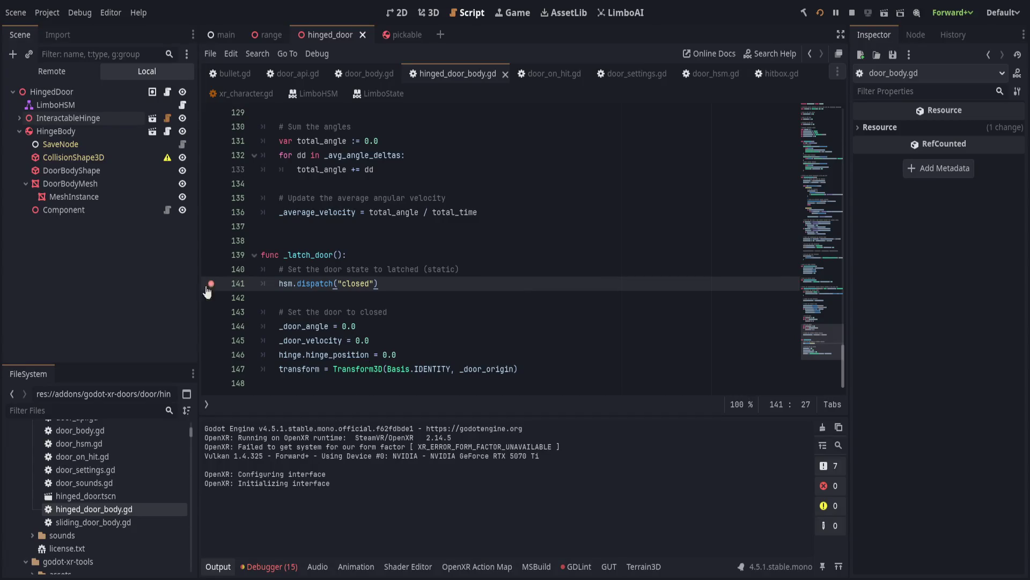
Select the HingedDoor node and then its LimboHSM child in the Scene dock.
click(436, 269)
scroll(411, 358, up, 4)
scroll(412, 358, up, 19)
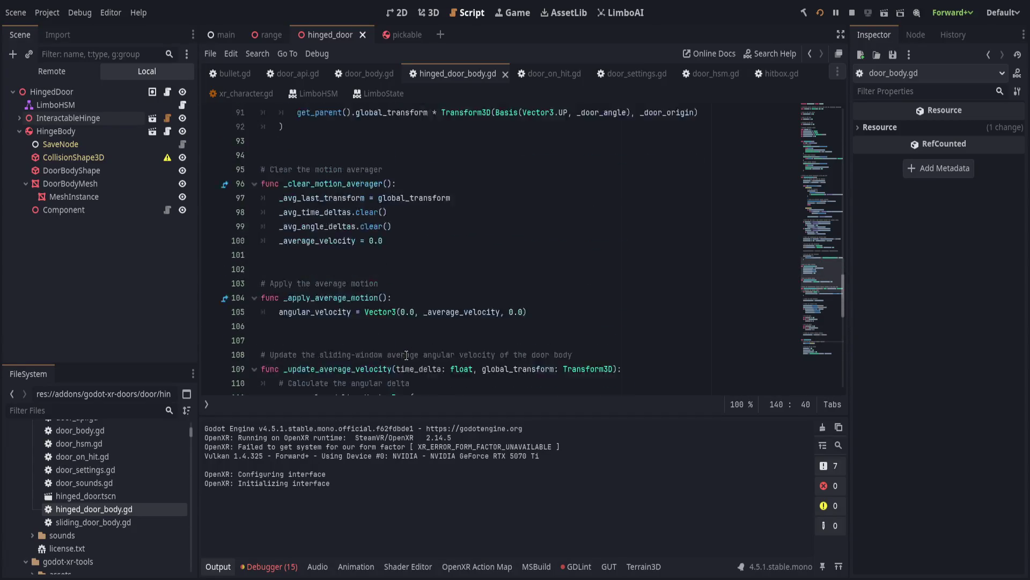
click(105, 92)
click(105, 103)
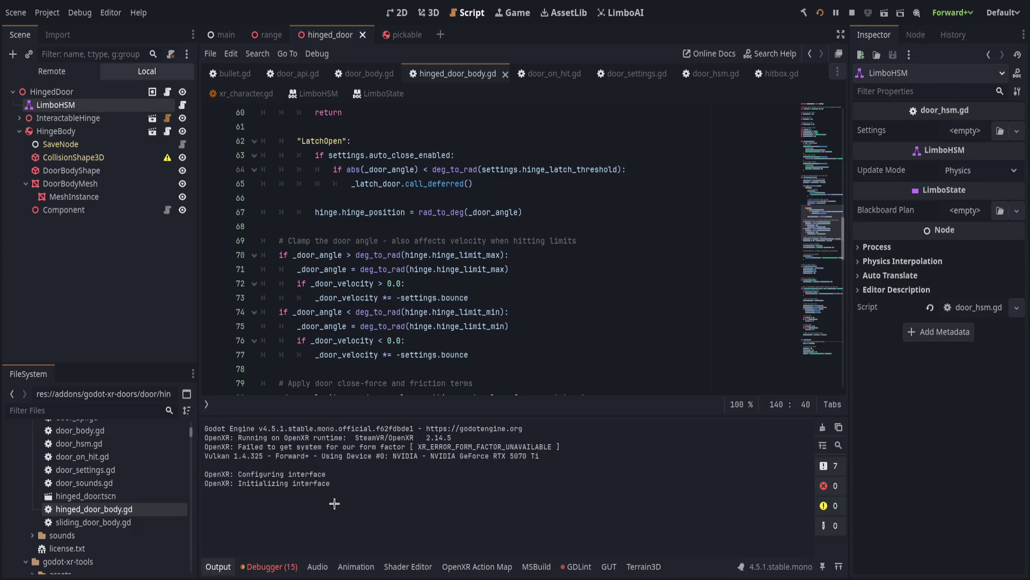
Consult the LimboState class reference and door_body.gd's $"../LimboHSM" lookup.
click(526, 366)
scroll(475, 376, down, 1)
scroll(429, 373, up, 4)
scroll(417, 370, up, 3)
click(378, 93)
click(369, 74)
scroll(392, 140, up, 4)
scroll(483, 241, down, 7)
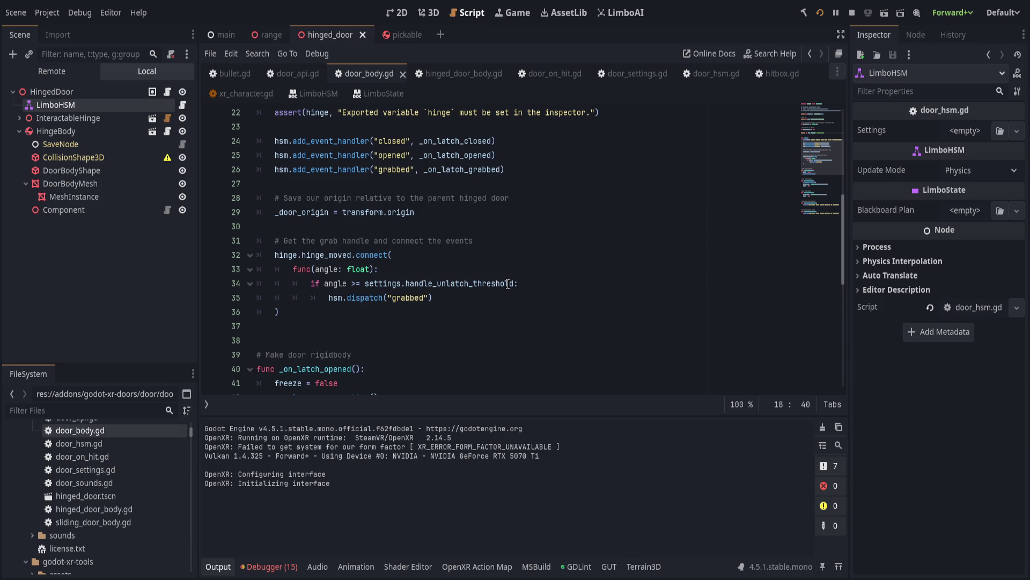
scroll(321, 263, up, 2)
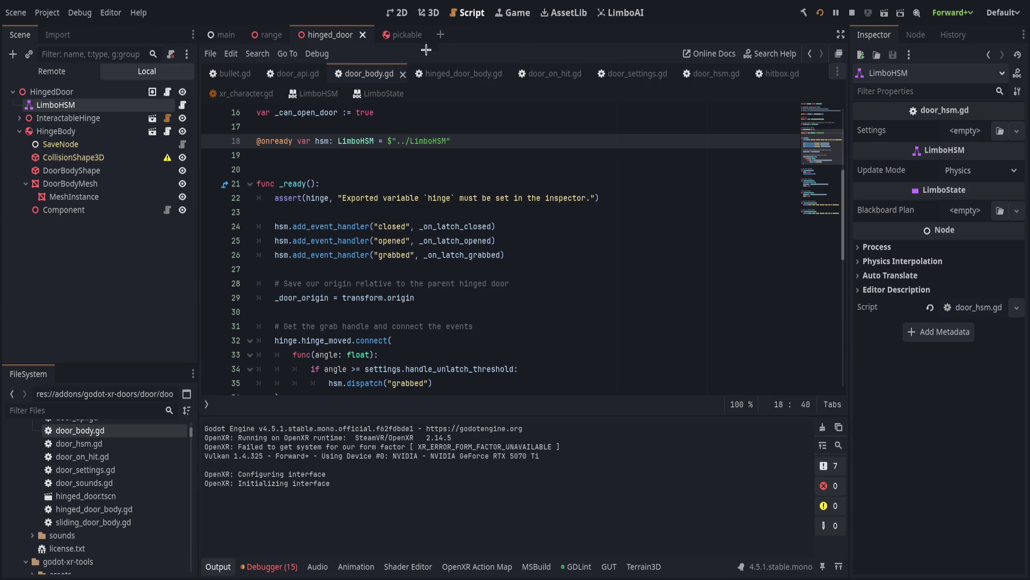
click(717, 73)
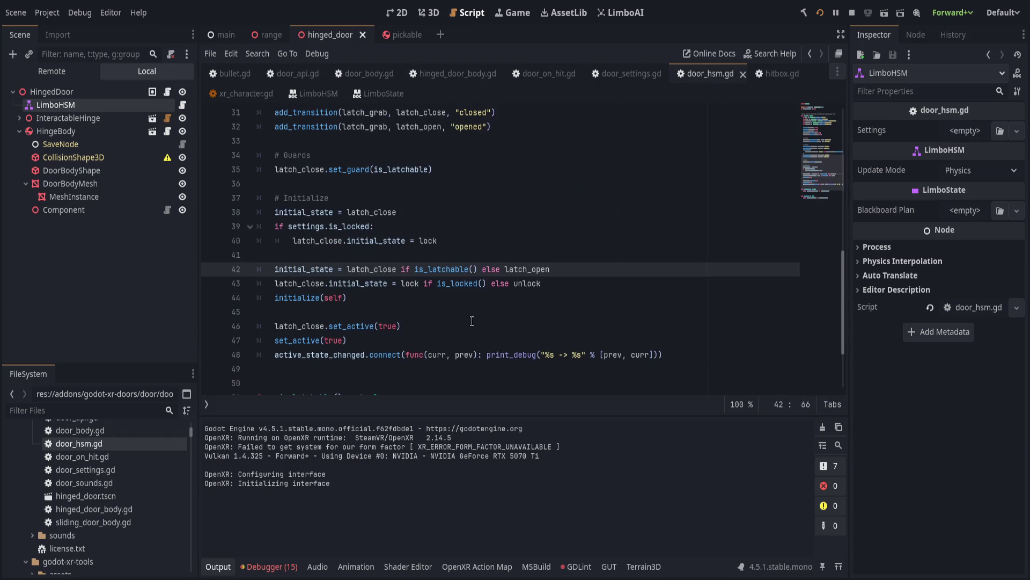
Move the active_state_changed debug print to the top of _ready, add a blank line, and save.
scroll(472, 321, down, 2)
click(488, 270)
scroll(540, 294, up, 2)
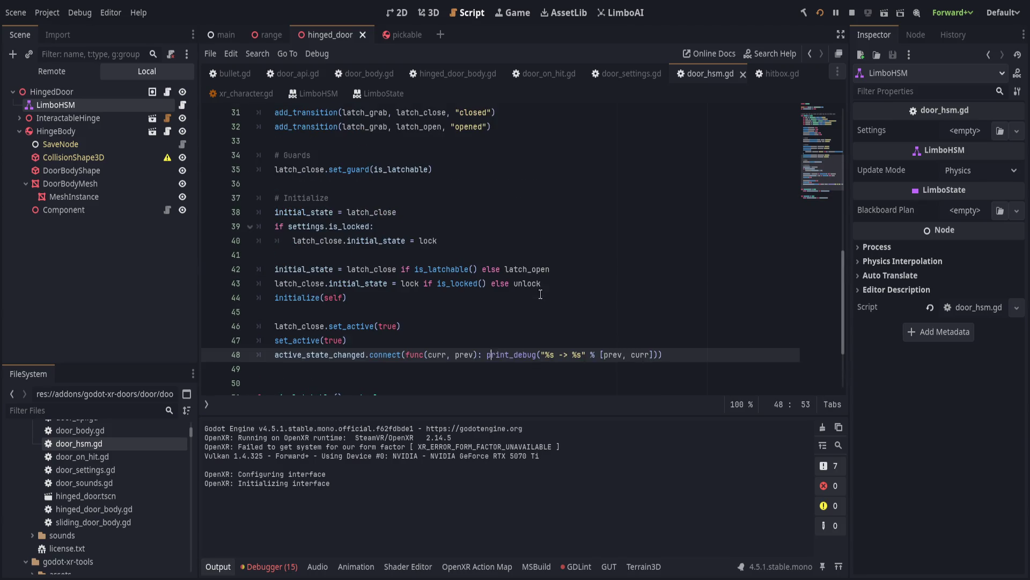
key(alt+Up)
key(alt+Up)
key(alt+Up)
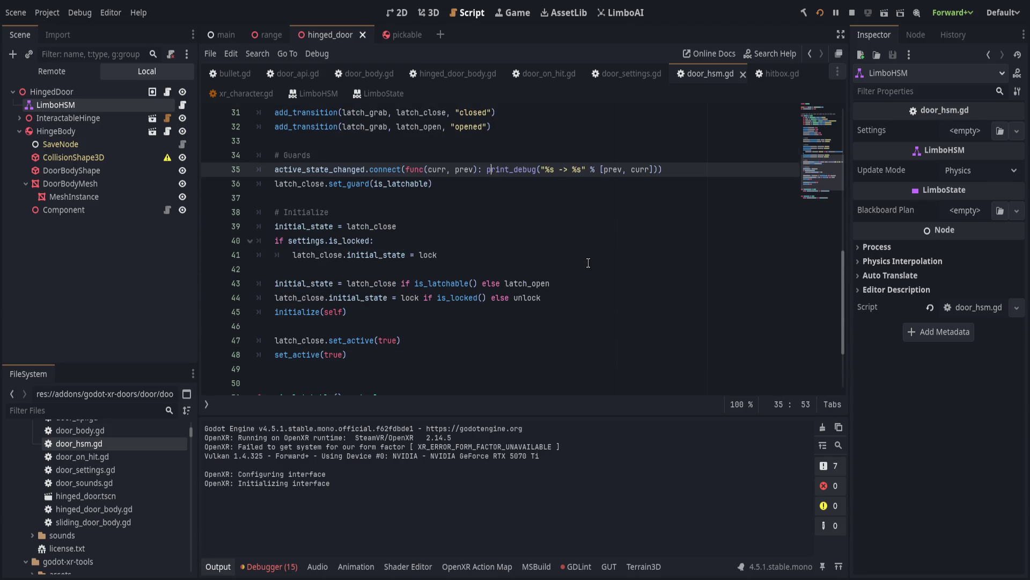
scroll(588, 262, up, 6)
key(alt+Up)
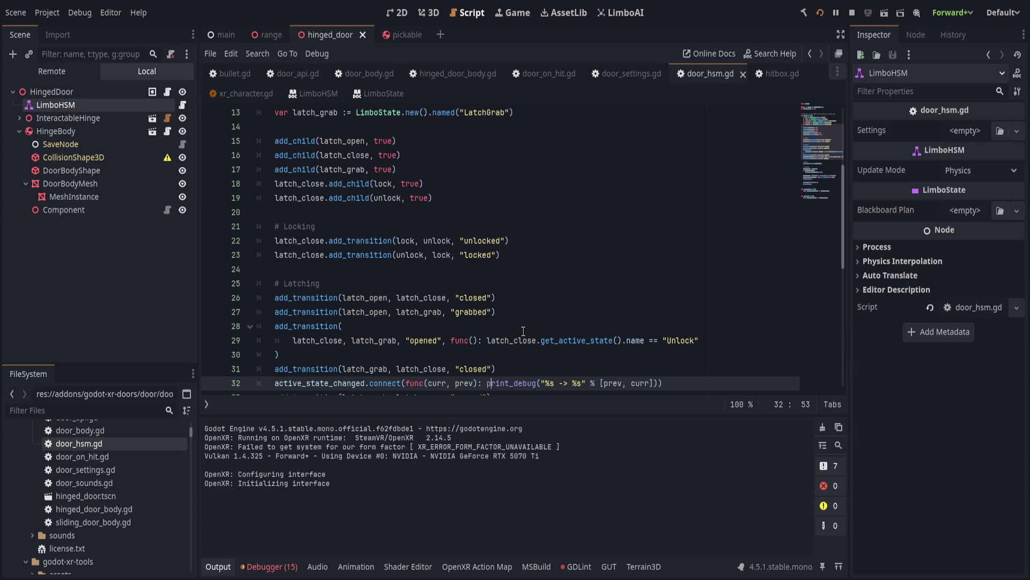
key(alt+Up)
key(alt+Up)
key(alt+Up)
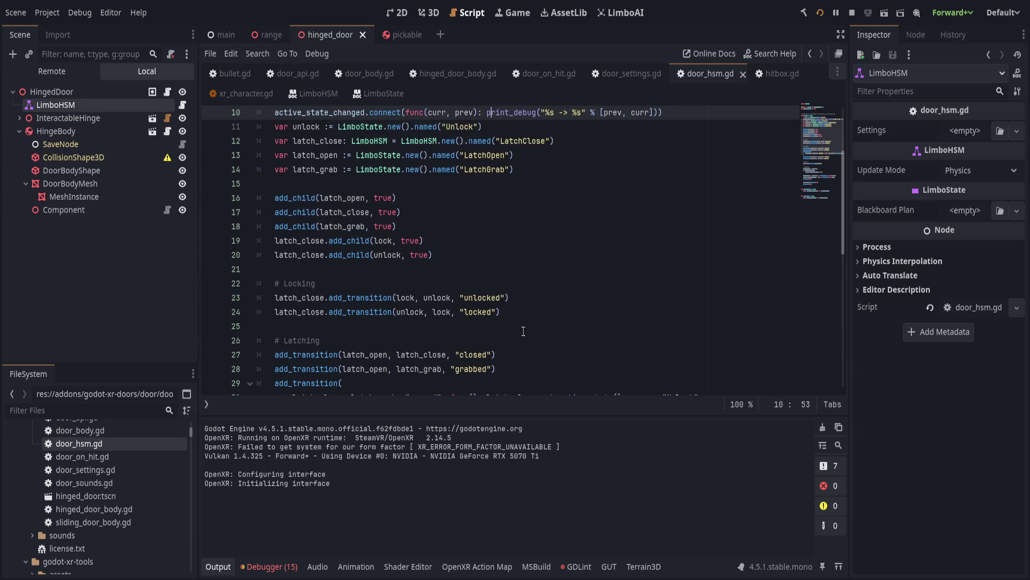
key(alt+Down)
key(alt+Down)
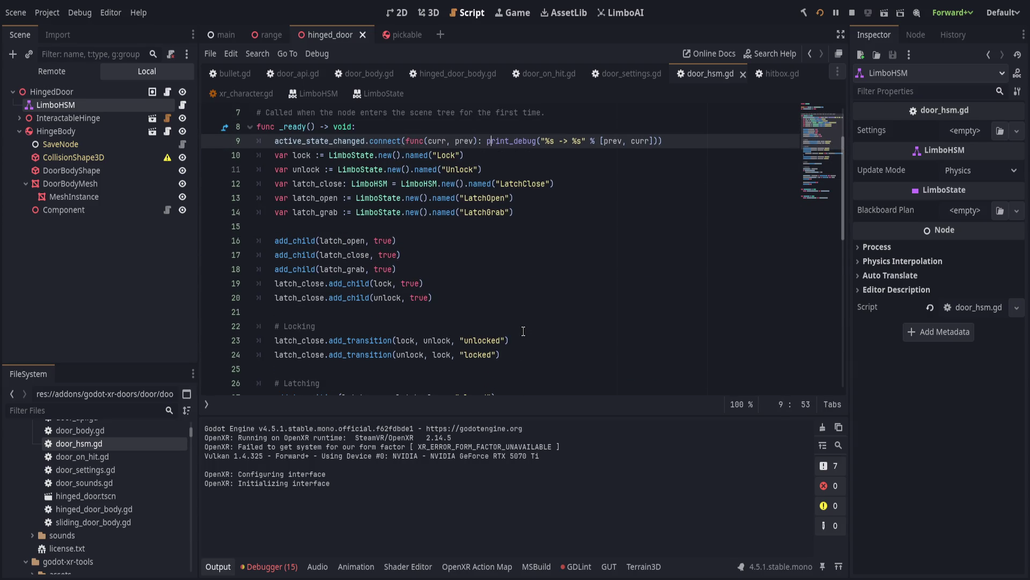
key(ctrl+Return)
key(ctrl+s)
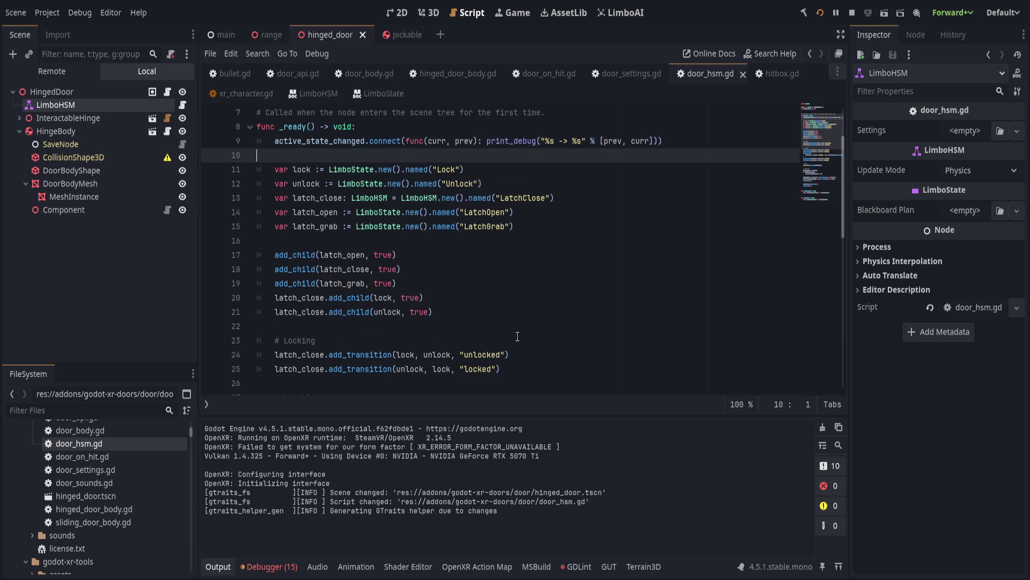
Restart the running game with the in-game console's restart command and review the output.
key(alt+Tab)
key(grave)
text(restart)
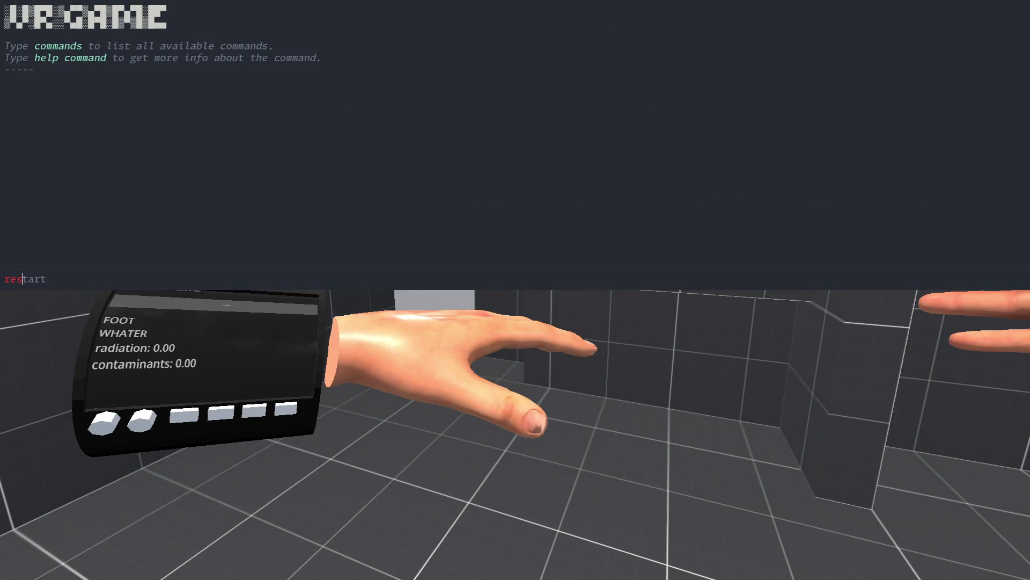
key(Return)
key(grave)
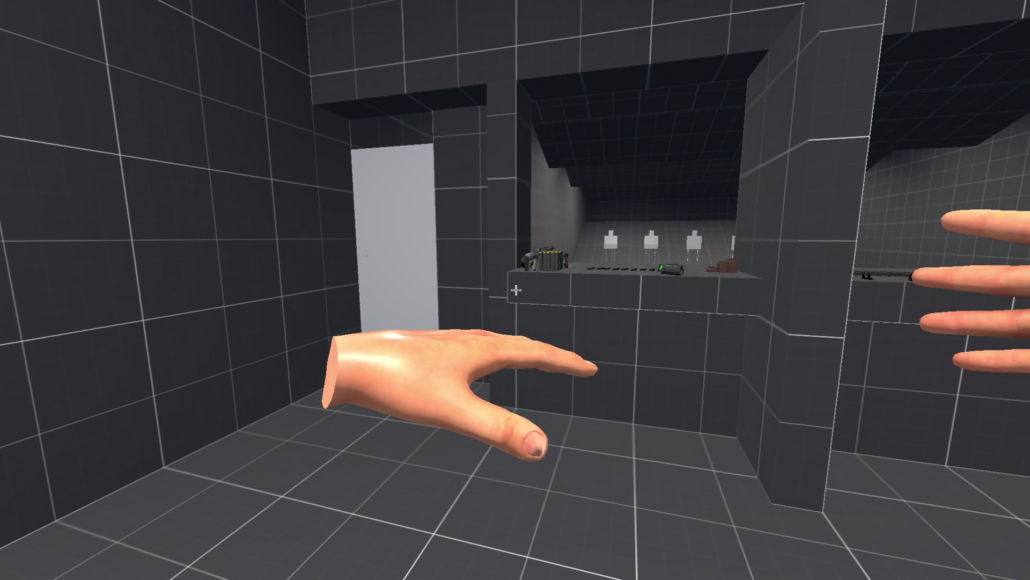
key(alt+Tab)
scroll(346, 494, up, 4)
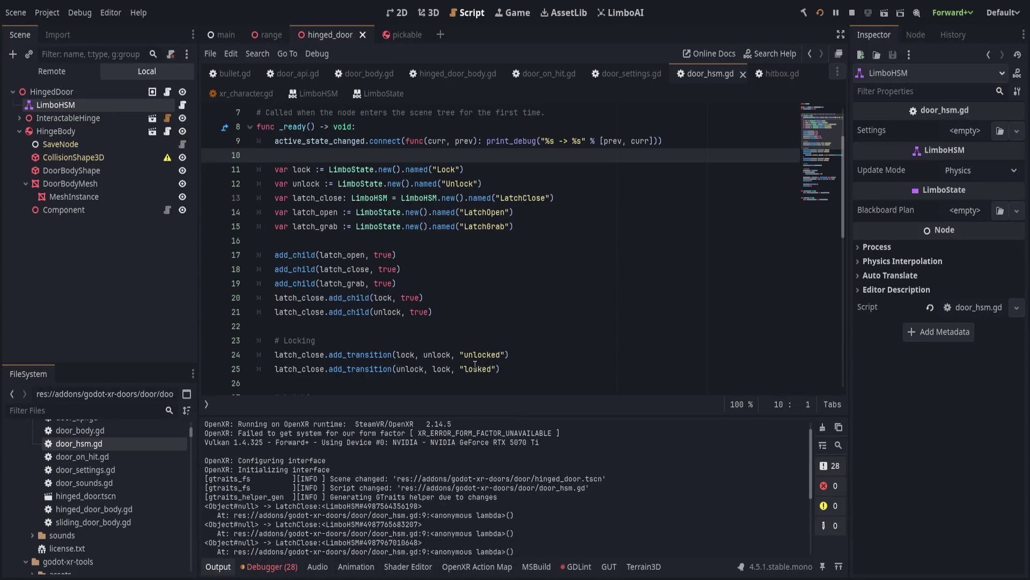
scroll(401, 488, down, 4)
scroll(354, 489, up, 3)
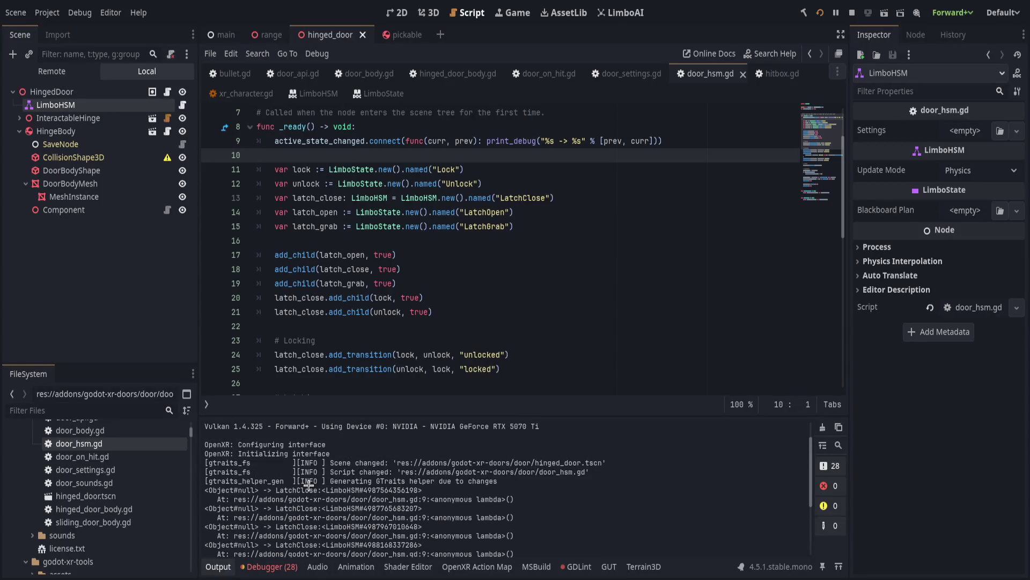
Clear the output log selection, then open the HingedDoor node's door_api.gd script.
drag(284, 509, 304, 526)
scroll(346, 524, down, 2)
scroll(345, 524, down, 2)
click(281, 502)
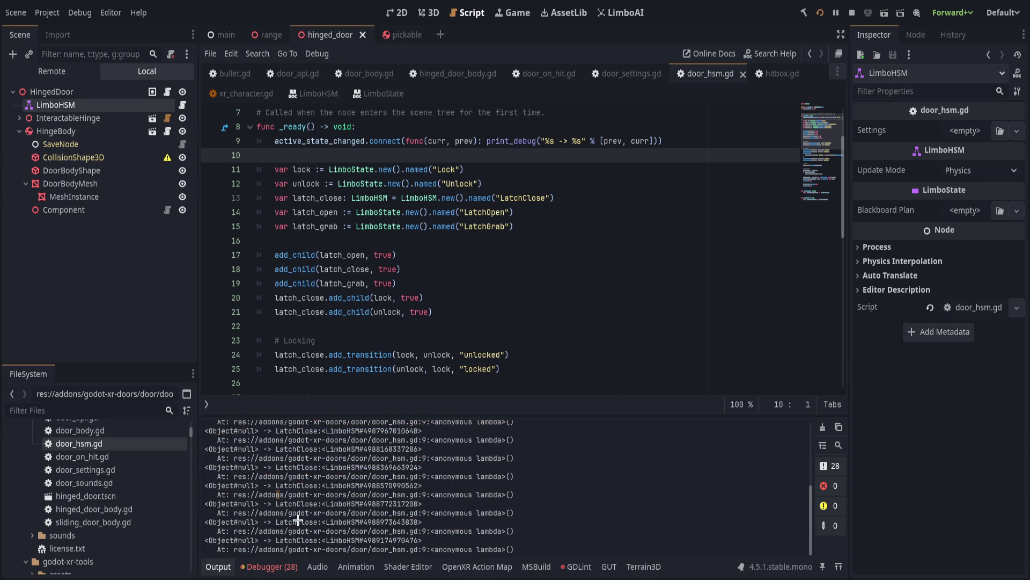
click(432, 326)
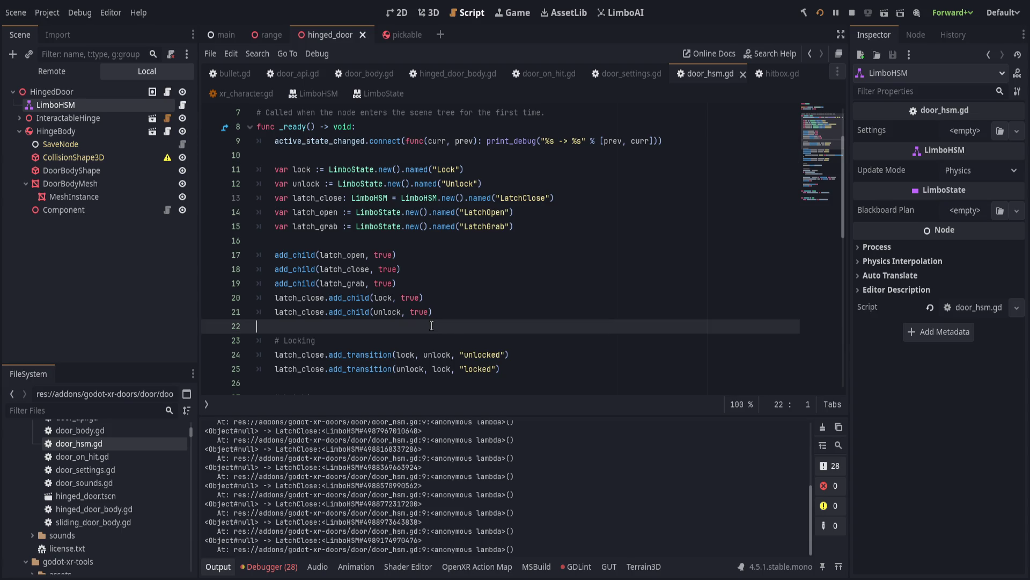
scroll(440, 325, up, 2)
scroll(451, 325, down, 5)
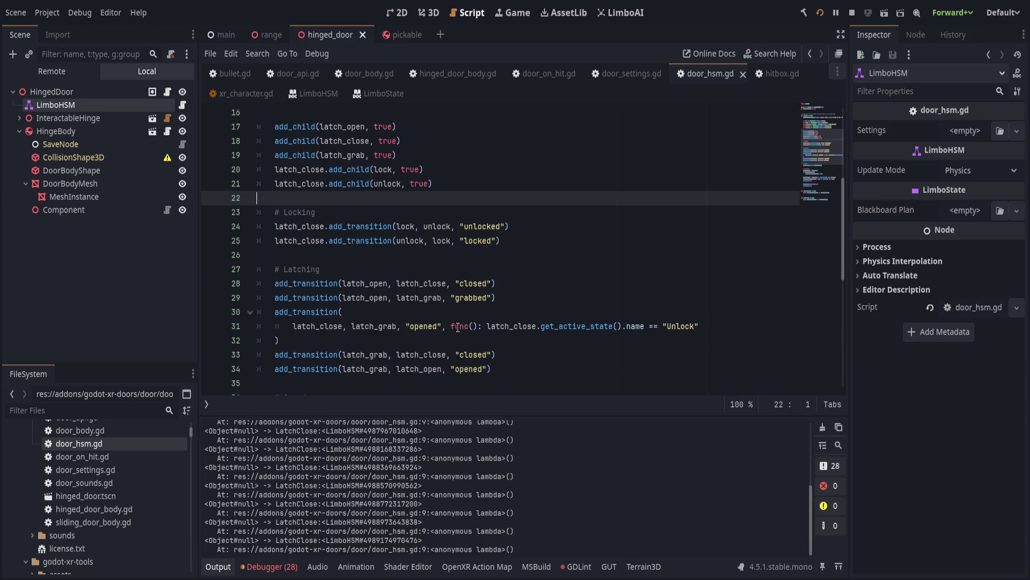
scroll(462, 331, down, 6)
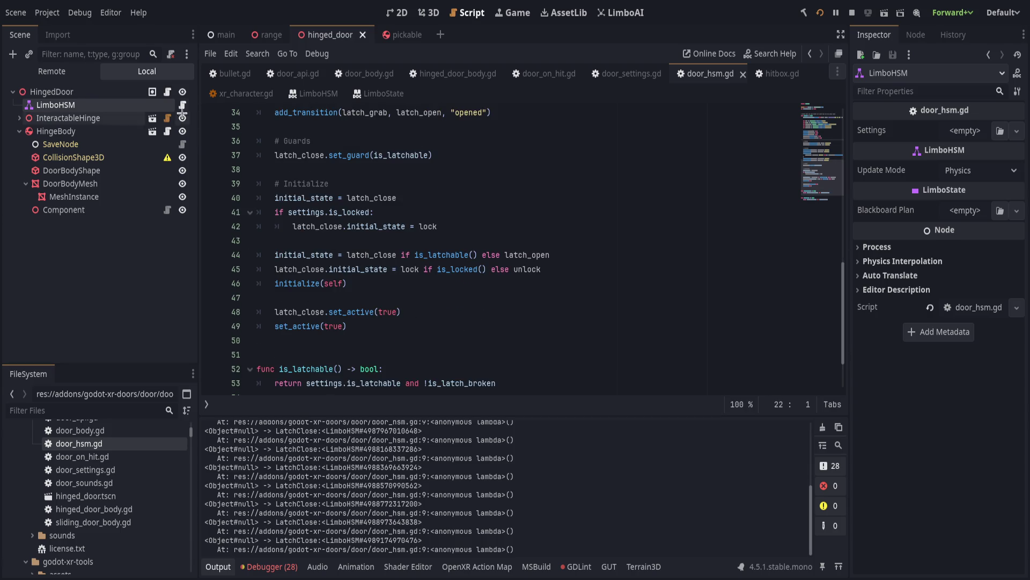
click(168, 89)
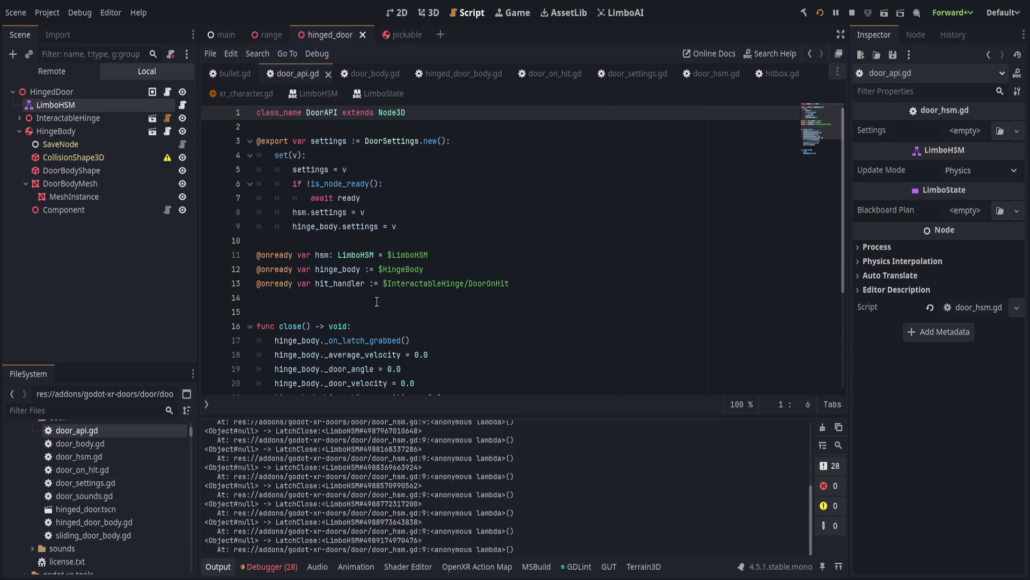
scroll(392, 308, down, 4)
scroll(392, 308, up, 5)
Review the LatchGrab branch in hinged_door_body.gd, then go back to door_body.gd.
click(169, 132)
click(483, 268)
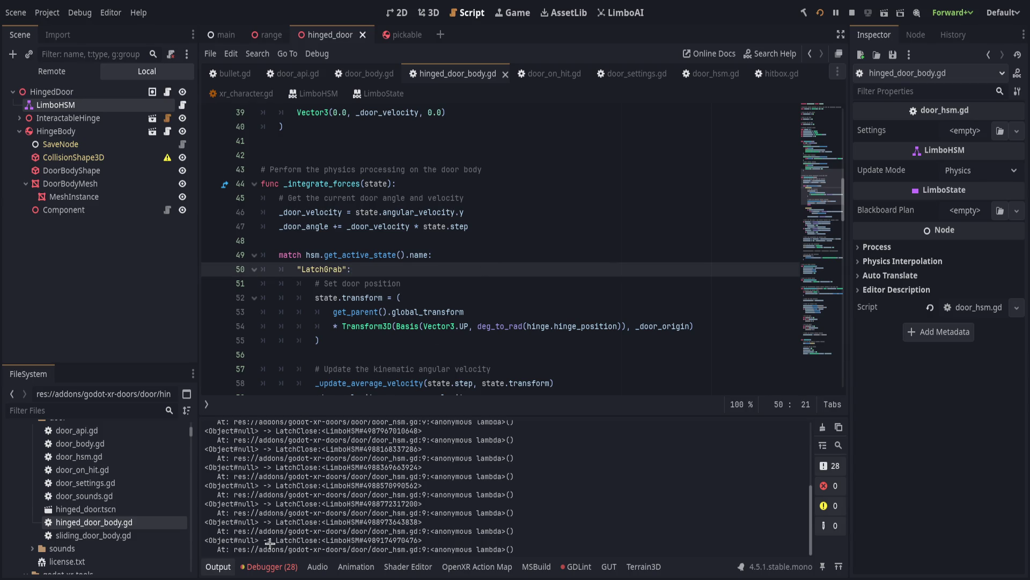
scroll(454, 323, up, 2)
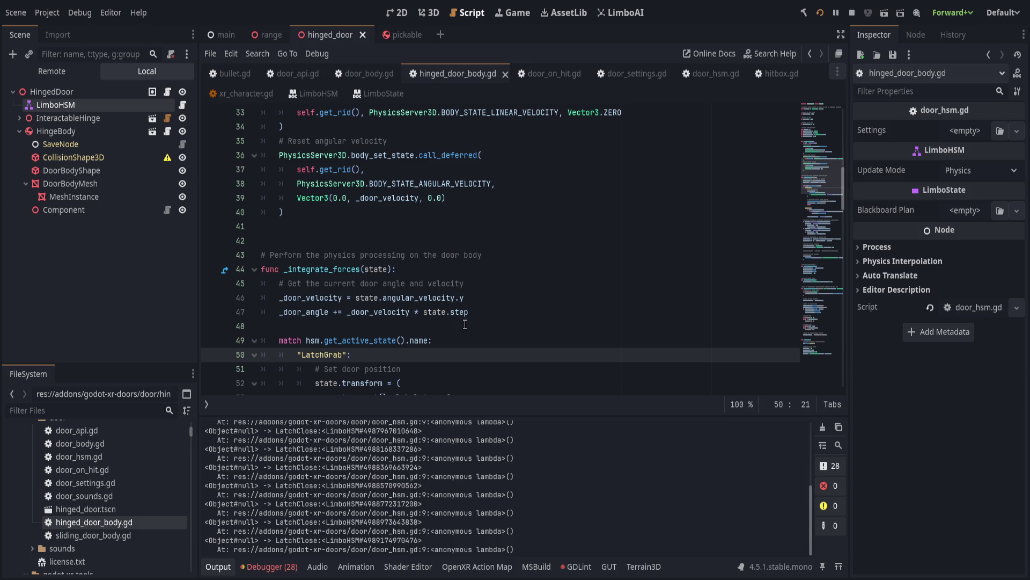
scroll(465, 325, down, 2)
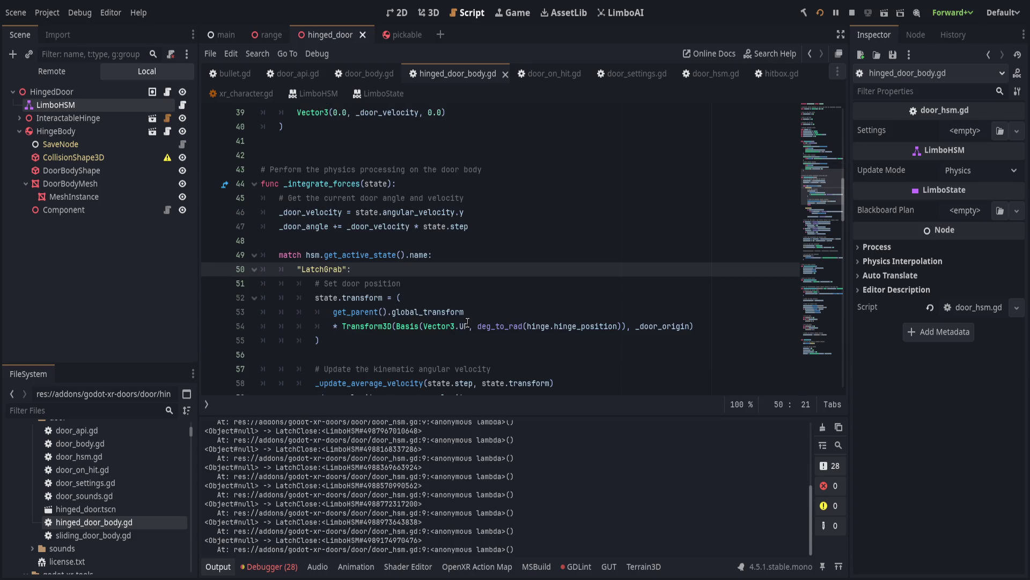
scroll(468, 322, down, 16)
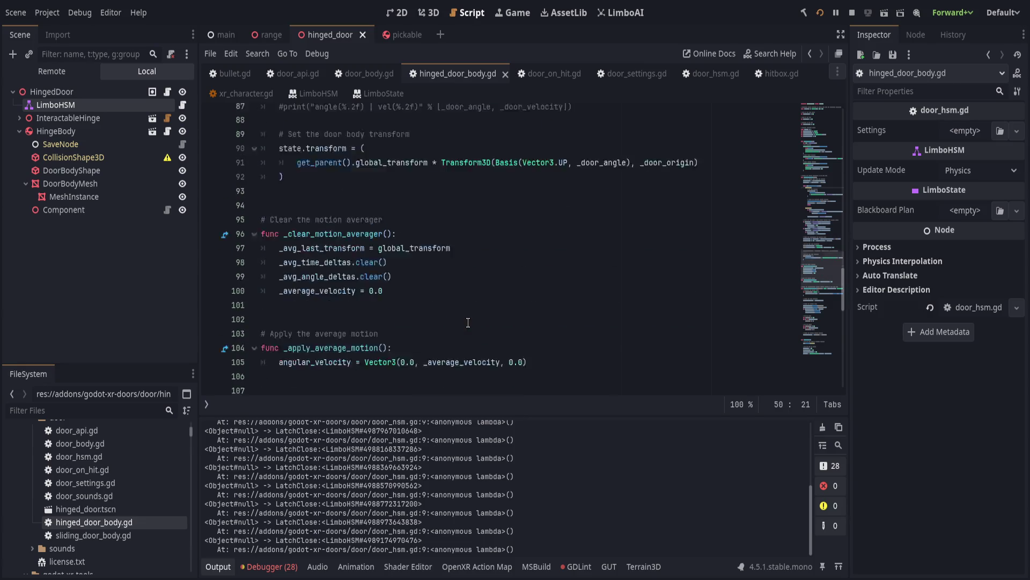
scroll(468, 322, up, 16)
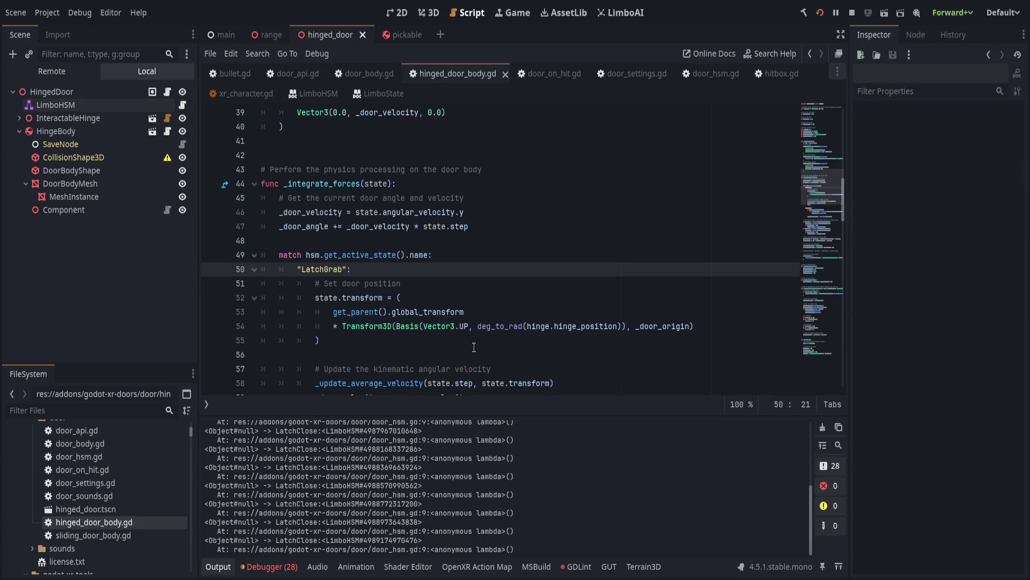
scroll(478, 316, up, 2)
key(alt+Left)
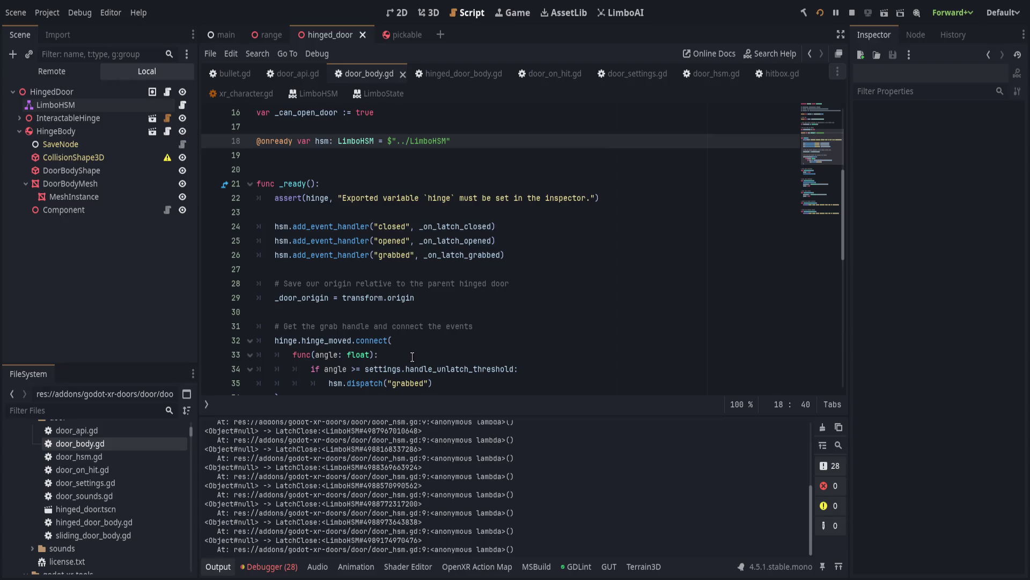
Set breakpoints in door_body.gd's latch handlers at lines 41, 47 and 54.
scroll(413, 357, down, 7)
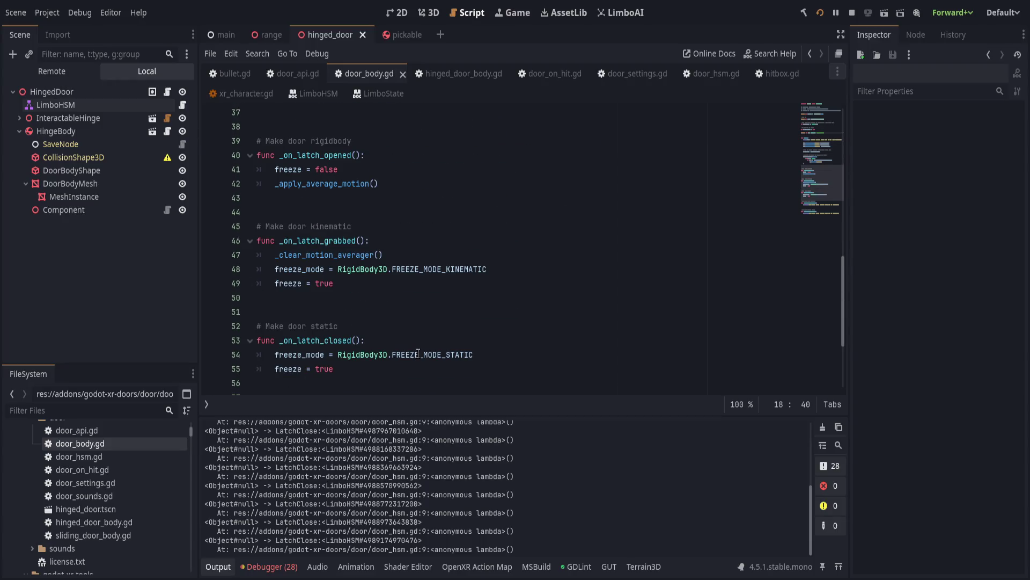
scroll(418, 354, up, 1)
click(437, 203)
key(Return)
text(print()
key(ctrl+shift+k)
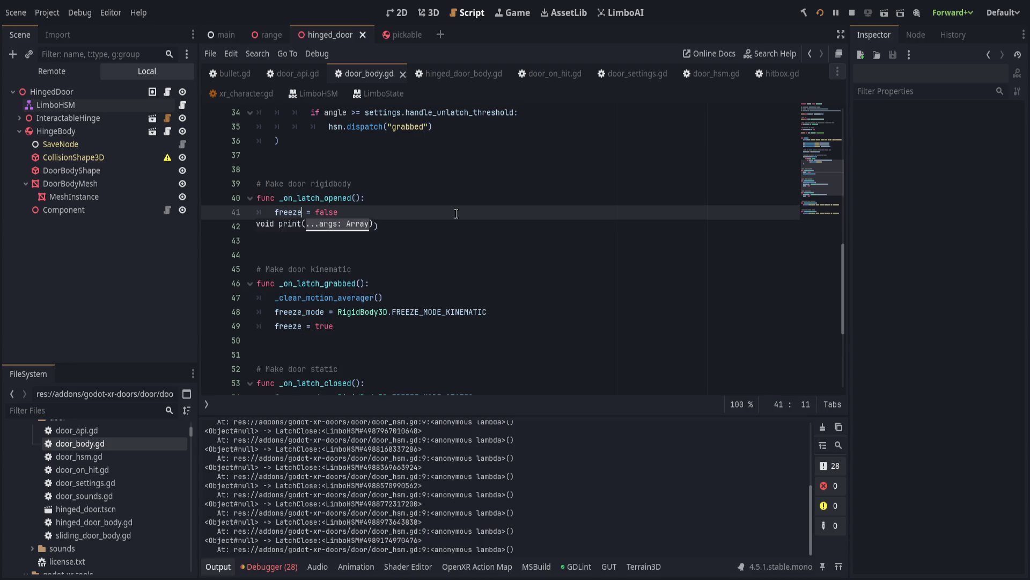
click(211, 212)
click(211, 298)
scroll(212, 300, down, 2)
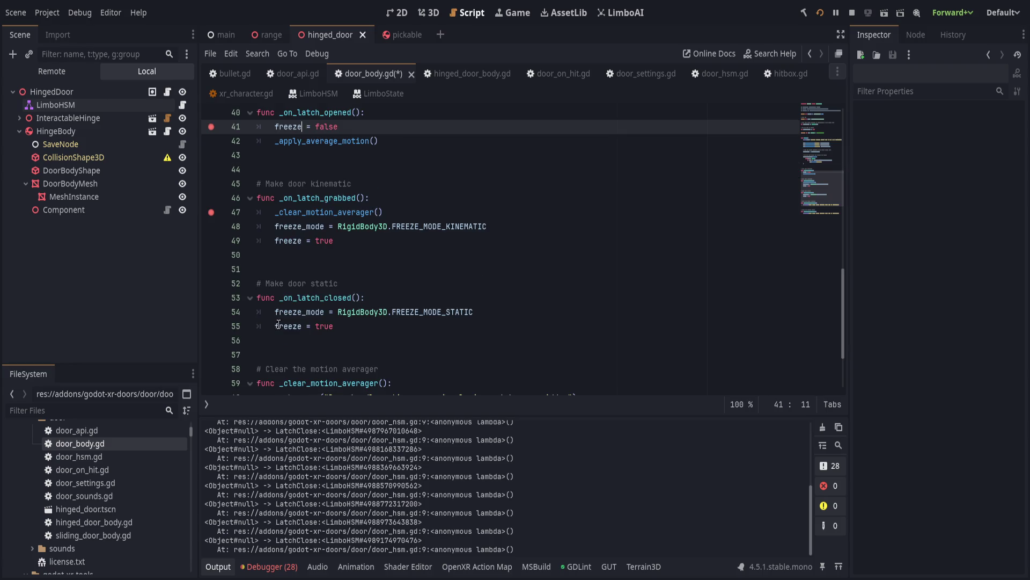
click(211, 312)
Save door_body.gd and run restart in the running game's console.
key(ctrl+s)
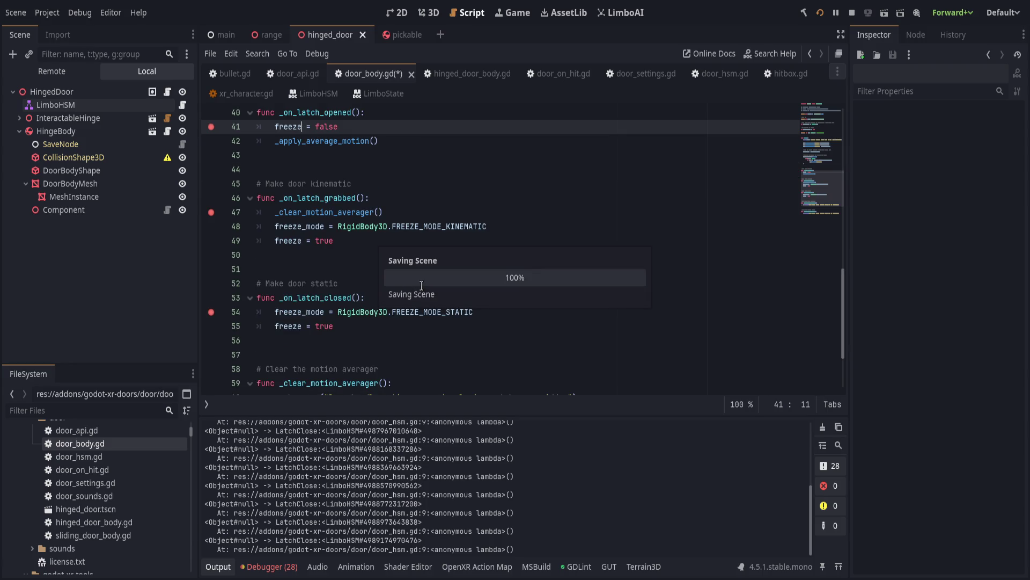
key(Left)
key(Left)
key(Left)
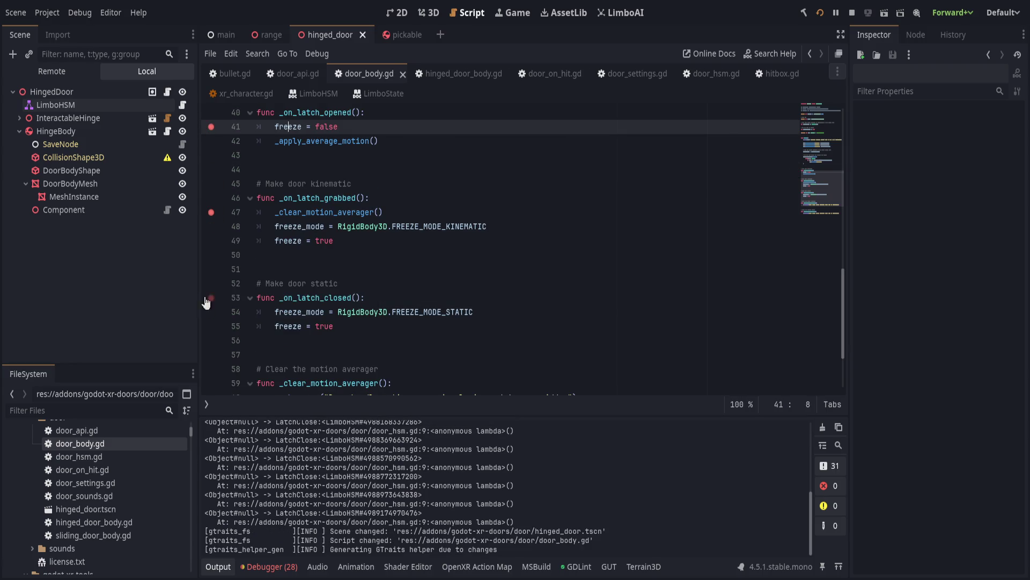
key(ctrl+s)
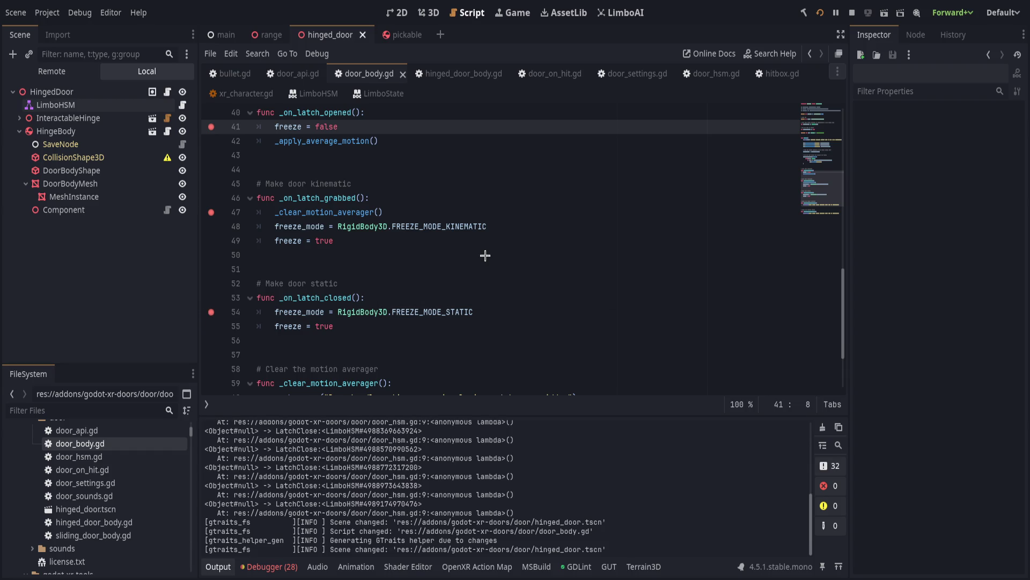
key(alt+Tab)
text(restart)
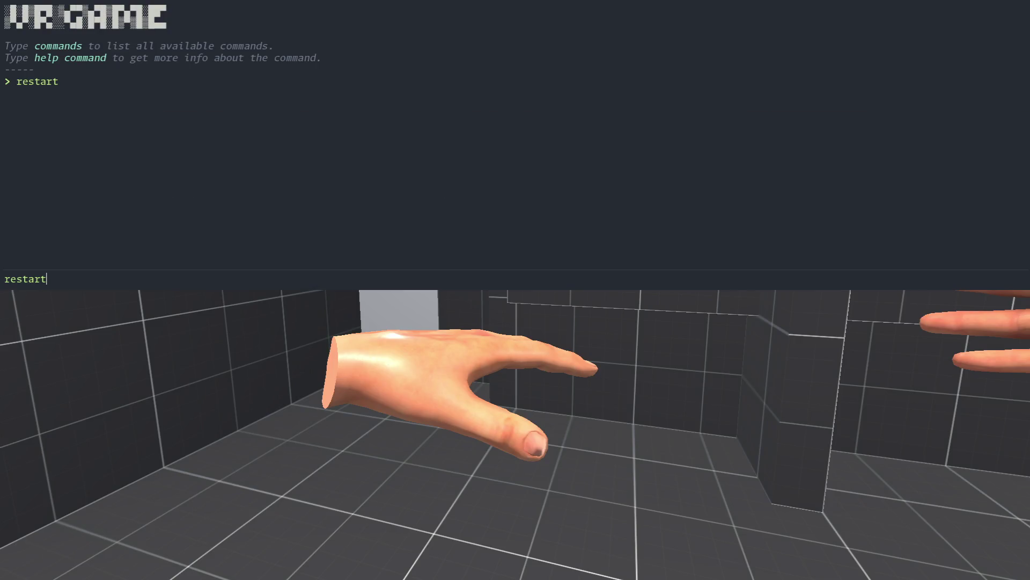
key(Return)
key(alt+Tab)
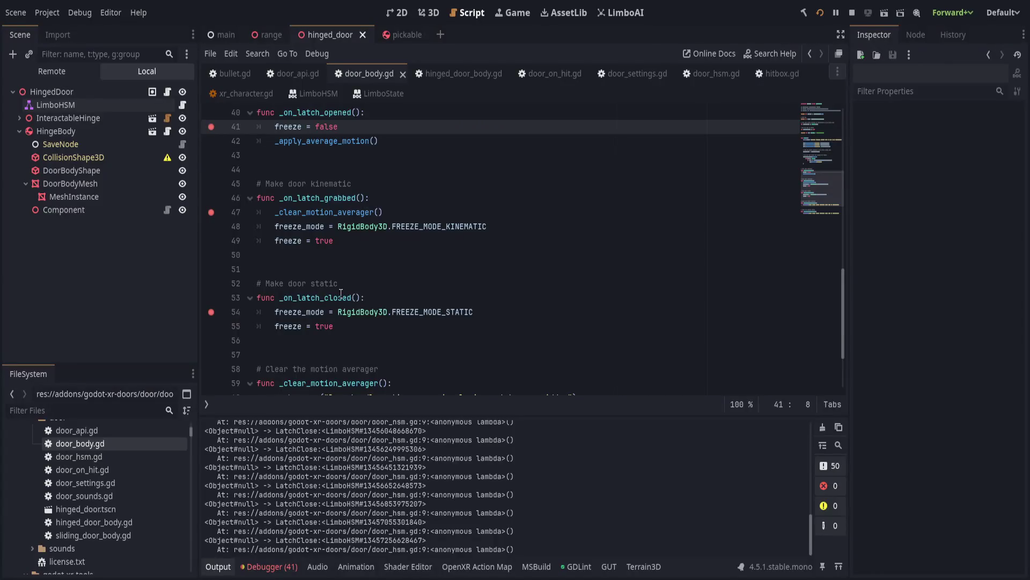
scroll(369, 292, up, 1)
scroll(481, 295, up, 7)
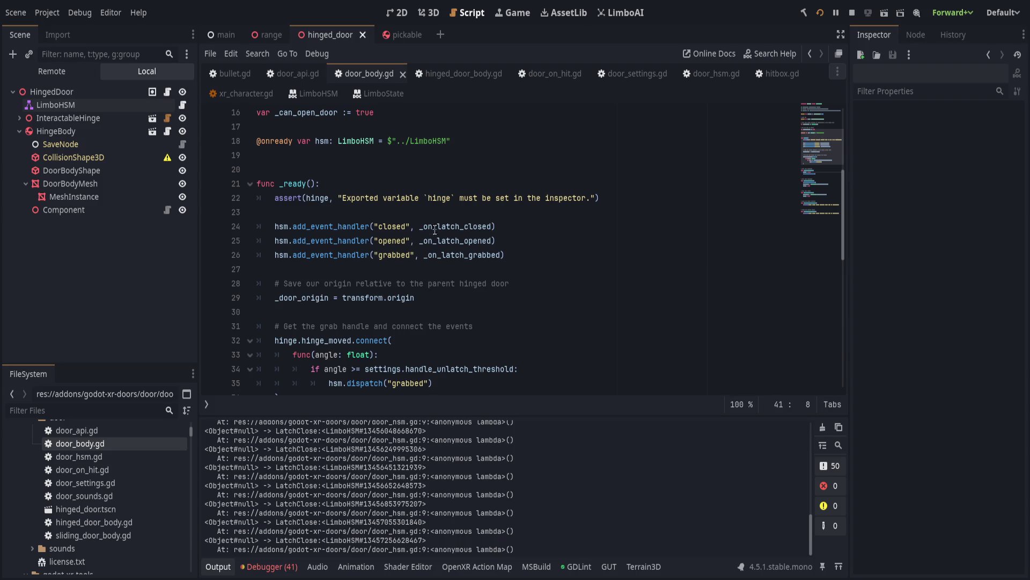
Insert an _on_latch_closed() call on a new line after the assert in _ready.
click(542, 229)
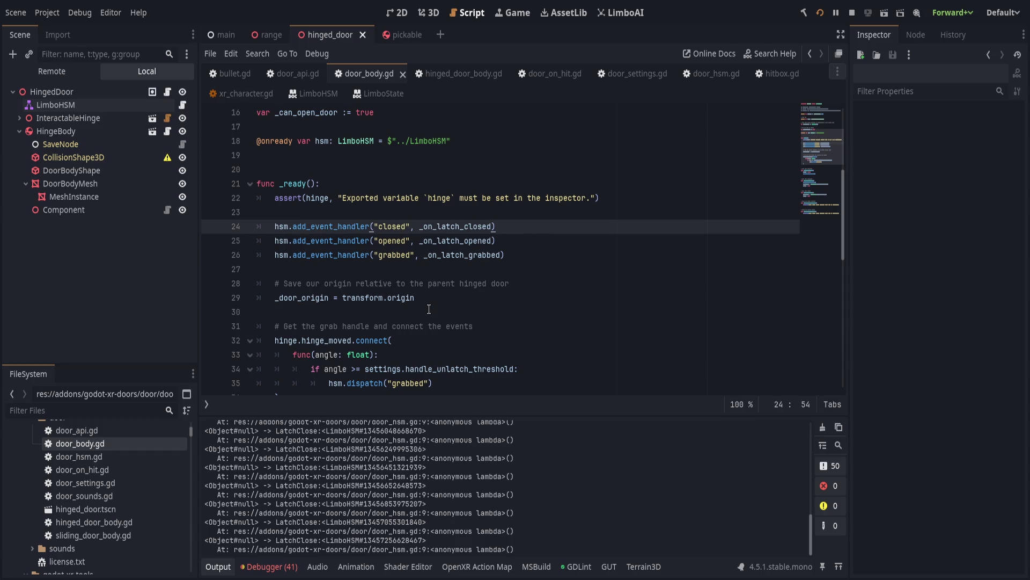
scroll(429, 309, up, 1)
key(ctrl+shift+Return)
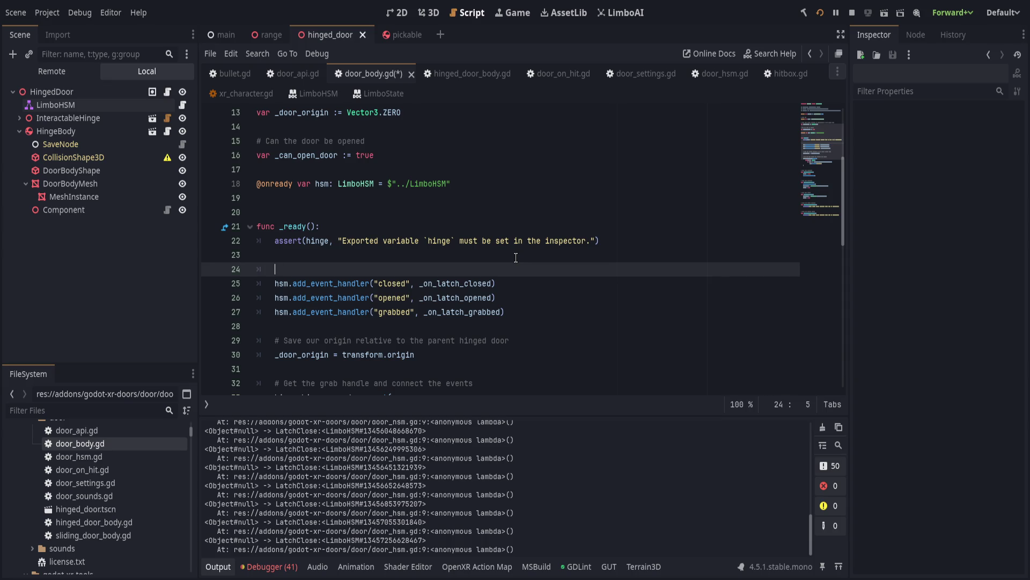
key(ctrl+shift+k)
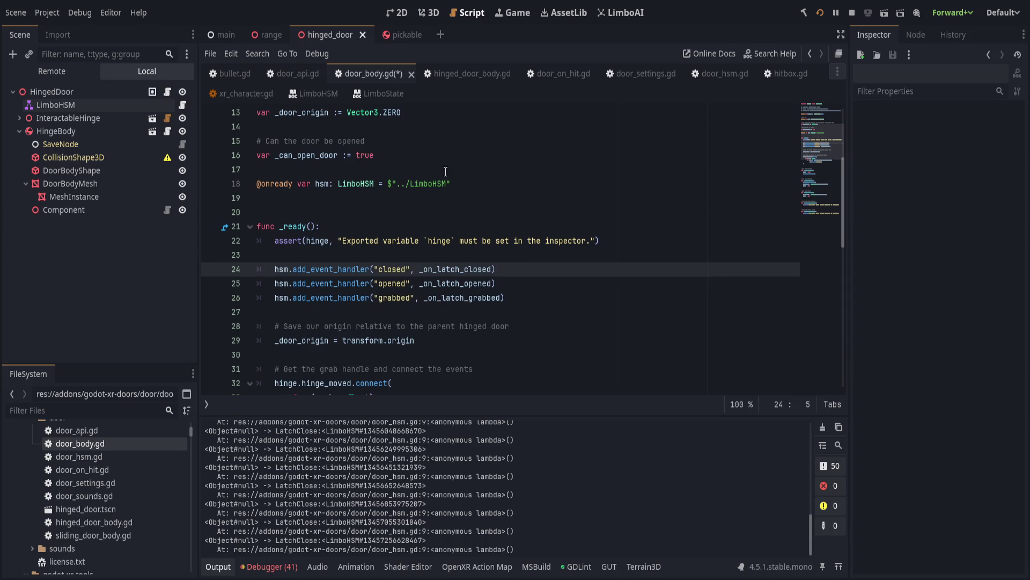
click(446, 172)
click(478, 255)
click(485, 268)
click(483, 256)
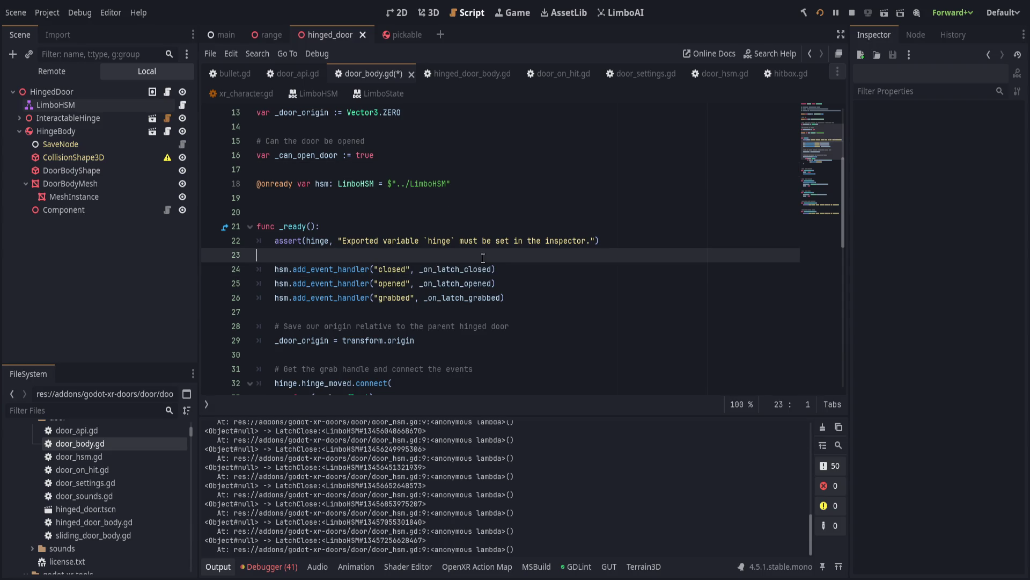
double_click(486, 268)
key(ctrl+c)
click(497, 254)
key(Return)
key(ctrl+v)
text(())
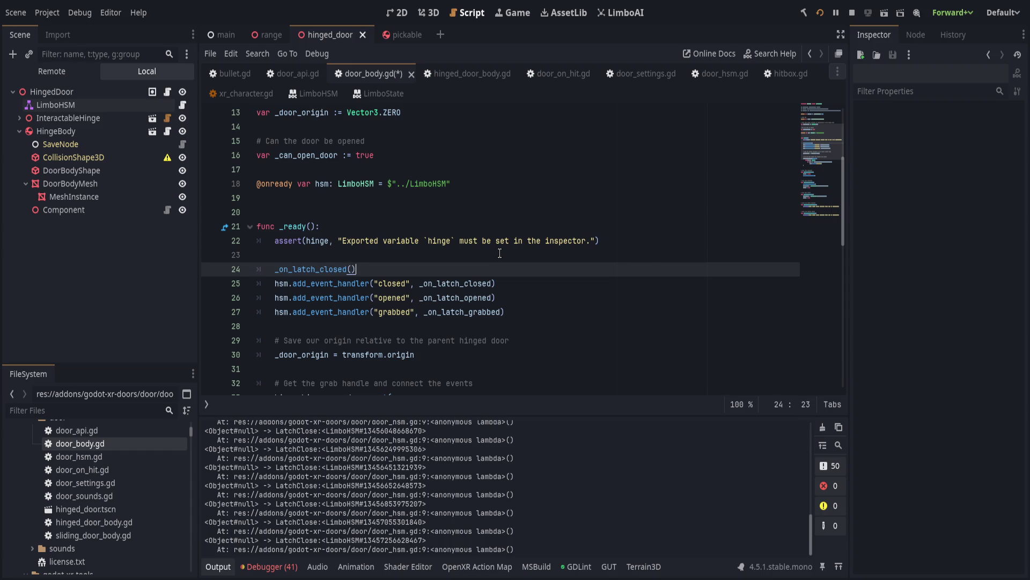
Save the script, run restart in the game console, and clear the output log.
key(ctrl+s)
key(Left)
key(Left)
key(Left)
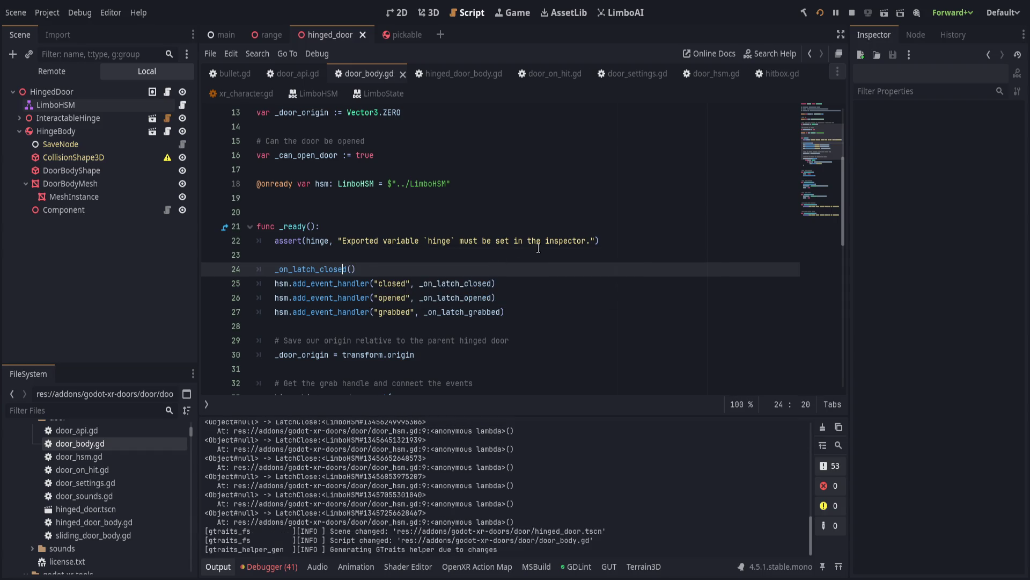
key(alt+Tab)
text(restart)
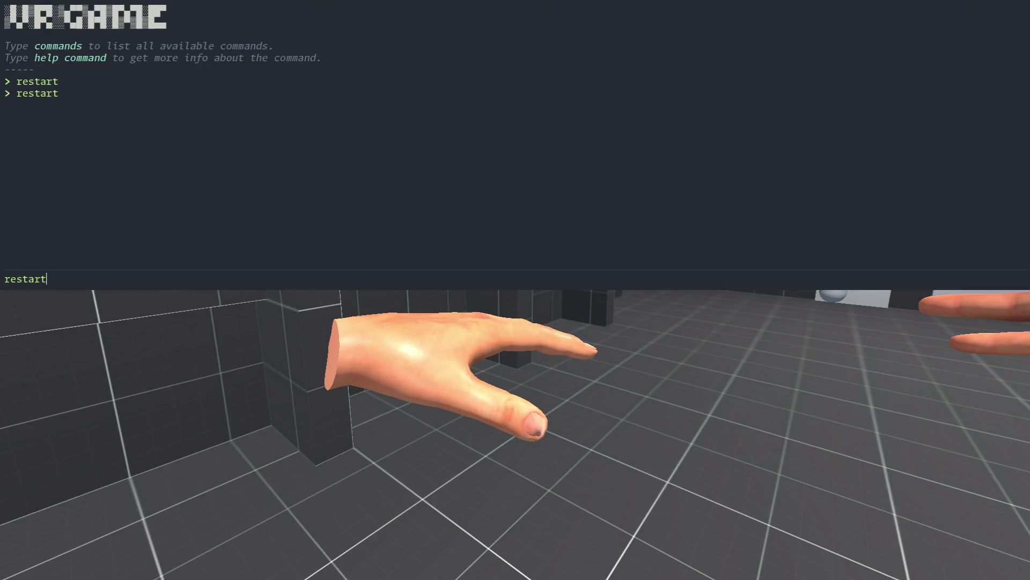
key(Return)
key(grave)
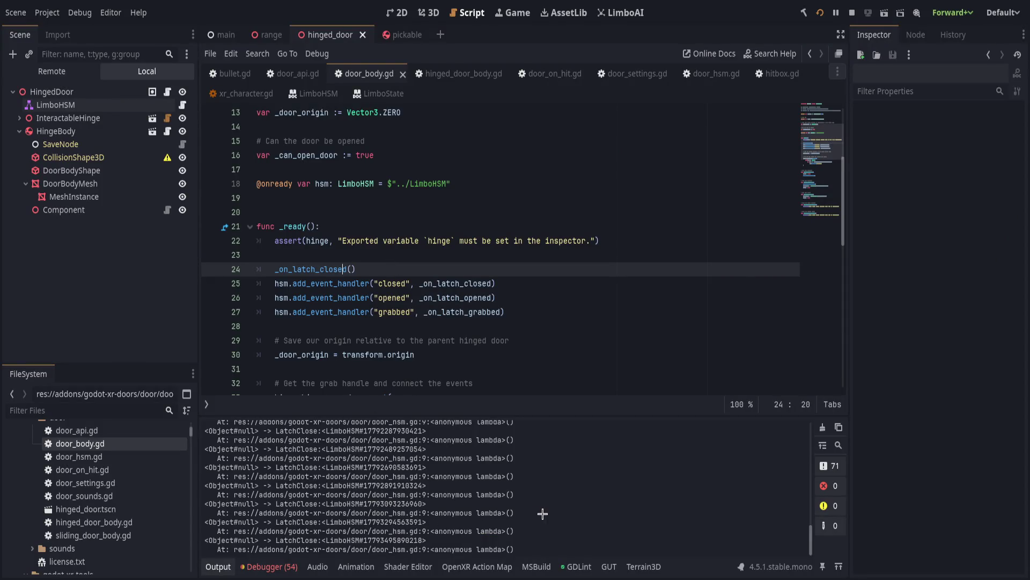
scroll(483, 513, up, 5)
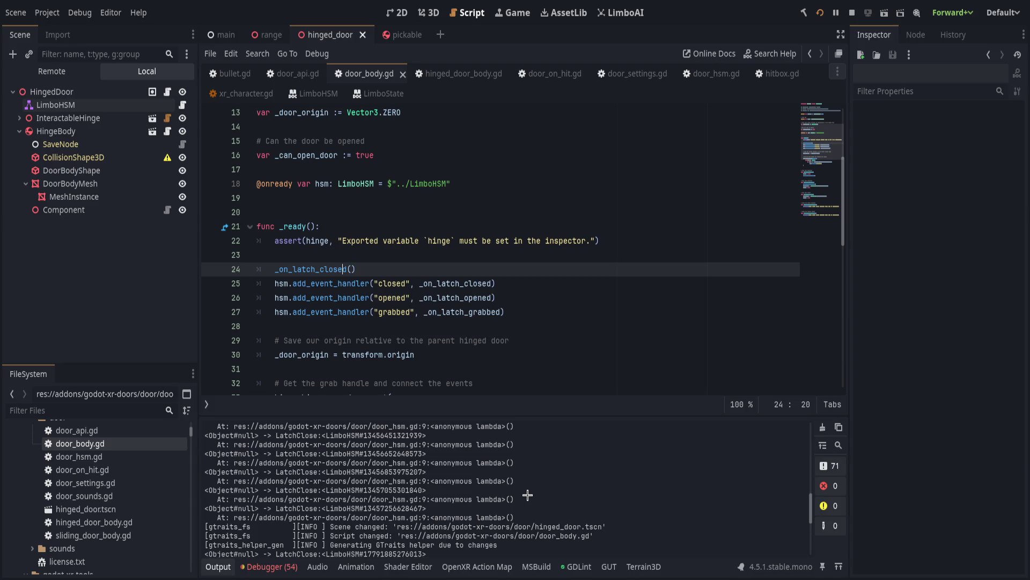
click(822, 426)
Replace the _on_latch_closed() line with hsm.dispatch("closed") after the handler registrations and save.
key(ctrl+shift+k)
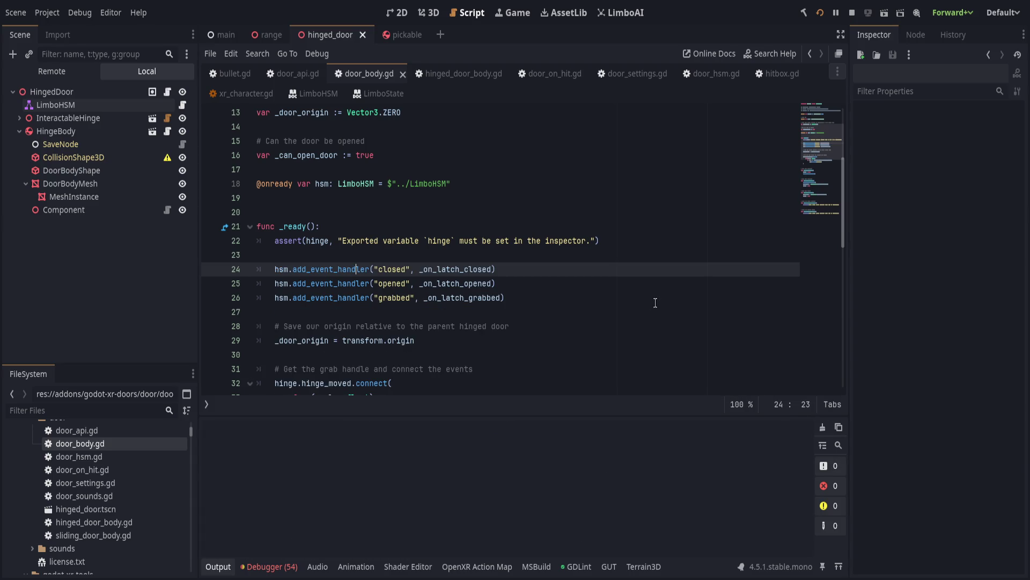
key(Down)
key(Down)
key(Return)
text(sm.dis)
key(Return)
text("closed"))
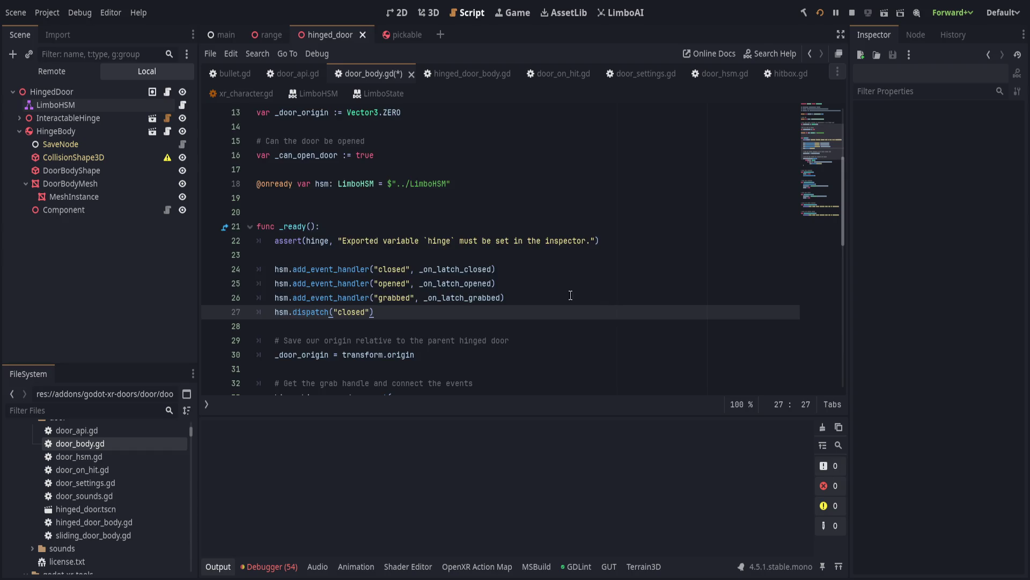
scroll(485, 288, down, 2)
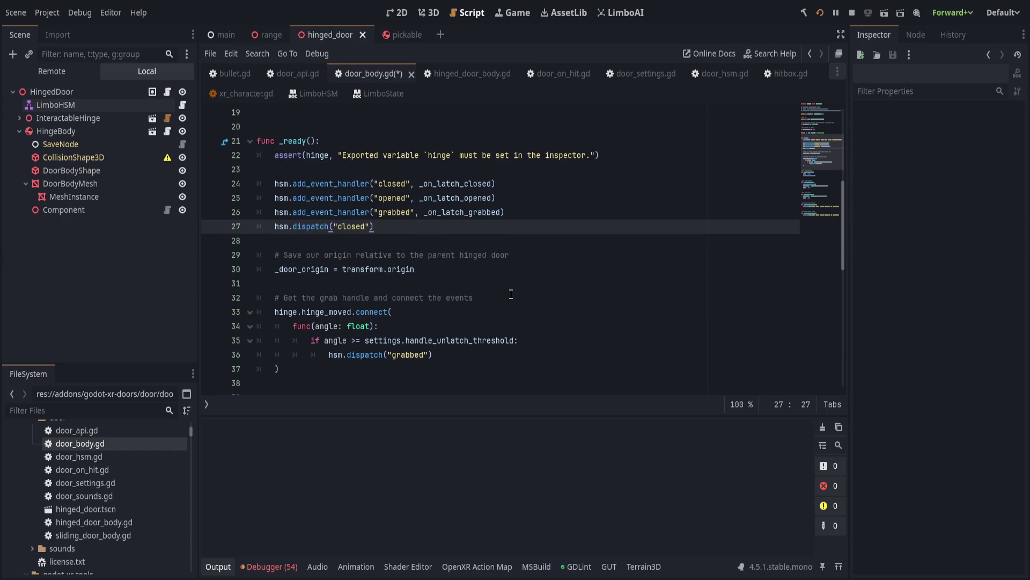
key(ctrl+s)
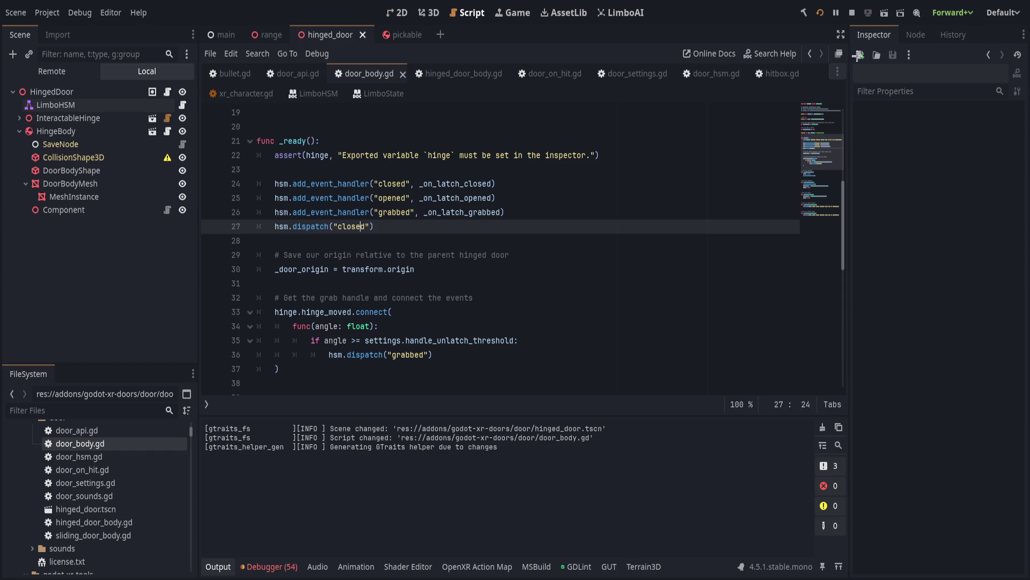
Restart the game from its console and select the logged LatchClose transitions in the output.
click(516, 342)
scroll(563, 354, down, 1)
scroll(563, 354, down, 3)
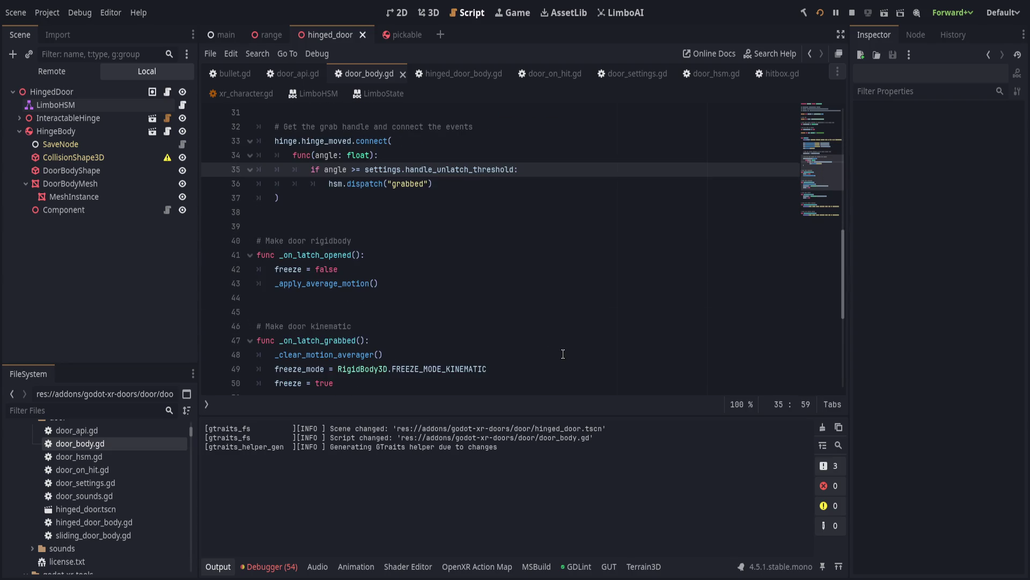
scroll(564, 349, up, 1)
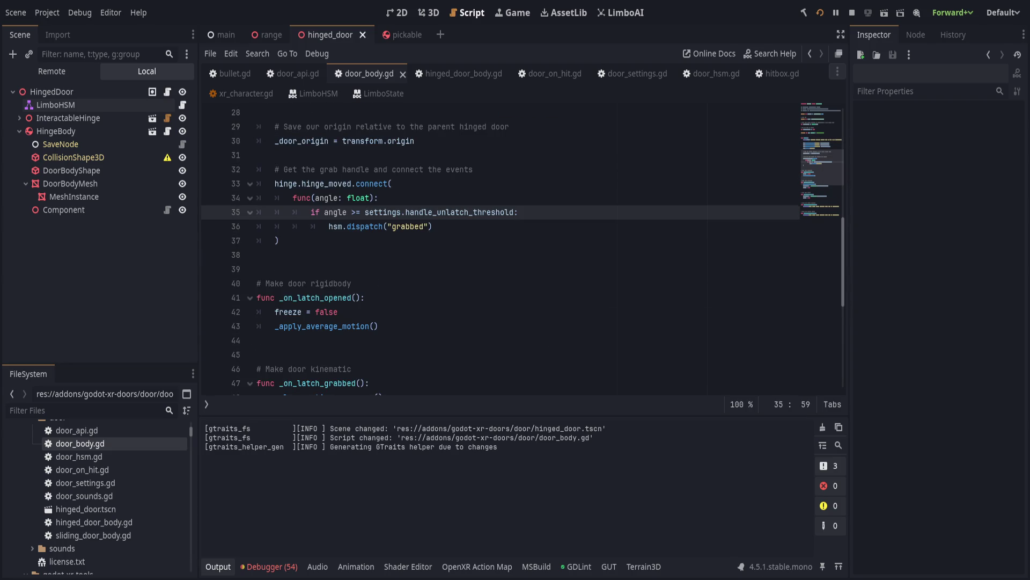
key(alt+Tab)
key(grave)
text(restart)
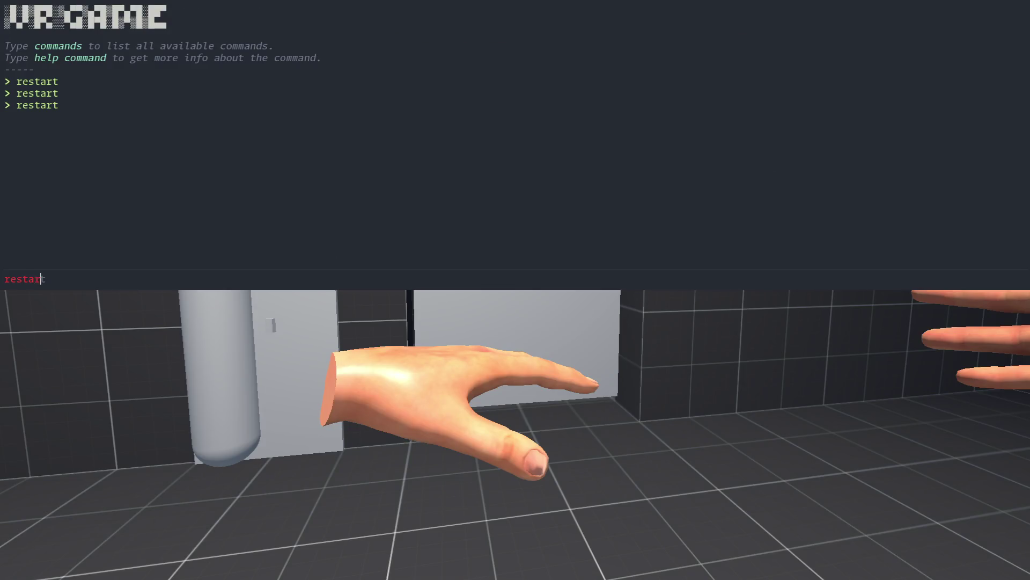
key(Return)
key(grave)
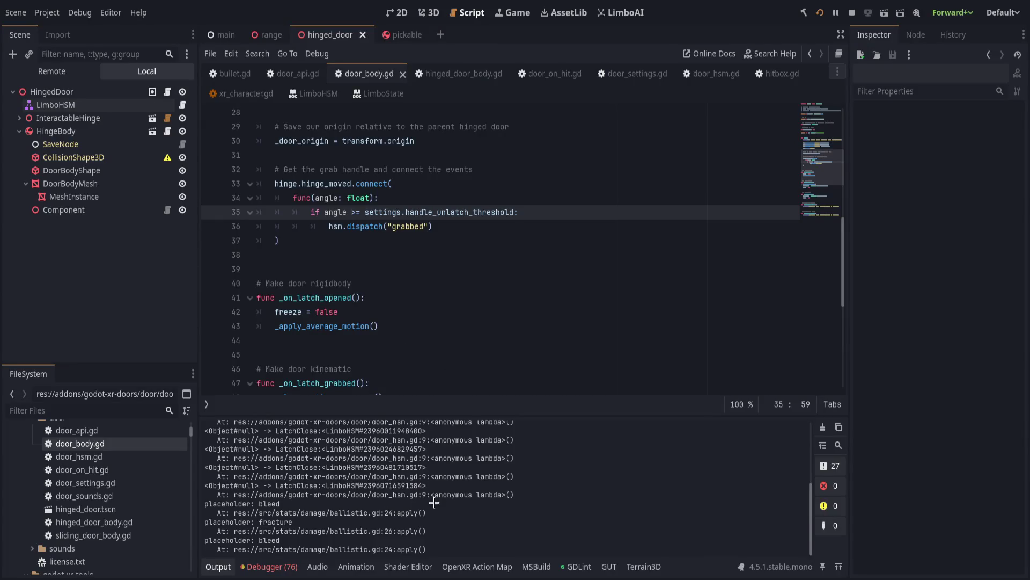
drag(260, 504, 293, 531)
scroll(322, 510, up, 1)
drag(409, 511, 283, 501)
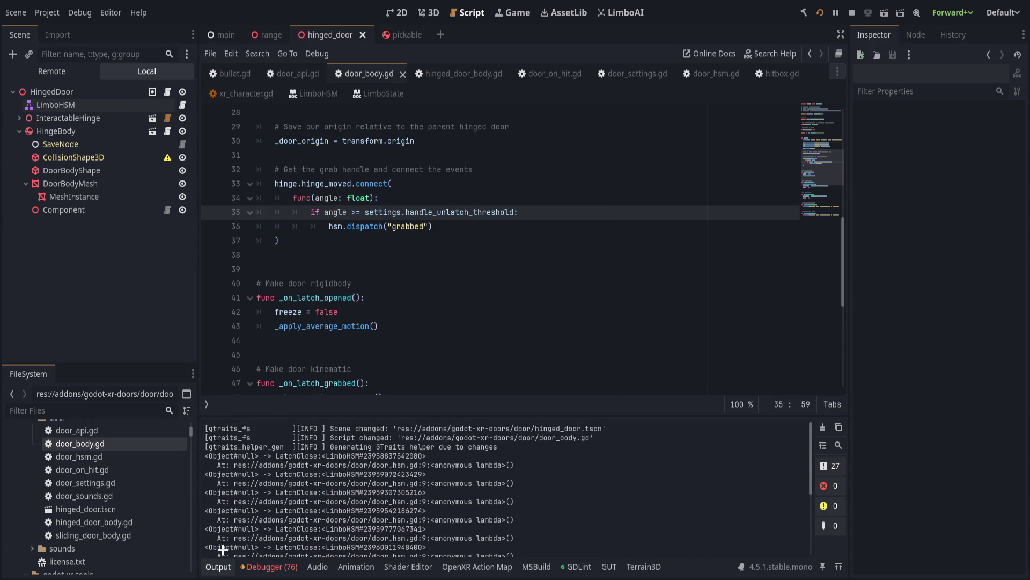
click(267, 566)
scroll(483, 535, down, 5)
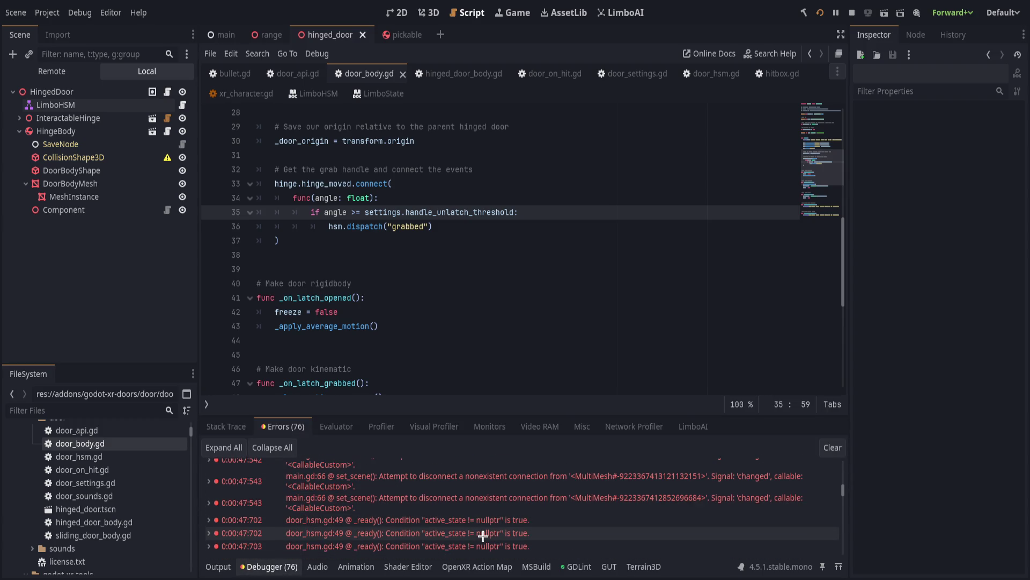
drag(842, 490, 847, 503)
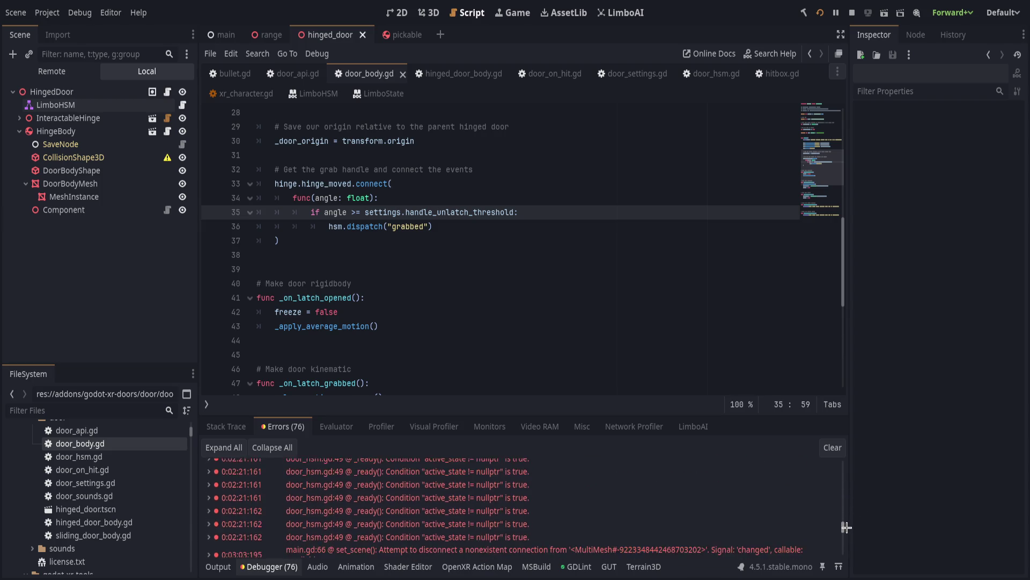
click(832, 448)
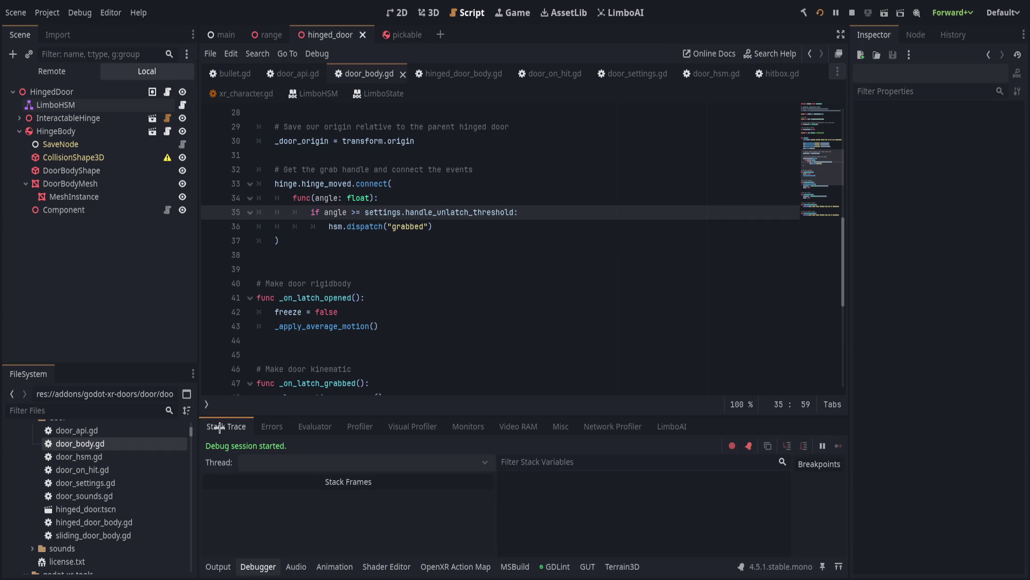
click(218, 566)
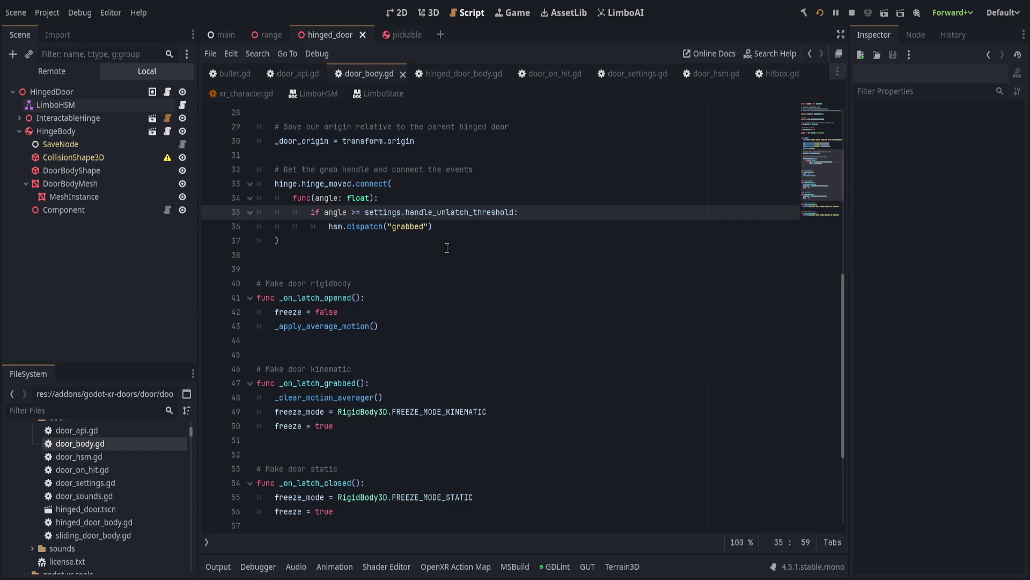
key(Down)
key(Down)
scroll(412, 372, down, 2)
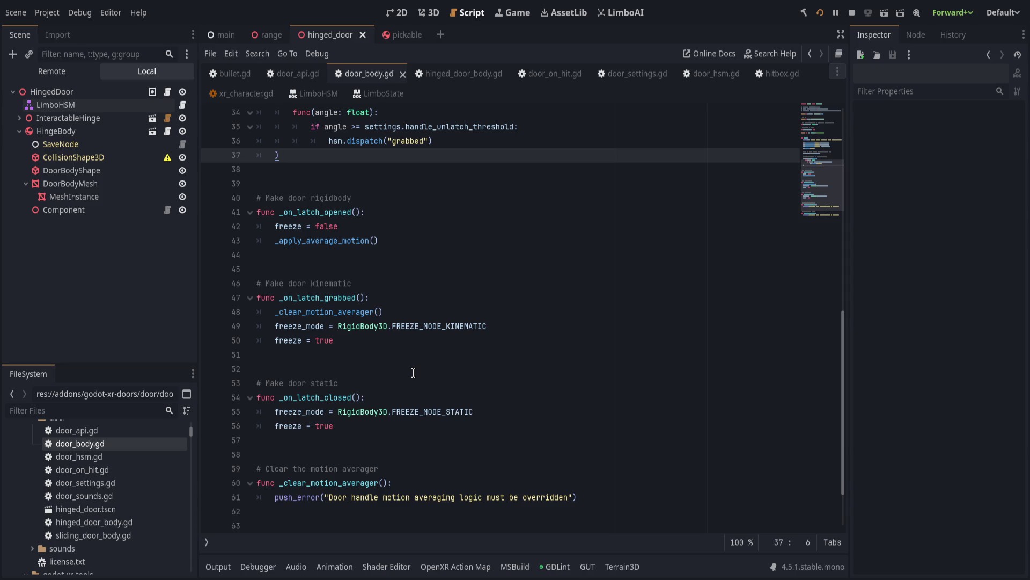
Open DoorOnHit's door_on_hit.gd, breakpoint line 11, review it, then switch to door_hsm.gd.
scroll(363, 355, up, 1)
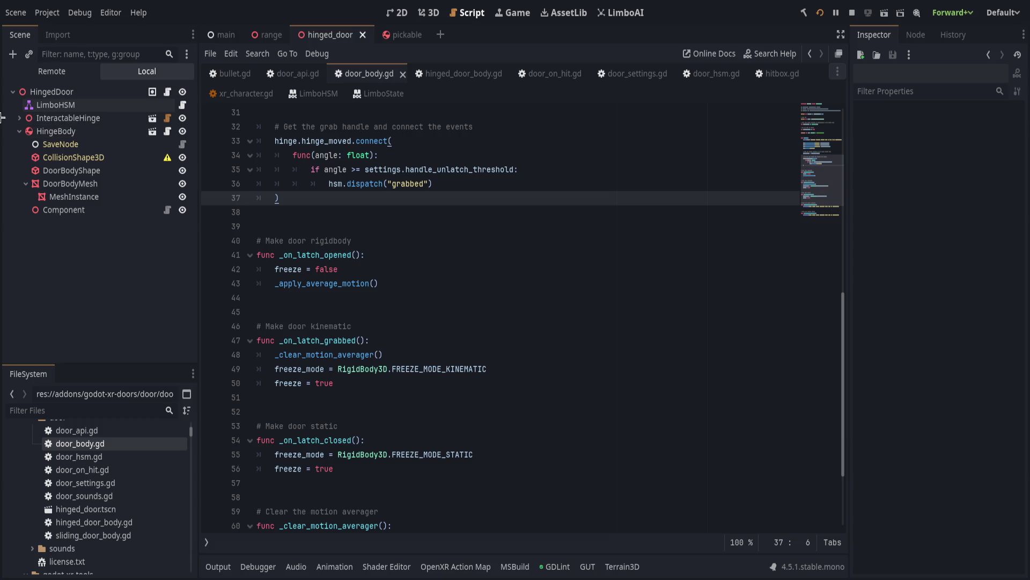
click(19, 118)
click(172, 131)
click(183, 131)
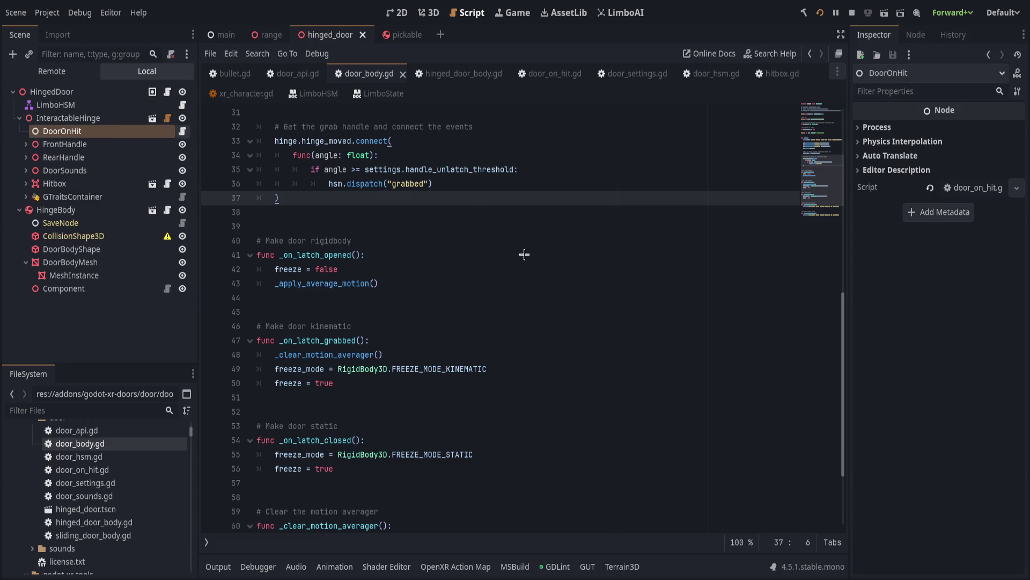
click(211, 254)
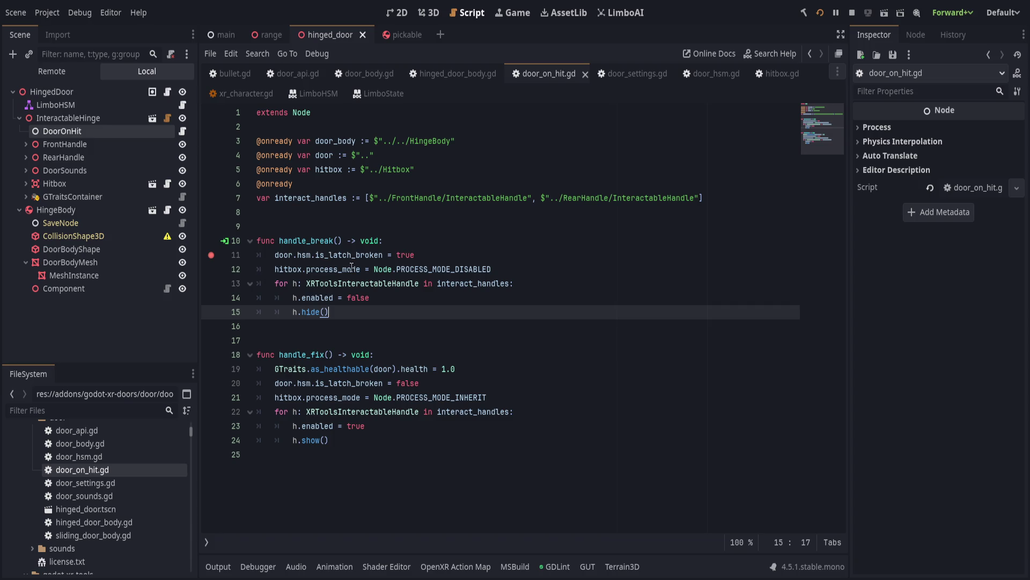
click(461, 256)
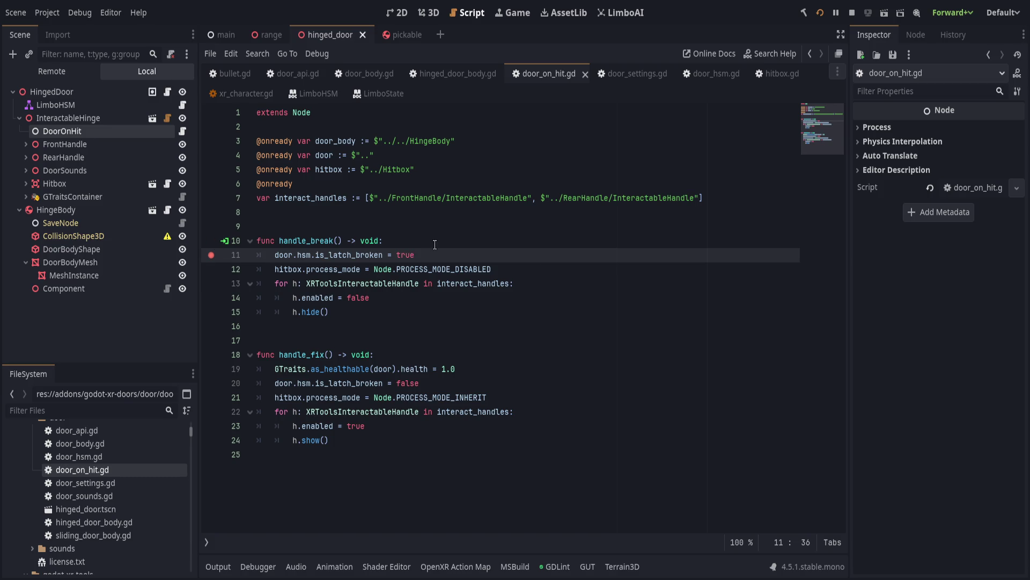
click(462, 269)
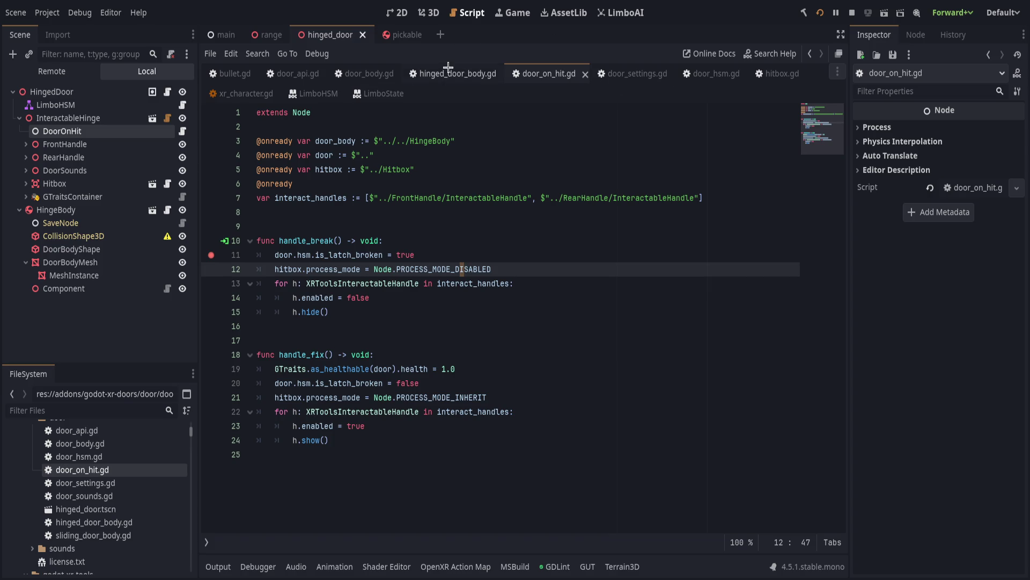
click(695, 78)
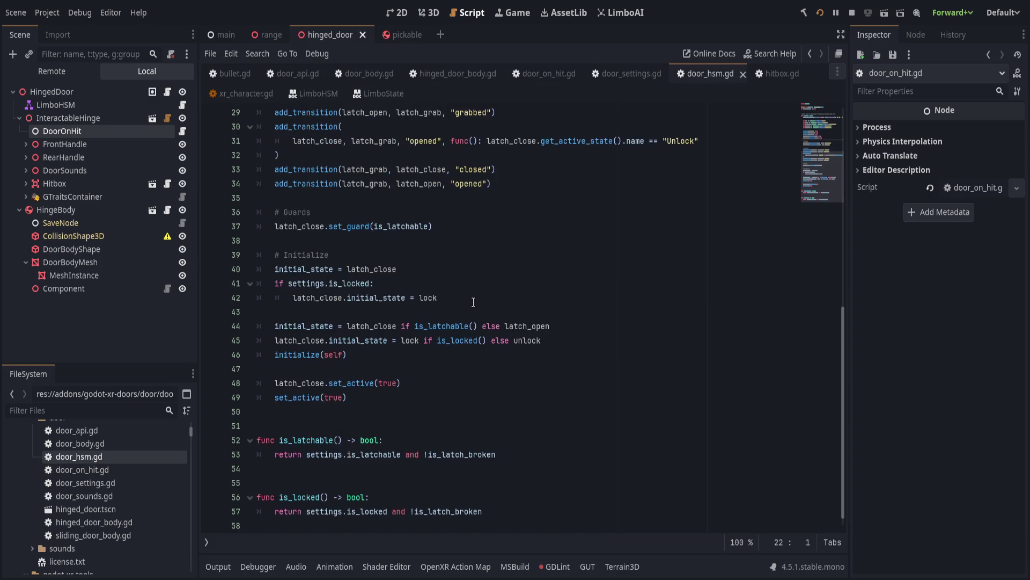
Add add_event_handler("broken", _on_break) after the add_child lines in _ready.
scroll(457, 384, up, 7)
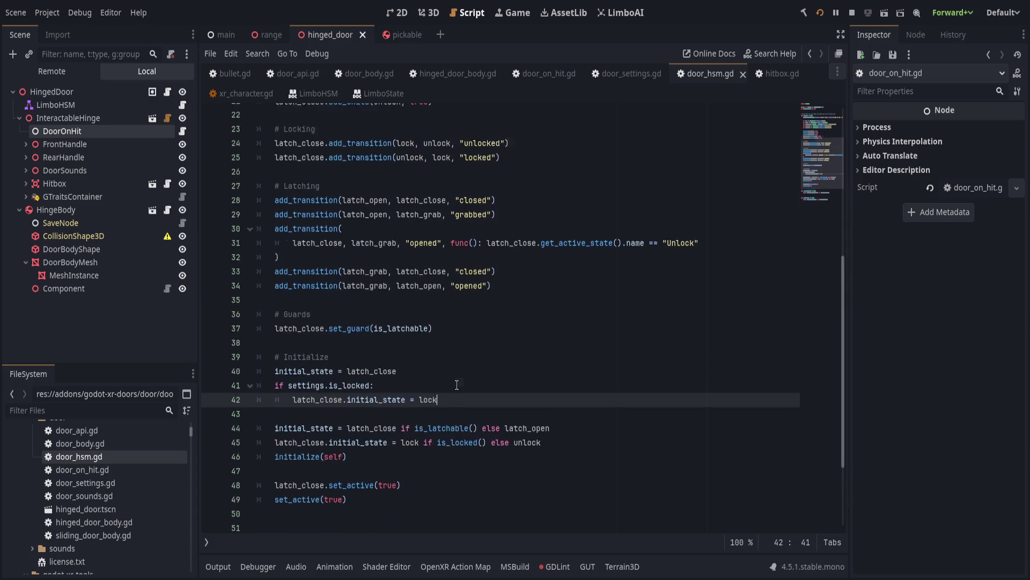
scroll(456, 384, up, 1)
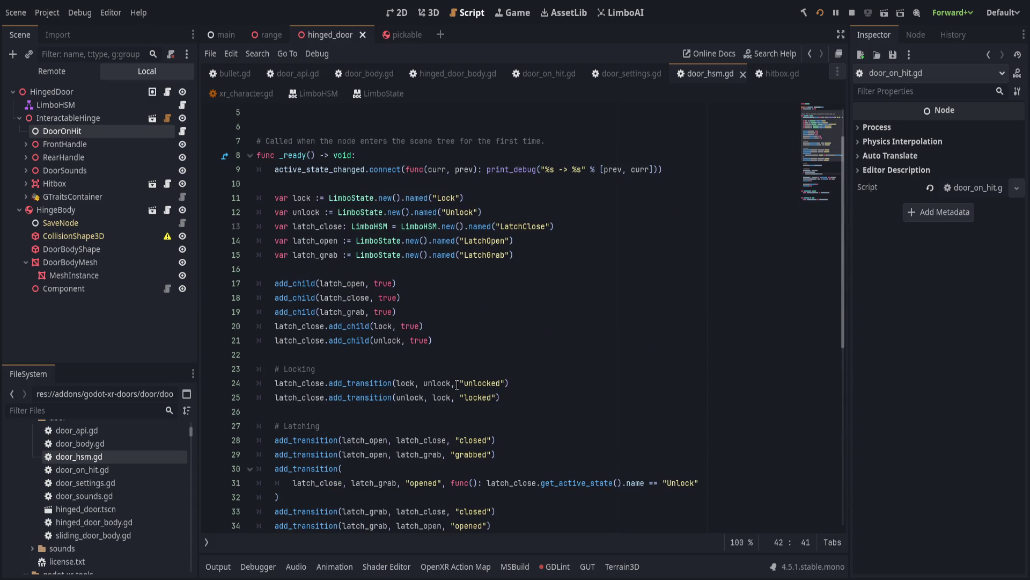
scroll(457, 385, up, 2)
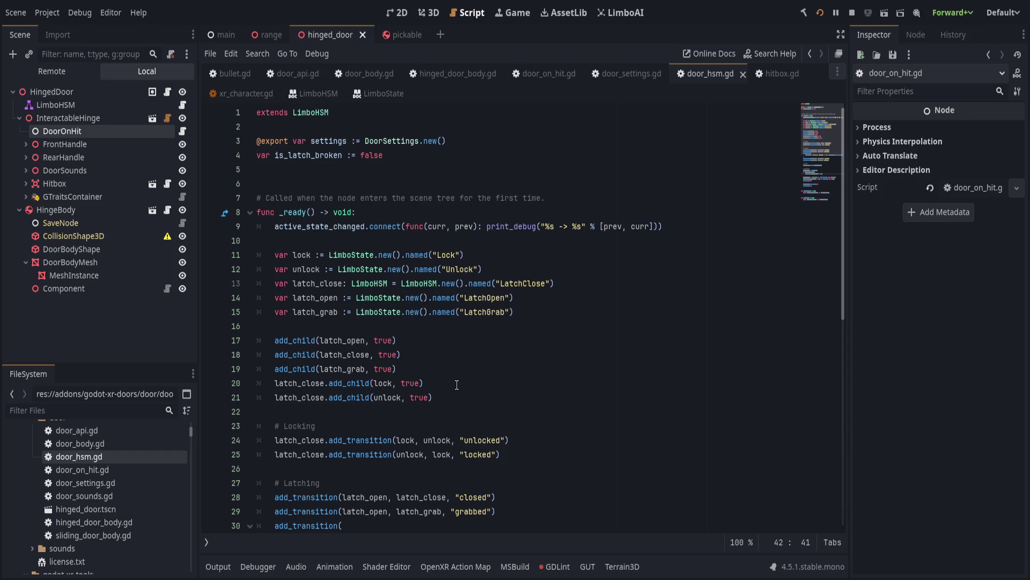
scroll(456, 385, down, 3)
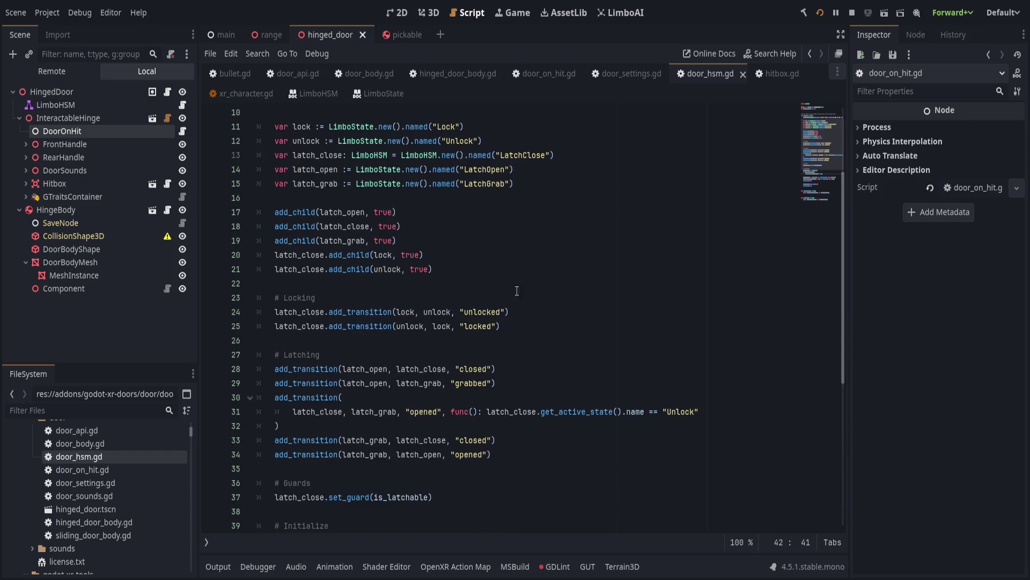
click(530, 273)
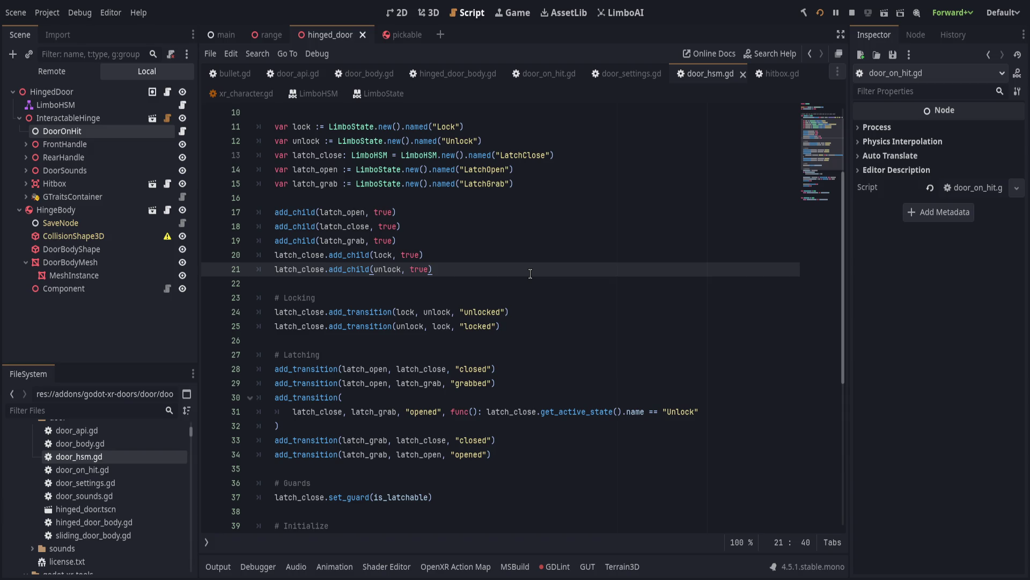
key(Return)
key(Return)
text(add_even)
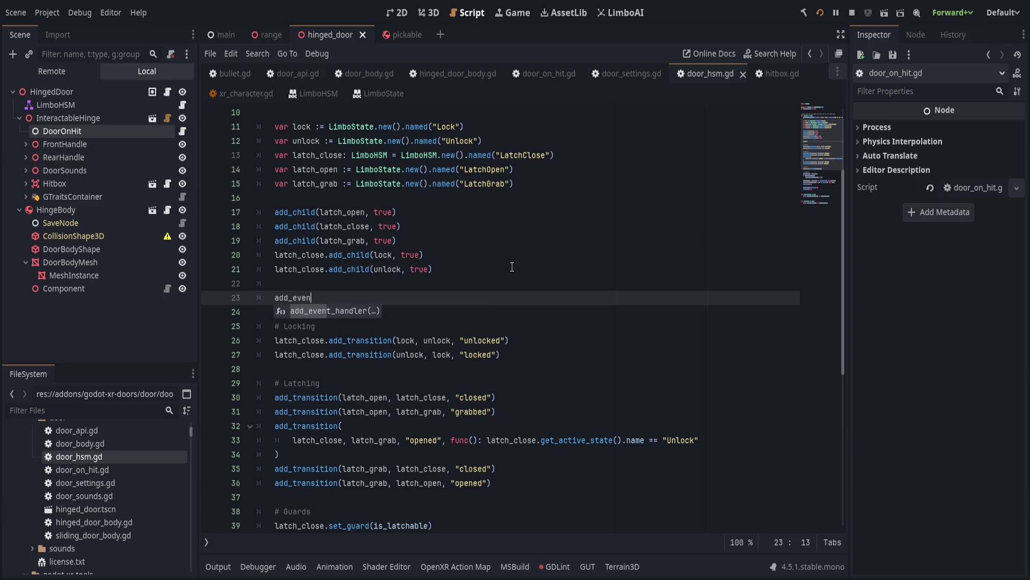
key(Return)
text("broken)
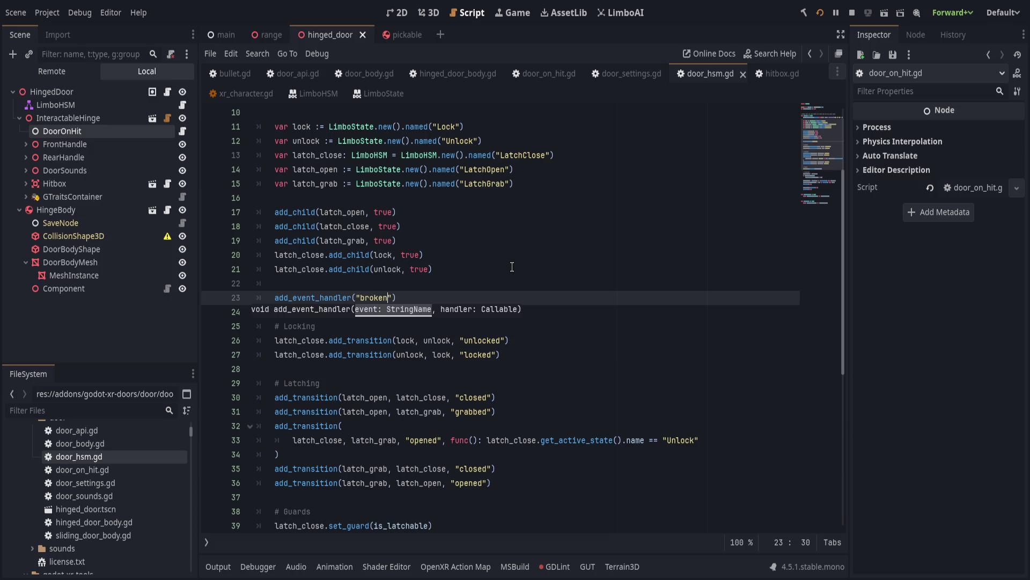
text(", )
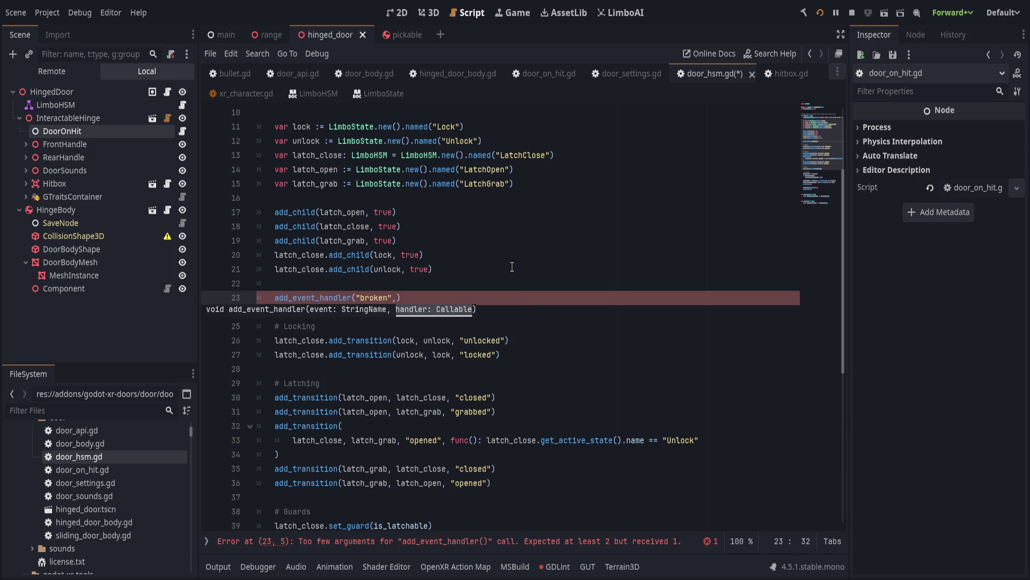
text(_o)
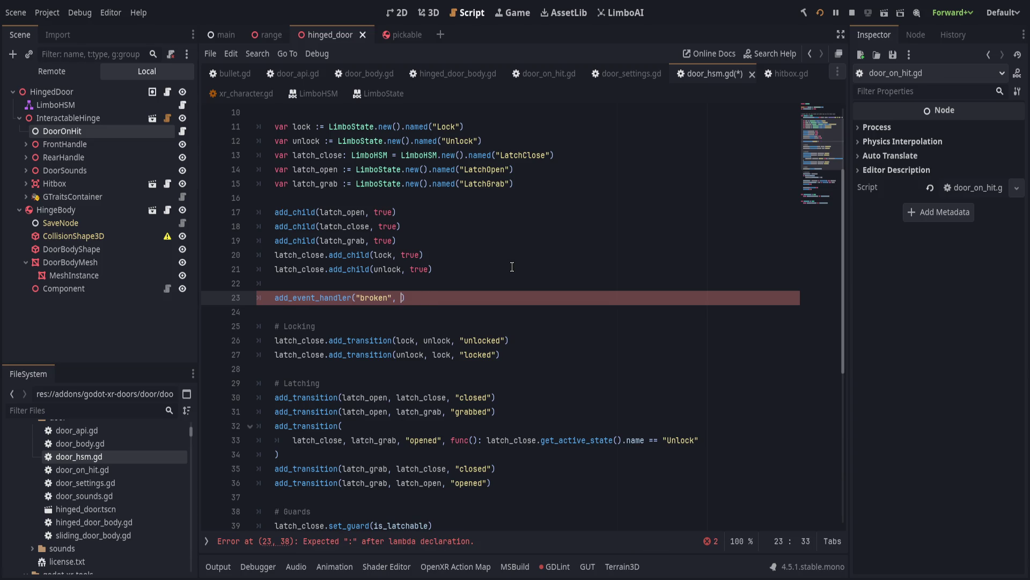
text(n_break)
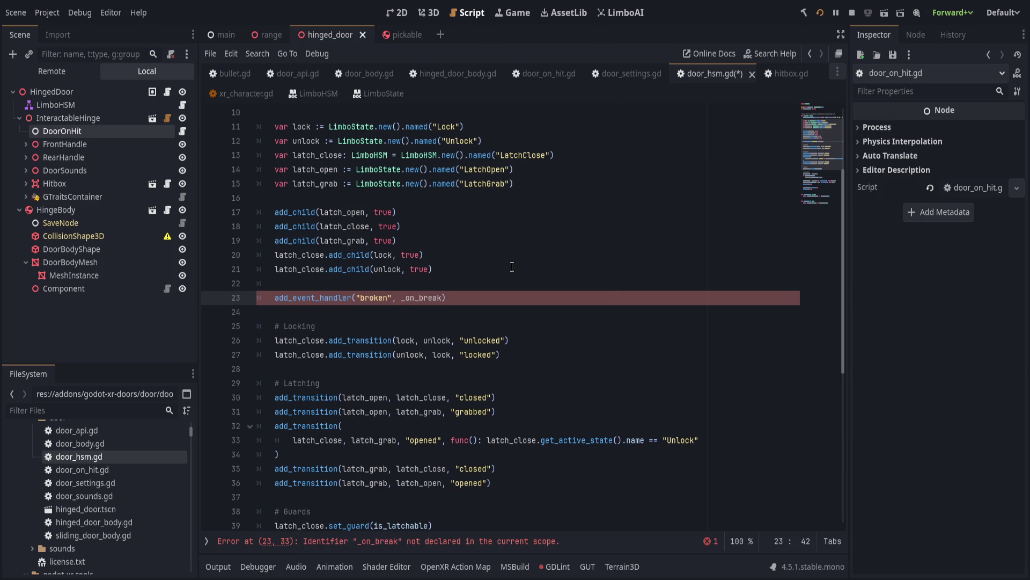
Add add_event_handler("fixed", _on_fix) on the following line.
key(Return)
text(add_event_)
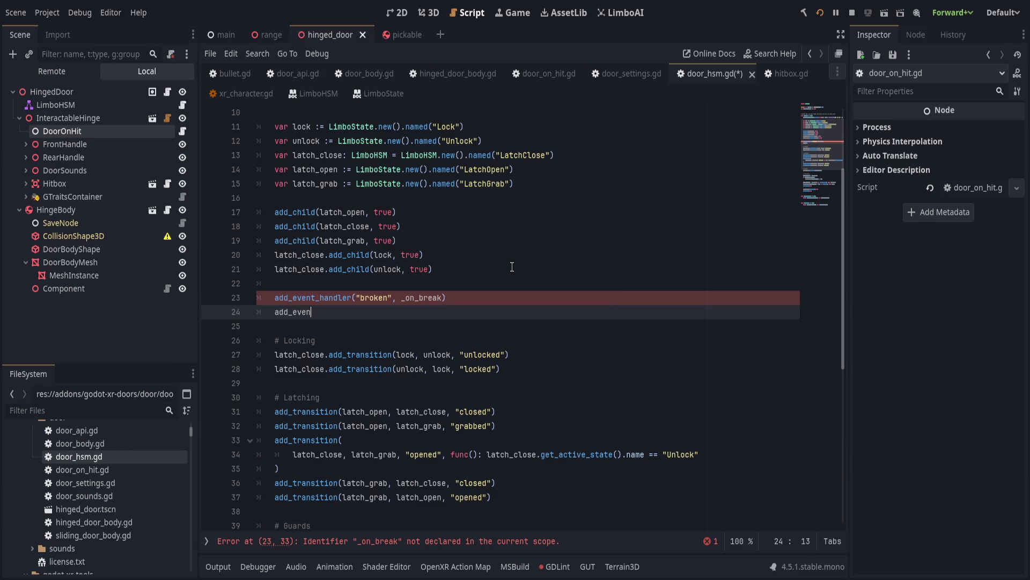
text(handle)
key(Return)
text("fixed")
text(, _on_fix)
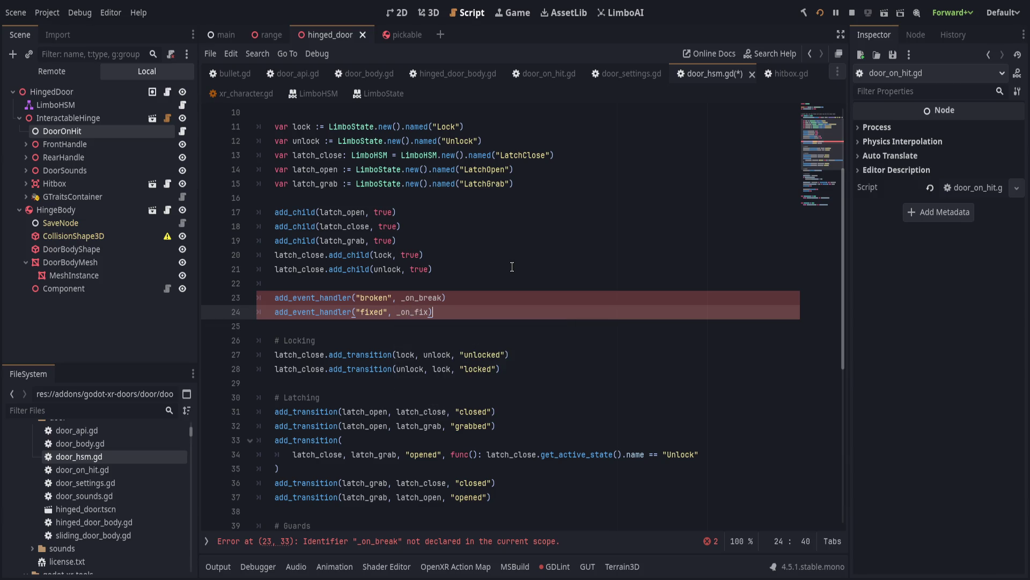
scroll(456, 297, down, 2)
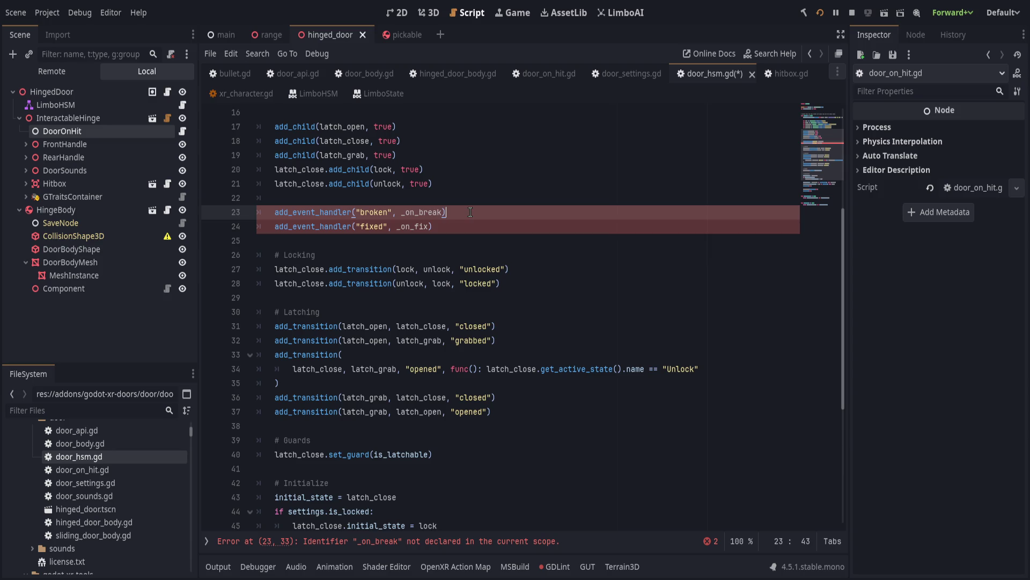
scroll(380, 446, down, 6)
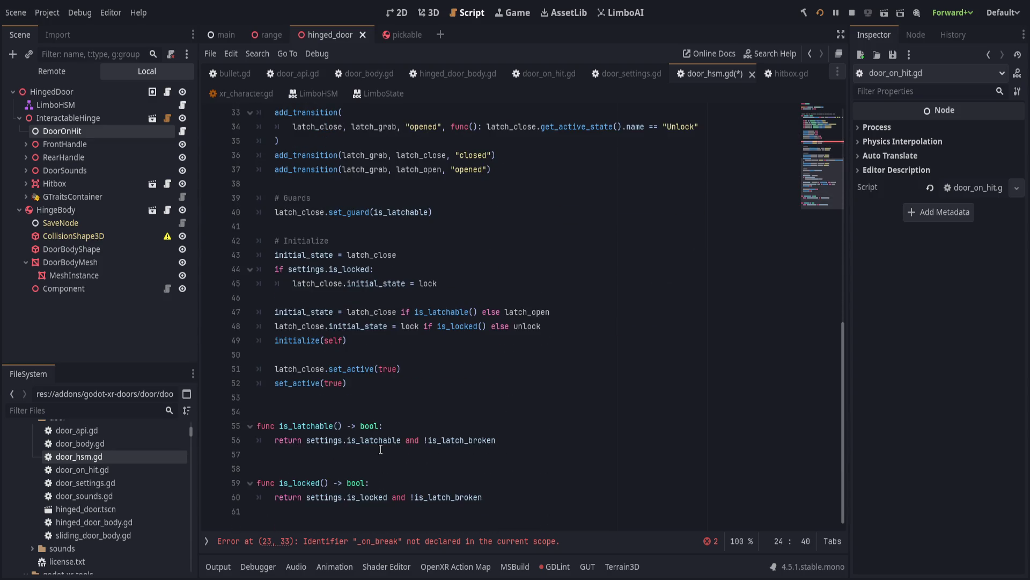
click(448, 387)
Append a func _on_broken() -> void: stub with pass at the end of door_hsm.gd.
key(Down)
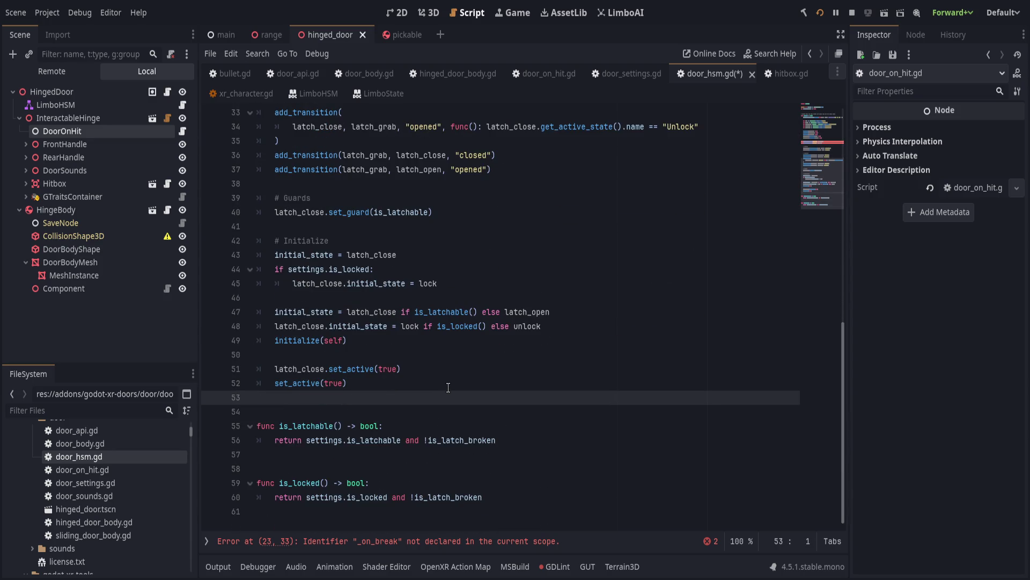
key(ctrl+End)
key(Return)
text(func _on)
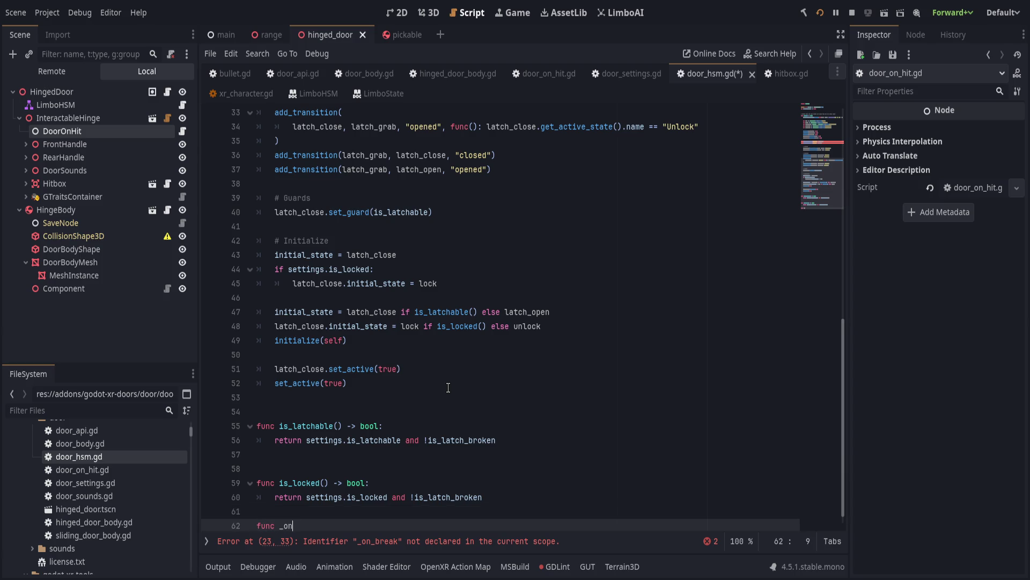
text(_broken() -> void:)
key(Return)
text(pas)
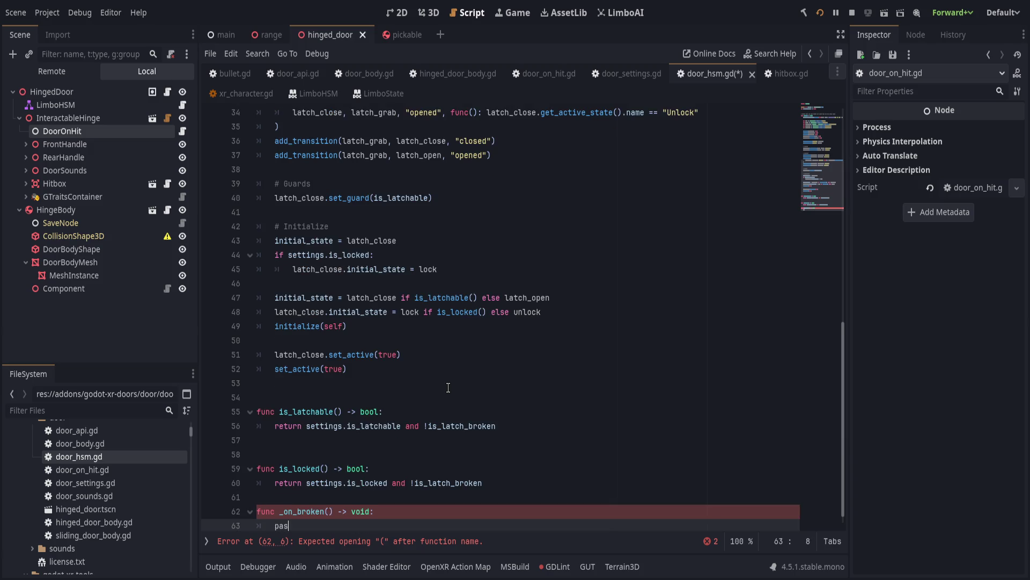
text(s)
key(Return)
key(Return)
key(Return)
Add a matching func _on_fixed() -> void: pass stub and save the script.
text(func _on_fixed() ->)
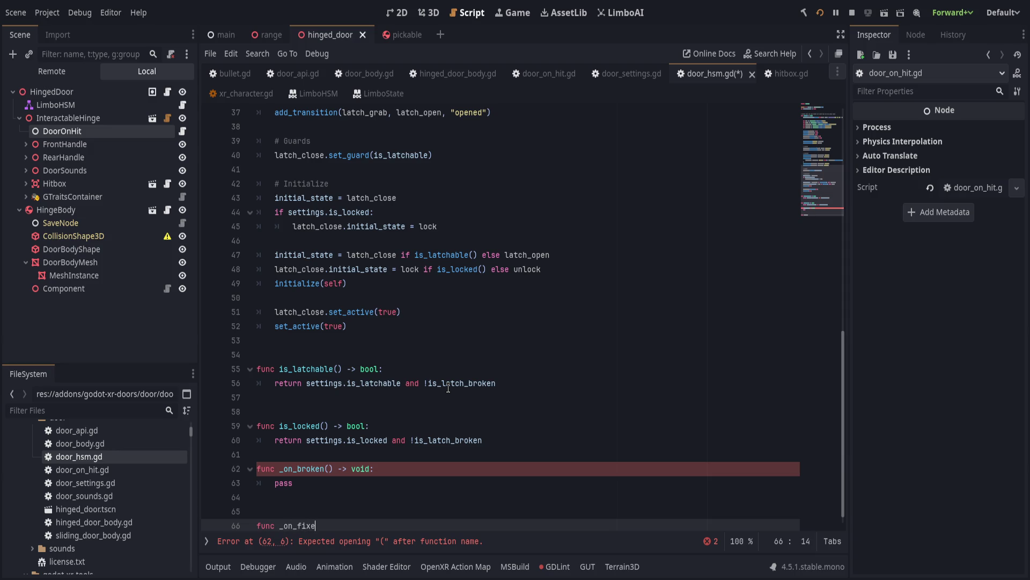
text( voidL:)
key(BackSpace)
key(BackSpace)
text(L:)
key(BackSpace)
key(BackSpace)
text(:)
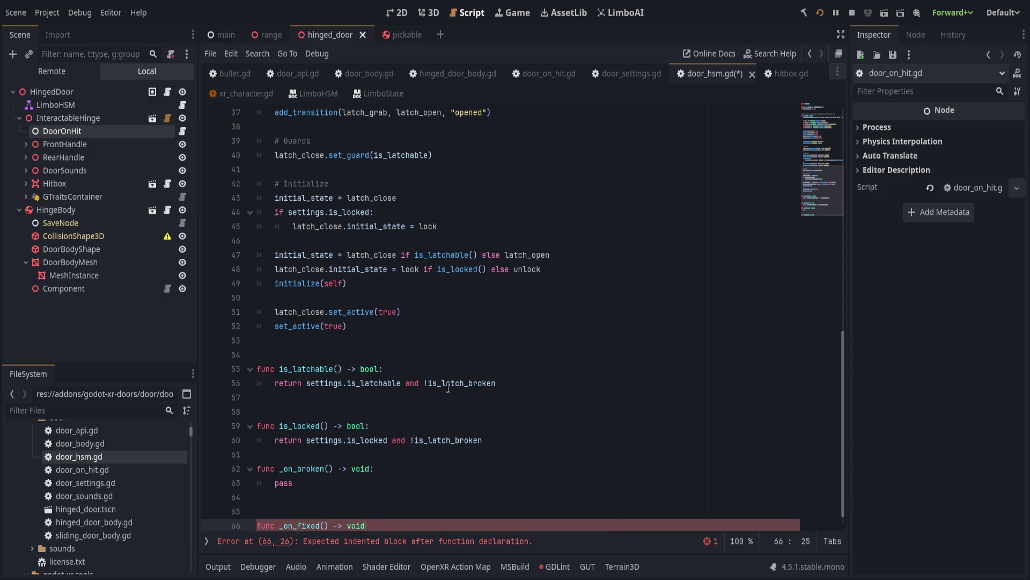
key(Return)
text(pass)
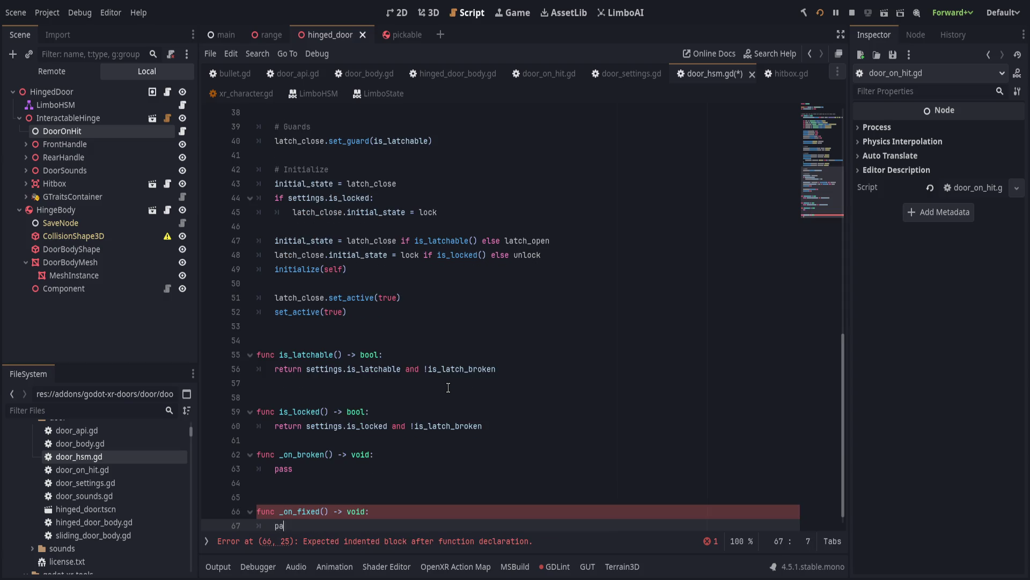
click(363, 440)
key(Return)
key(ctrl+s)
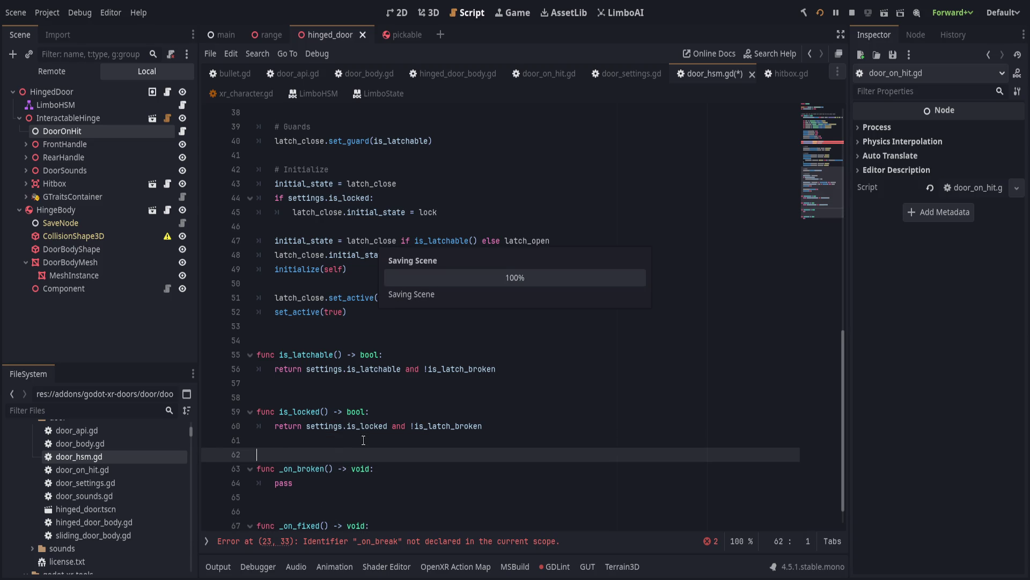
Correct the misspelled event handler names to _on_broken and _on_fixed.
scroll(284, 414, up, 10)
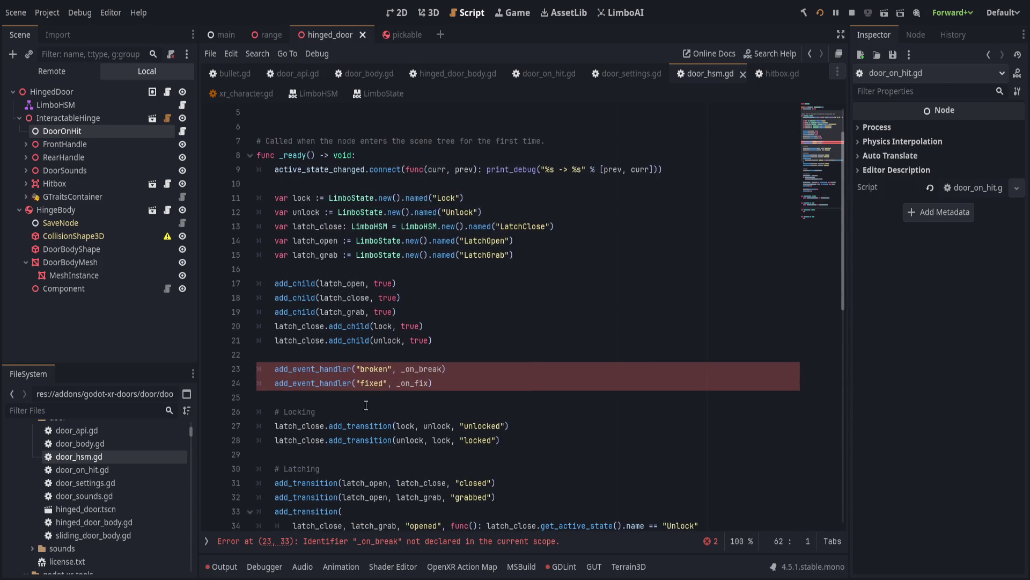
click(467, 387)
scroll(467, 388, down, 1)
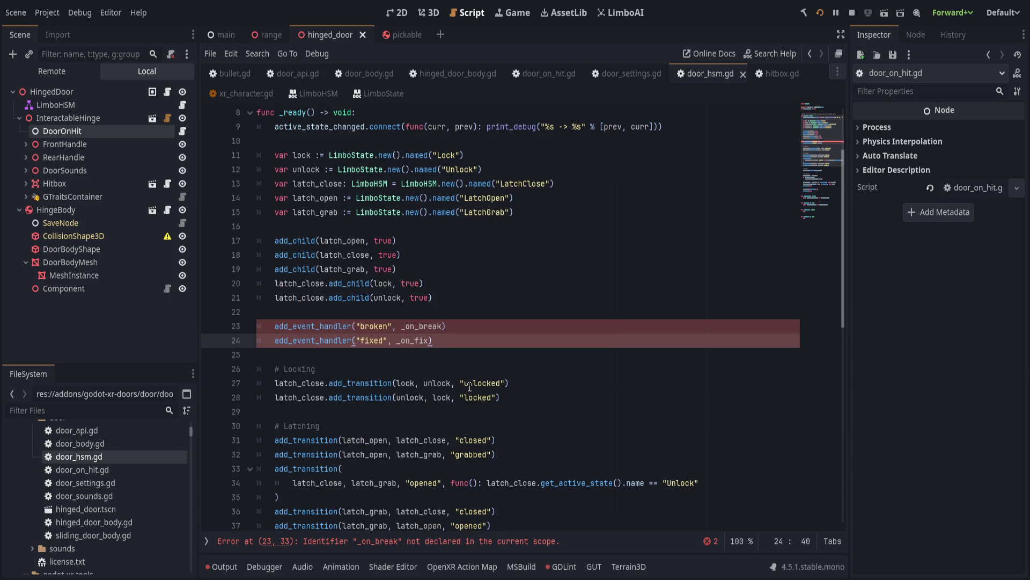
click(542, 399)
scroll(525, 352, up, 2)
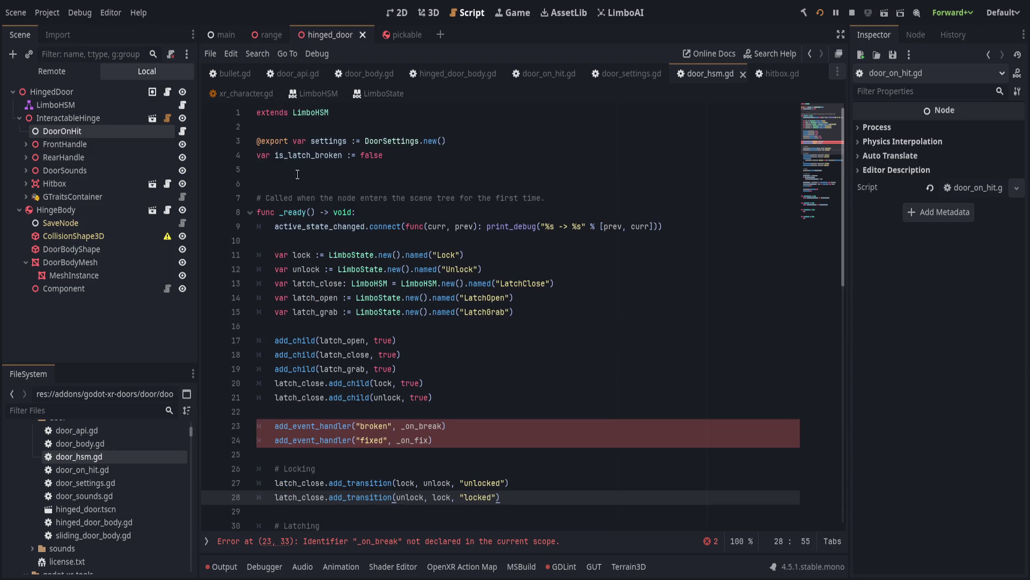
double_click(309, 155)
scroll(529, 434, down, 5)
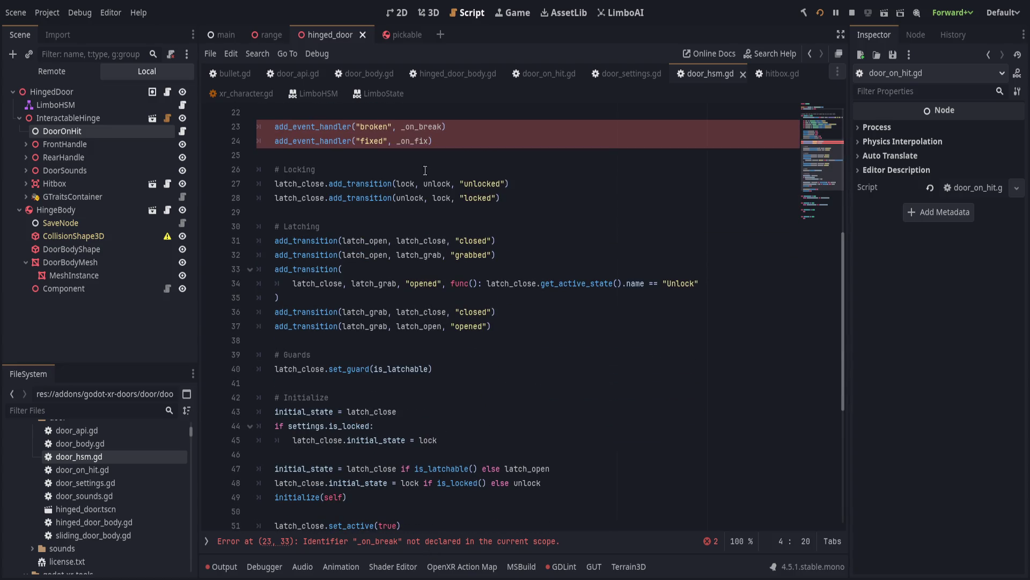
drag(427, 127, 445, 128)
text(brokne)
key(Down)
key(Left)
text(d)
key(BackSpace)
text(ed))
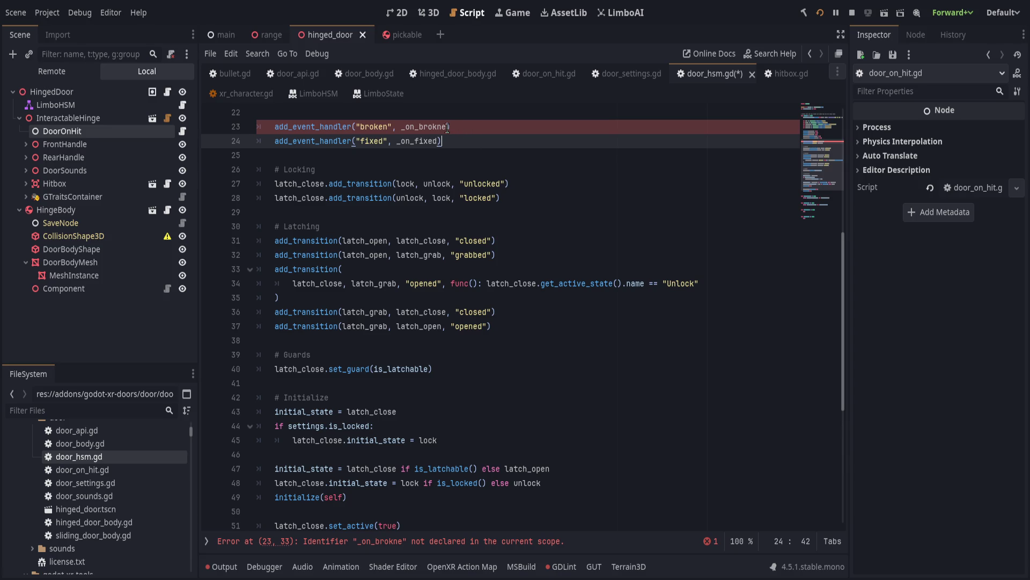
click(447, 127)
key(BackSpace)
key(BackSpace)
text(en)
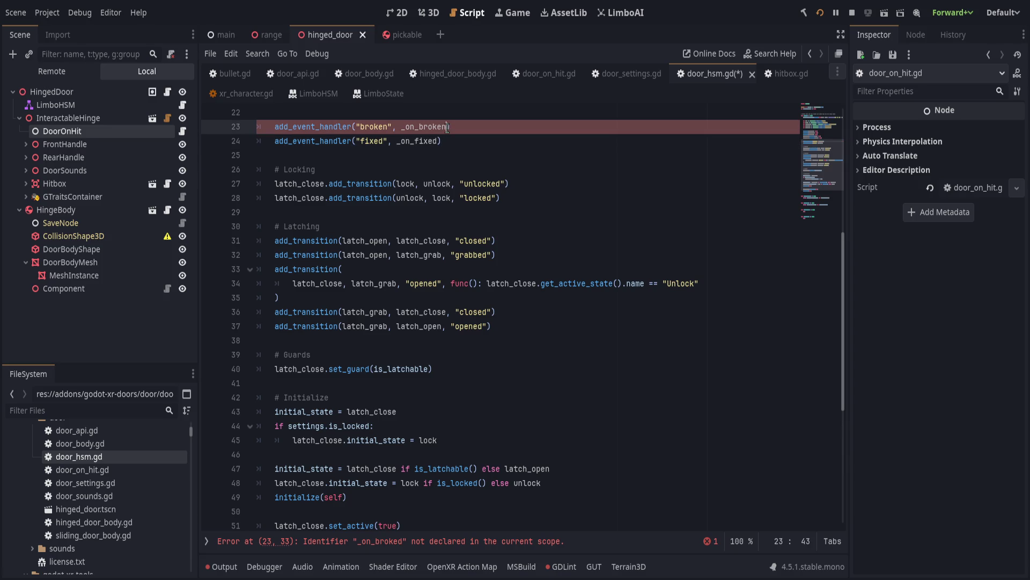
Replace pass in _on_broken with is_latch_broken = true, followed by a partial latch_close. line.
scroll(388, 476, down, 6)
click(388, 446)
key(ctrl+BackSpace)
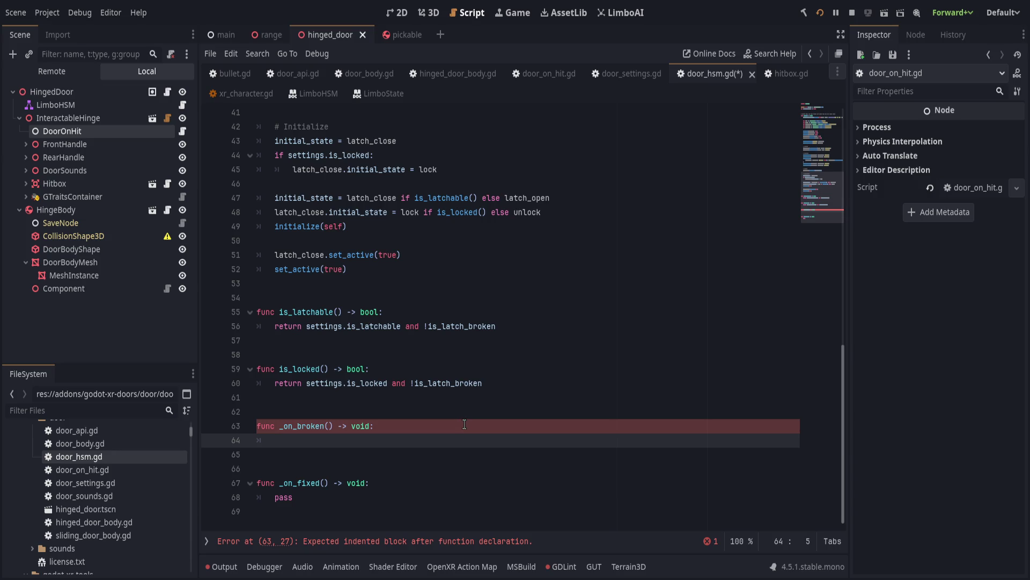
scroll(466, 416, up, 4)
scroll(489, 404, down, 4)
text(is_lat)
text(ch_broken = true)
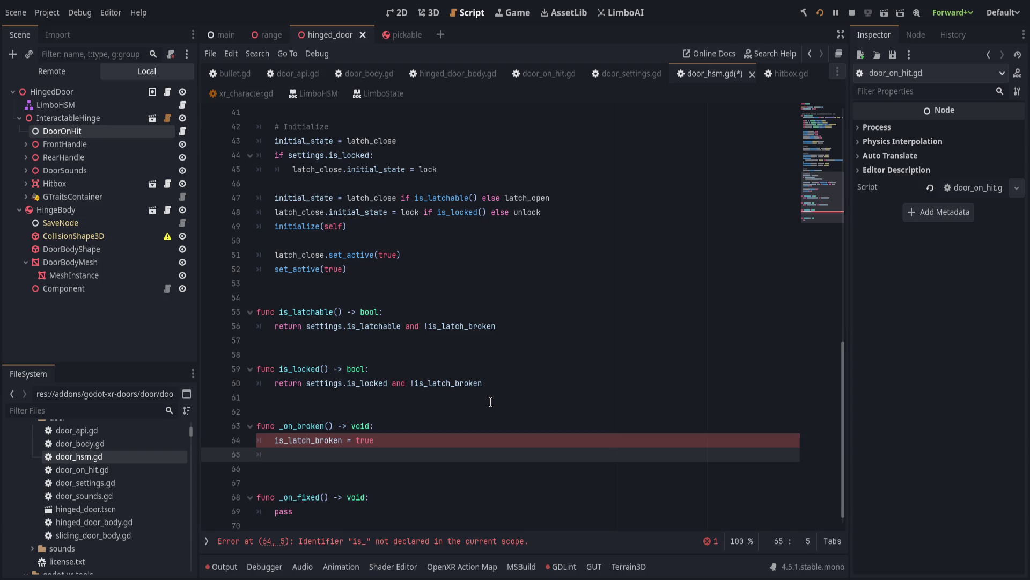
key(Return)
text(latch_close.)
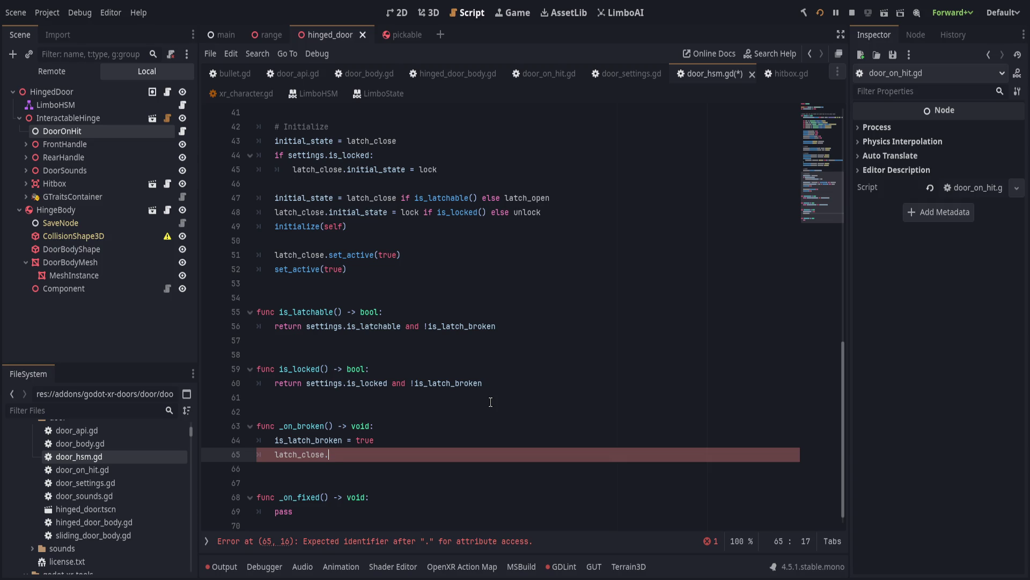
scroll(490, 402, up, 1)
scroll(493, 407, up, 7)
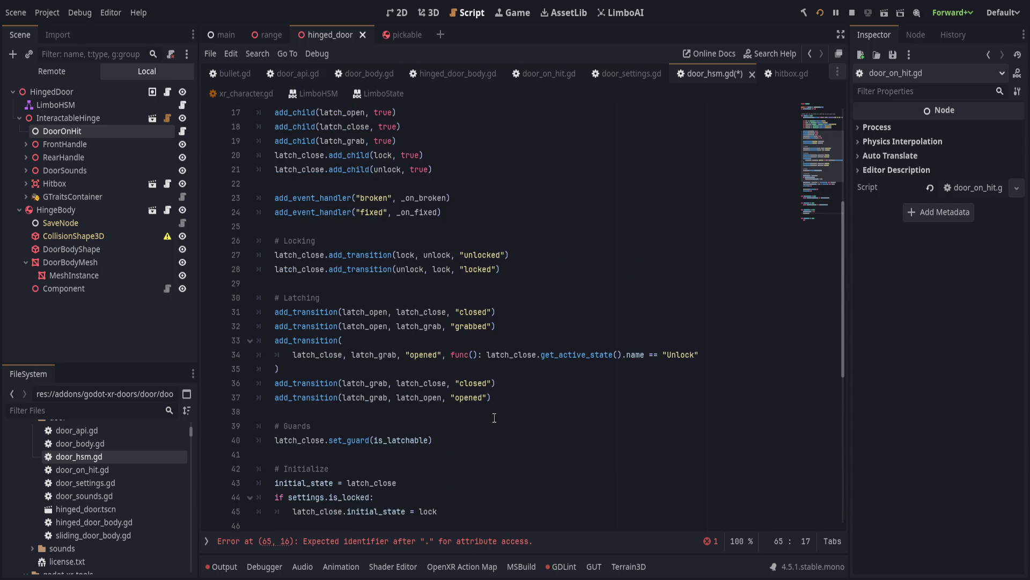
scroll(508, 258, up, 2)
click(516, 277)
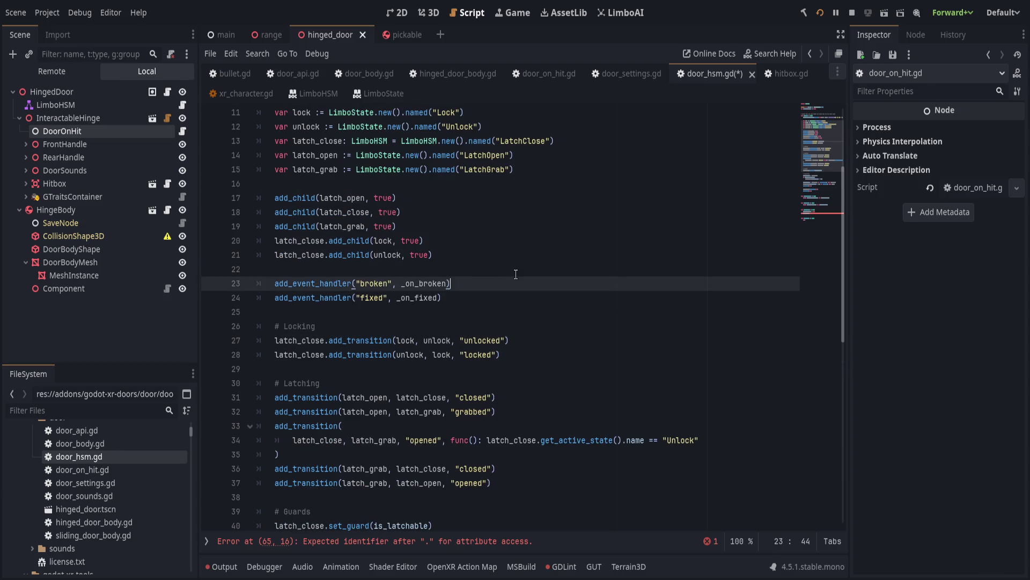
Give the broken handler an inline func() setting is_latch_broken = true and dispatching "unlocked".
text(func():)
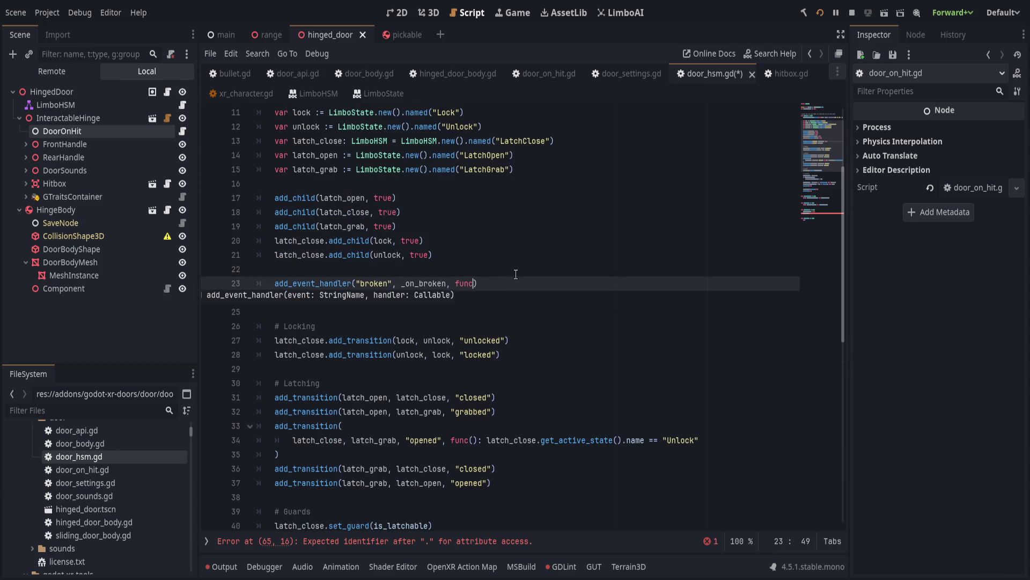
key(Return)
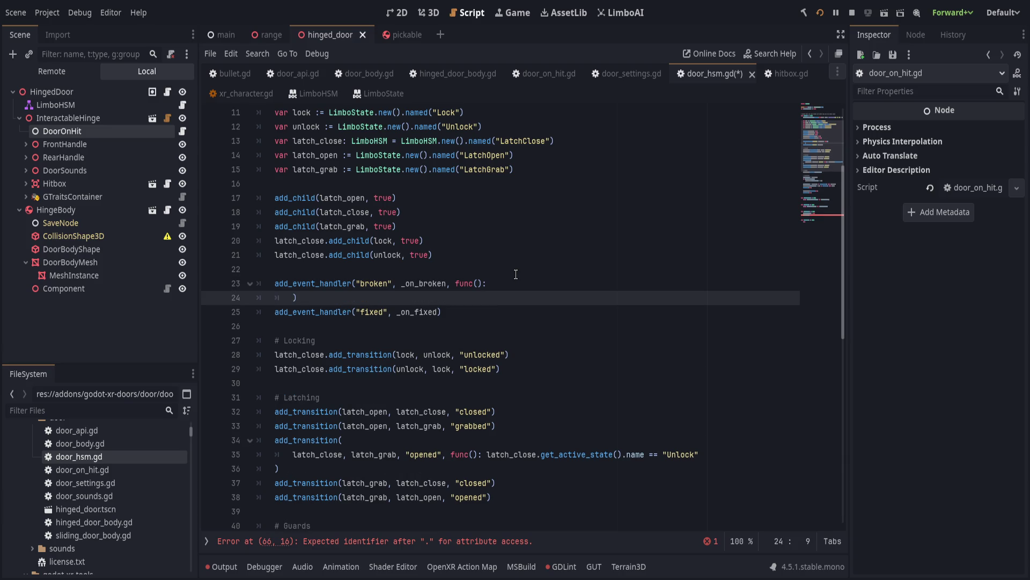
text(latch_clso)
key(BackSpace)
key(BackSpace)
text(ose.dispatch()
text(")
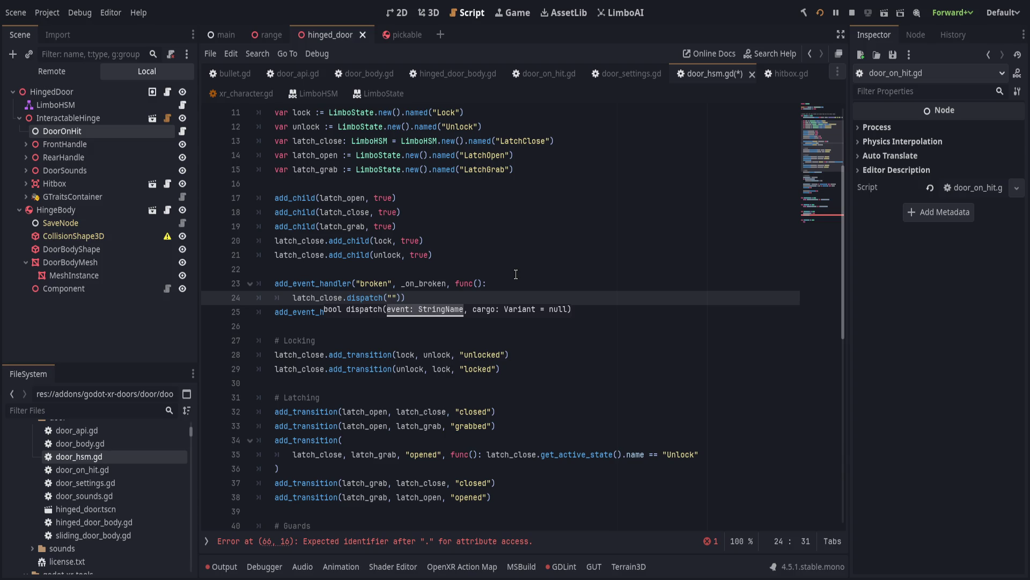
text(unlocked")
text())
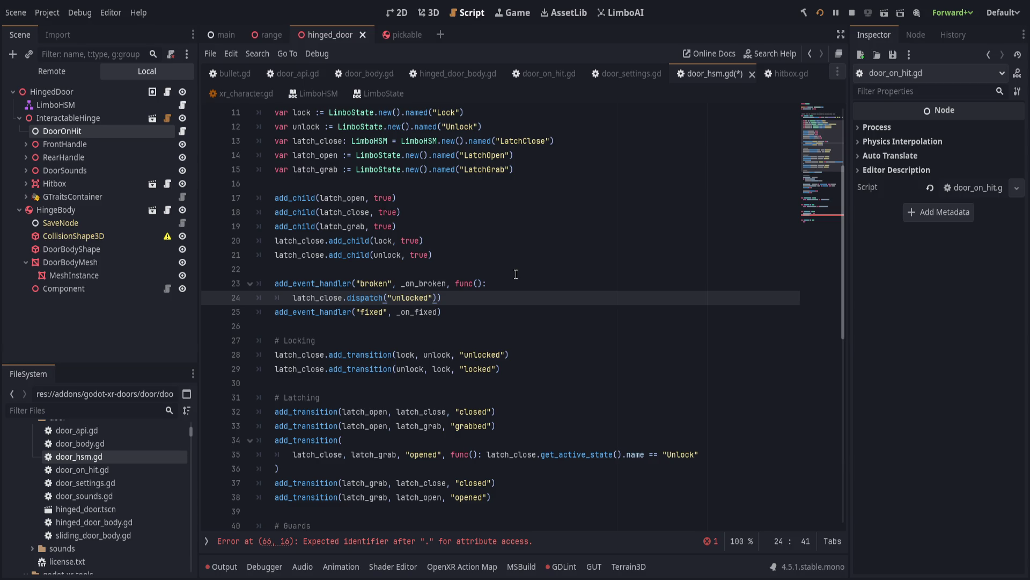
key(Return)
text(is_)
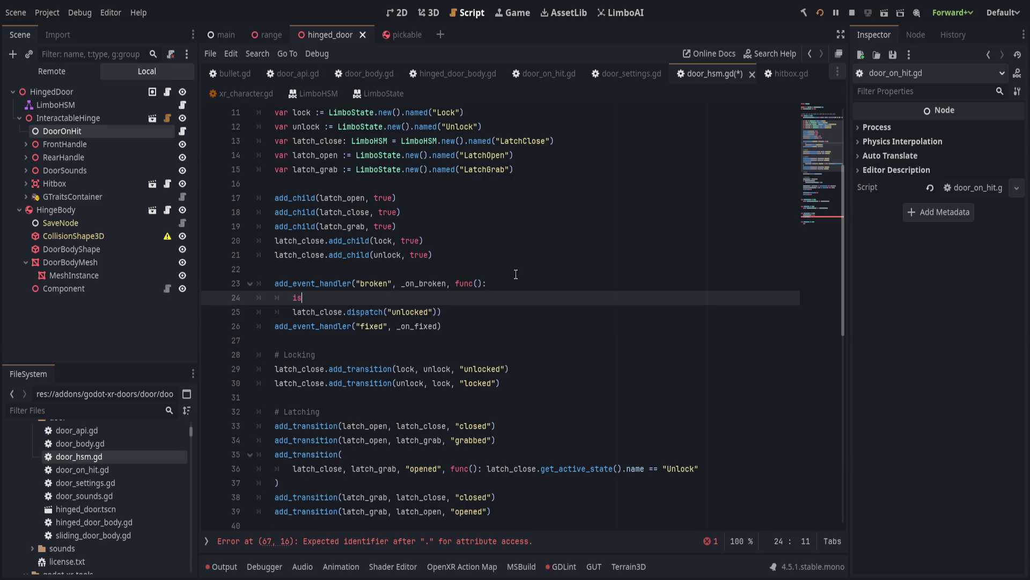
text(lat)
key(Down)
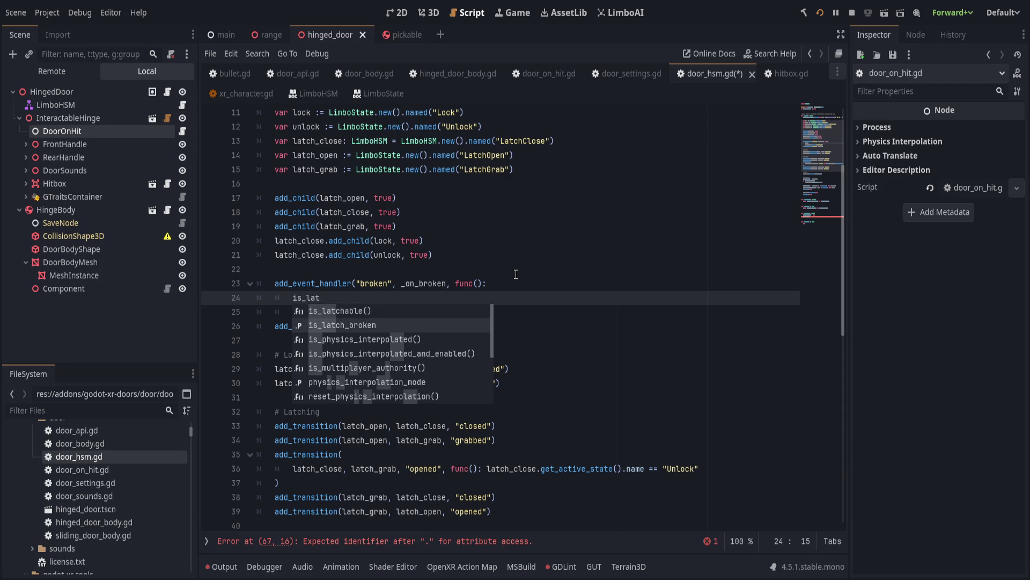
key(Return)
text(= true)
Move the handler block below the Guards lines under a new '# Events' comment.
key(Down)
key(Down)
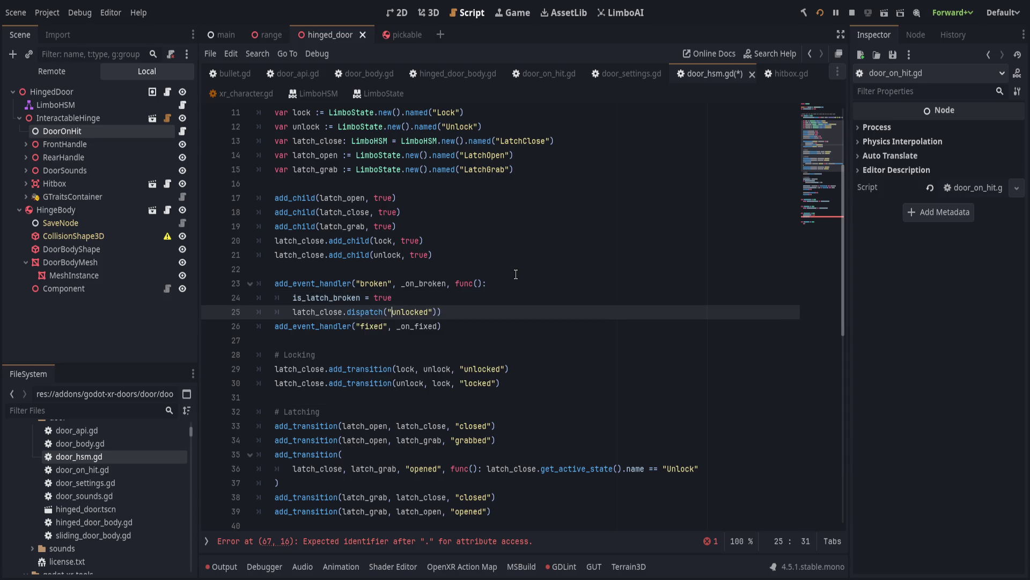
key(End)
shift+click(341, 285)
scroll(416, 414, down, 5)
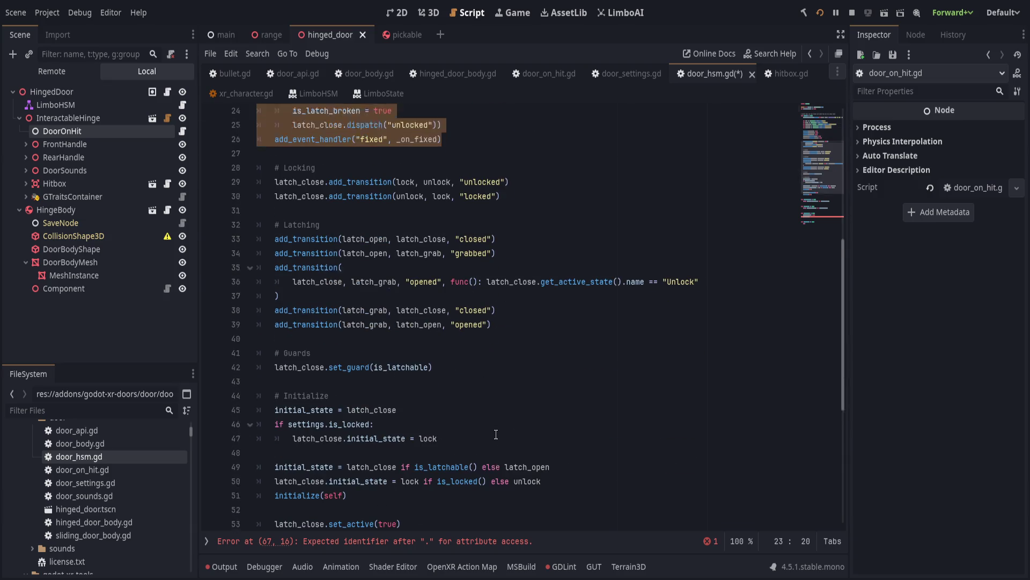
key(alt+Down)
key(alt+Down)
key(alt+Down)
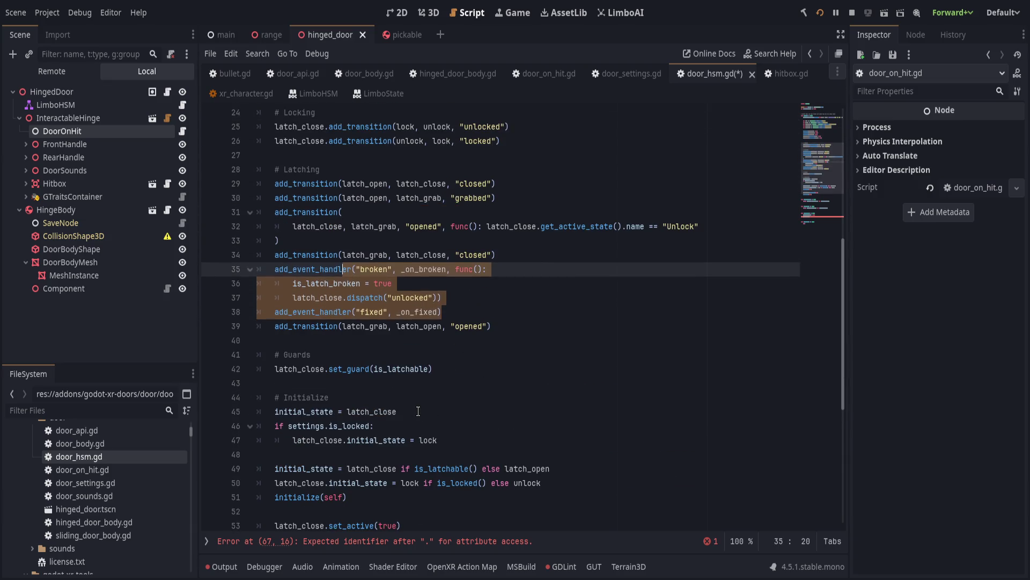
key(alt+Down)
key(alt+Down)
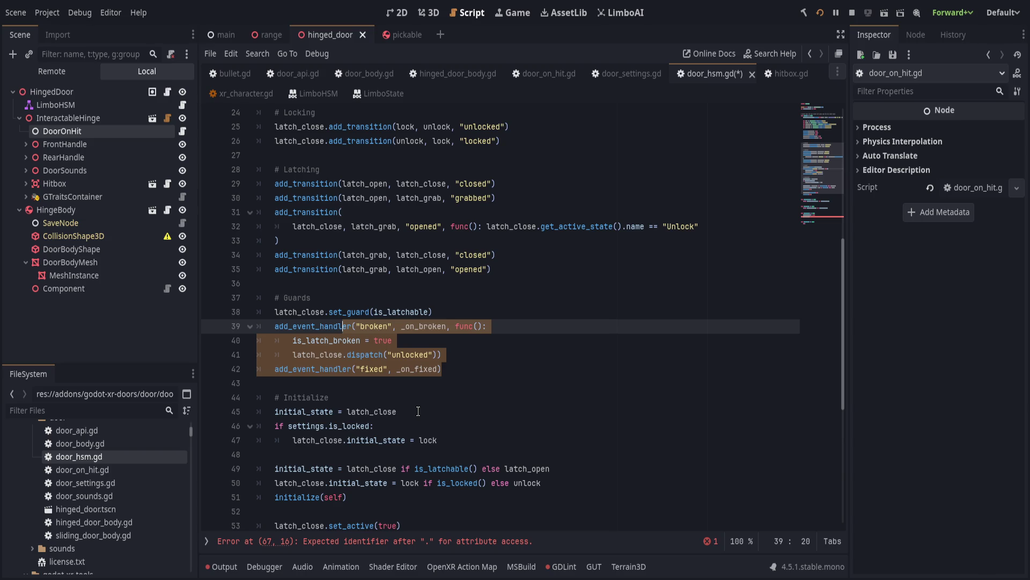
key(Up)
key(End)
key(Return)
key(Return)
text(Events)
key(BackSpace)
key(BackSpace)
key(BackSpace)
text(vents)
Put the dispatch call's closing parenthesis on its own line.
scroll(418, 411, down, 1)
click(440, 341)
key(Left)
key(Return)
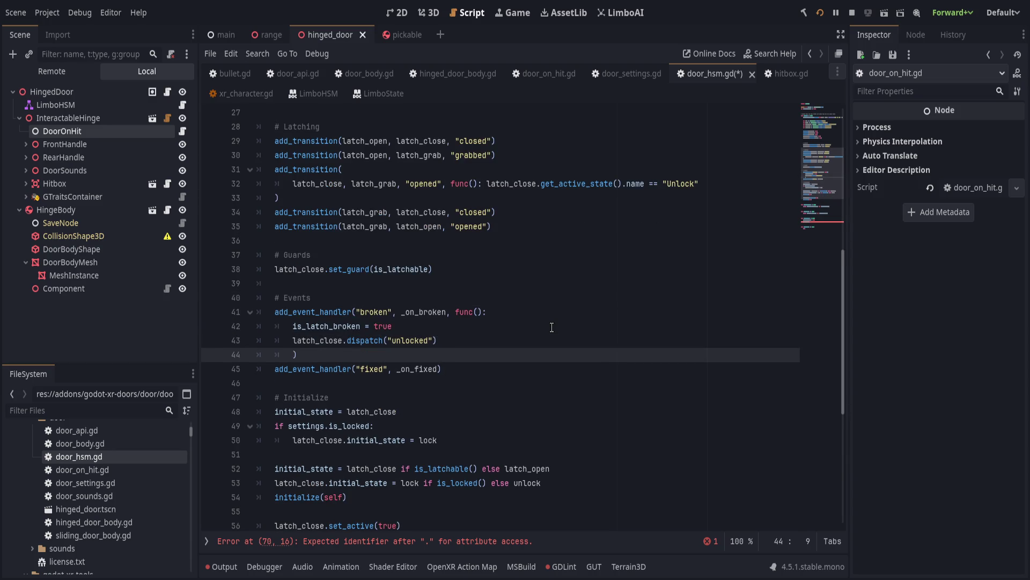
Add a dispatch("opened") call to the broken handler's inline function.
text(dispatc)
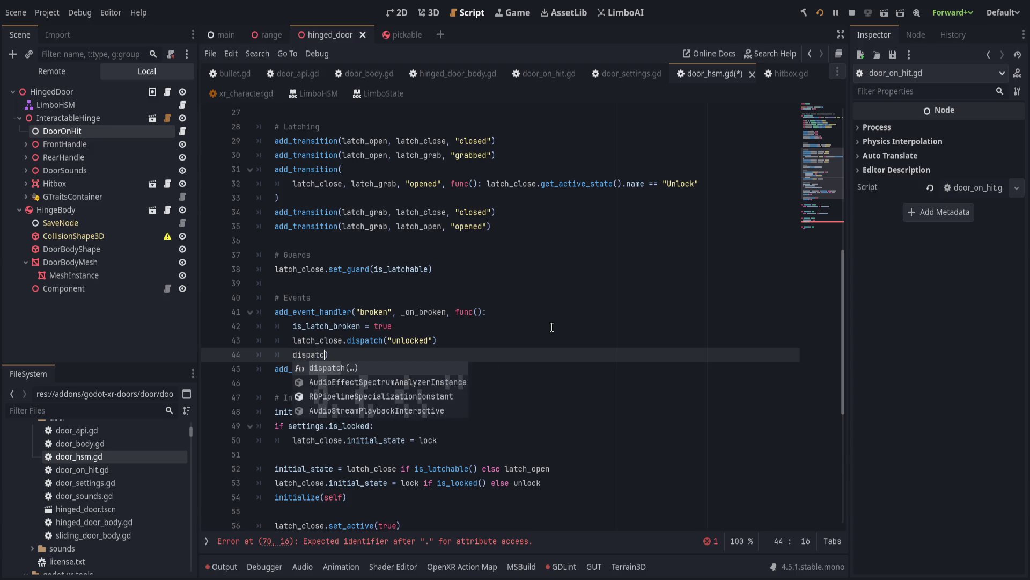
key(Return)
text("op)
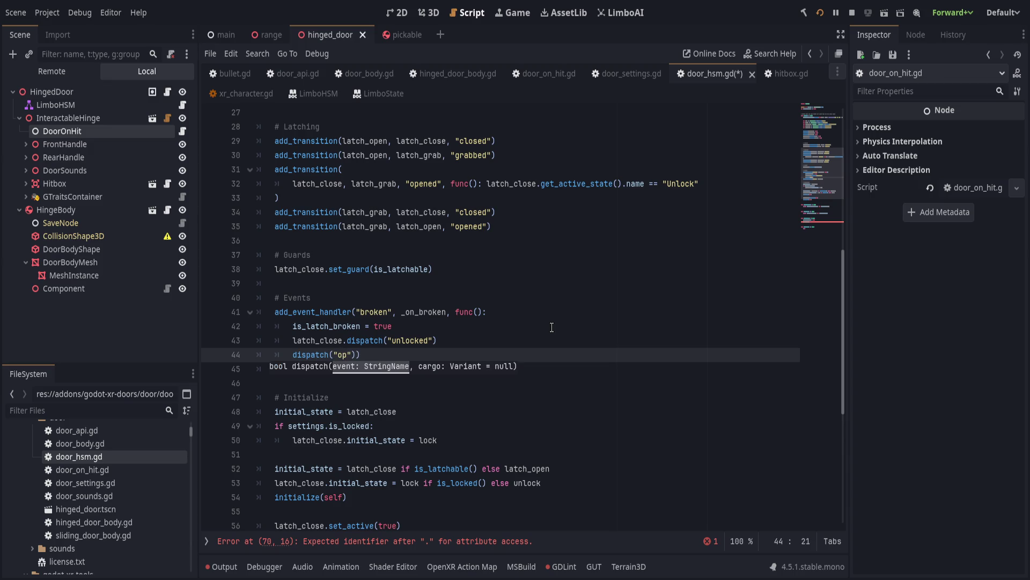
text(ened)
key(End)
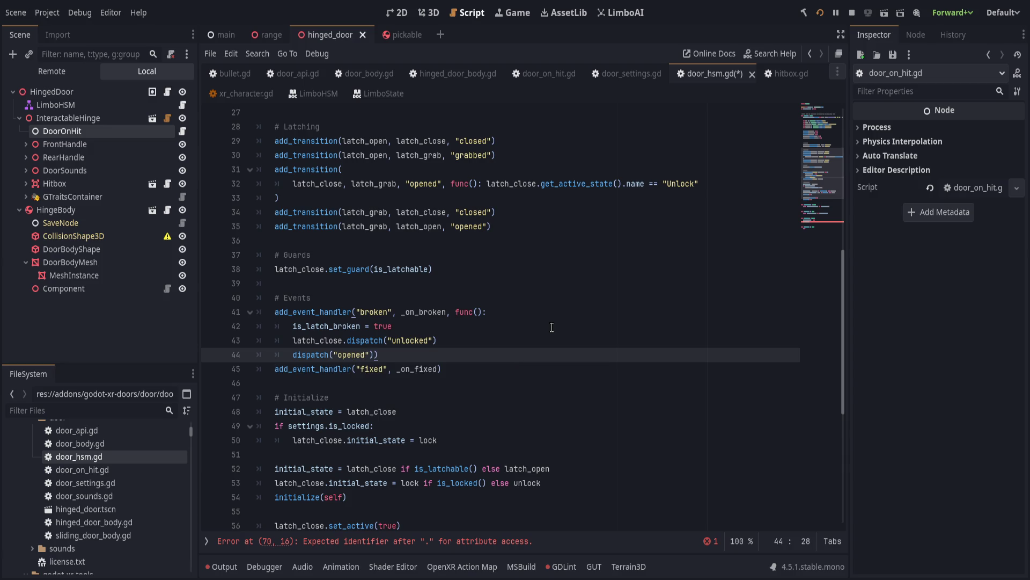
key(Down)
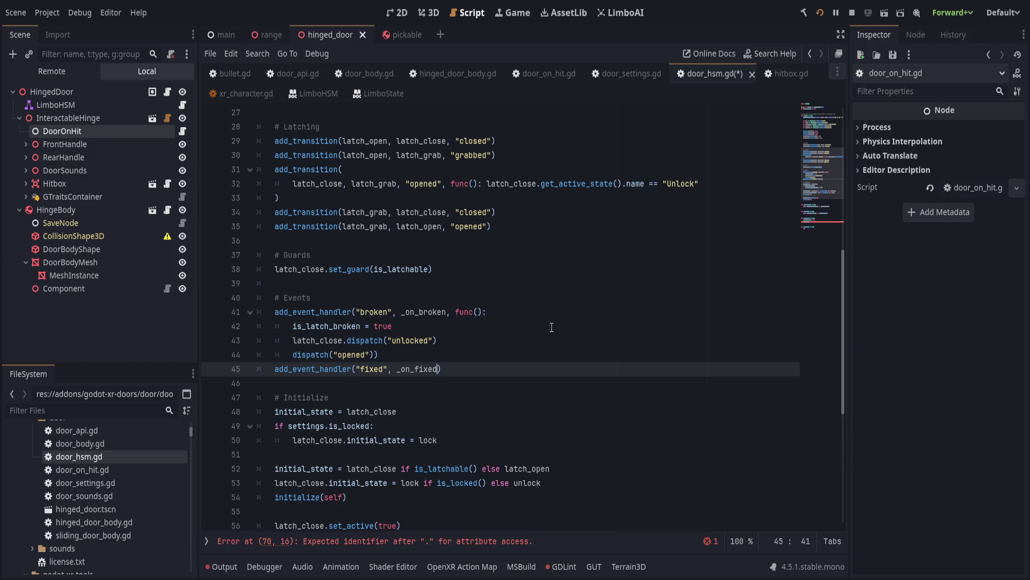
Replace both callback arguments with inline functions, the fixed one setting is_latch_broken = false, and save.
text(func():)
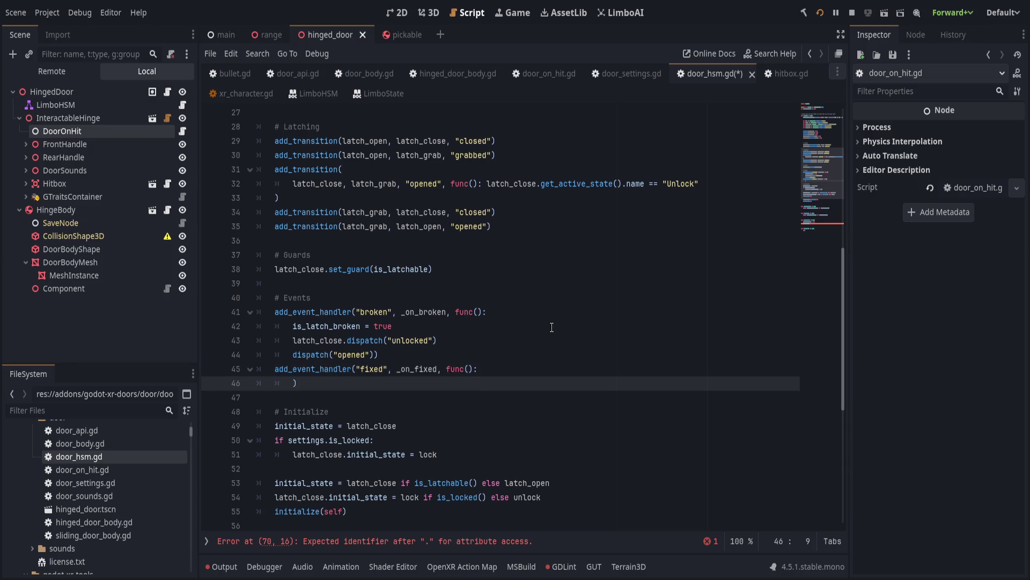
key(ctrl+BackSpace)
key(ctrl+BackSpace)
key(ctrl+BackSpace)
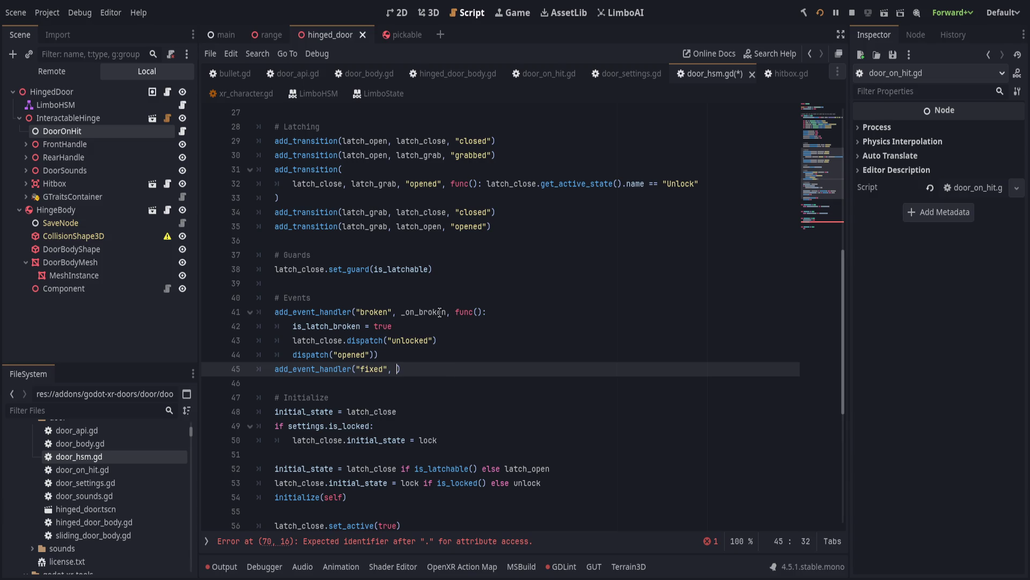
click(455, 311)
key(ctrl+BackSpace)
key(ctrl+BackSpace)
key(Down)
key(Down)
key(Down)
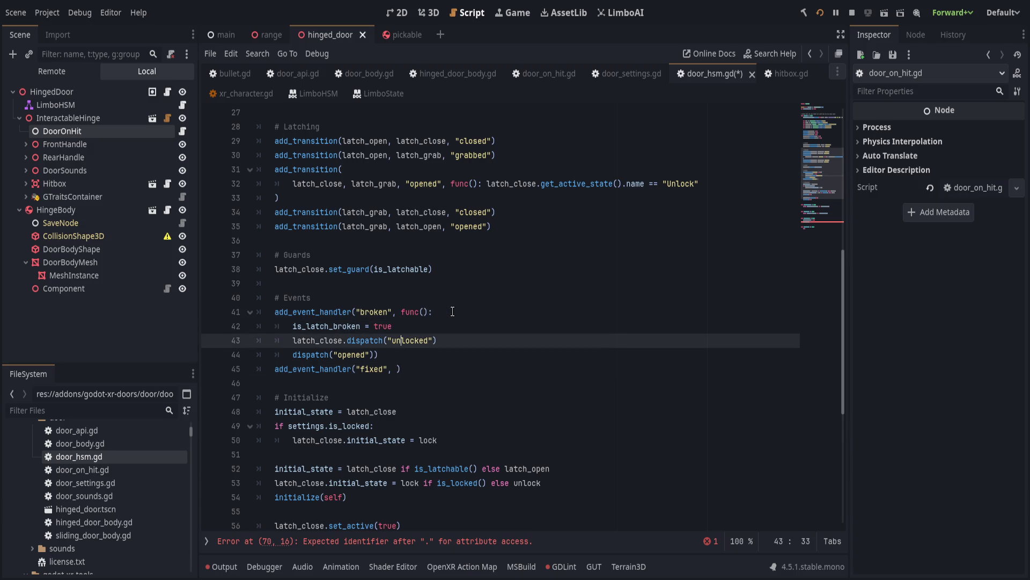
text(func():)
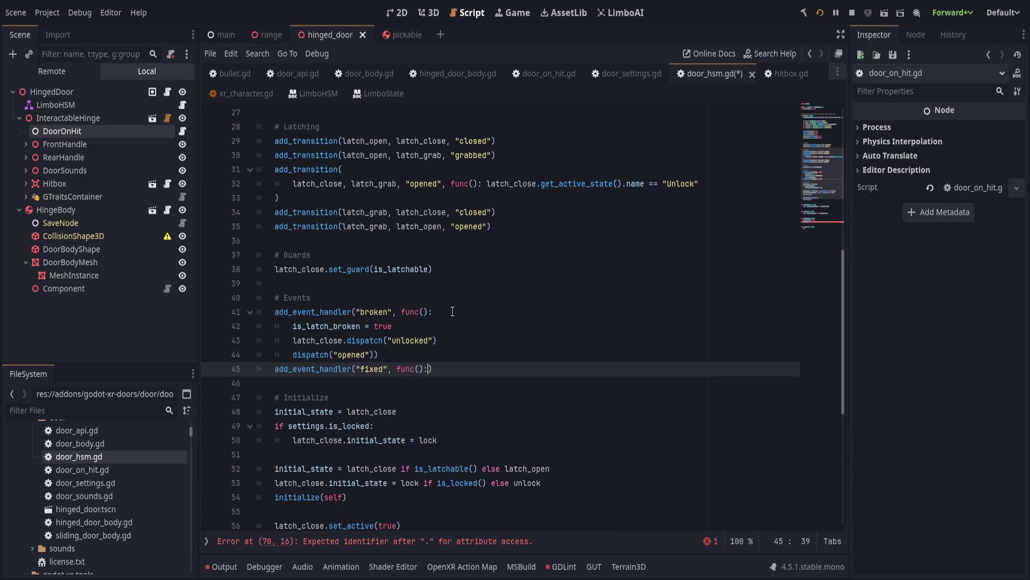
key(Return)
text(is_latch_)
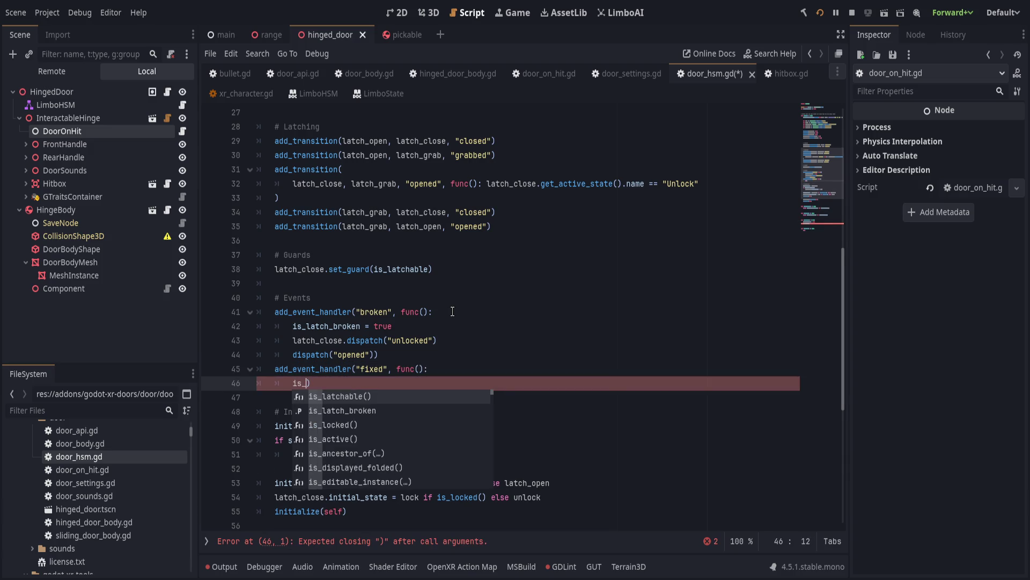
text(broken = f)
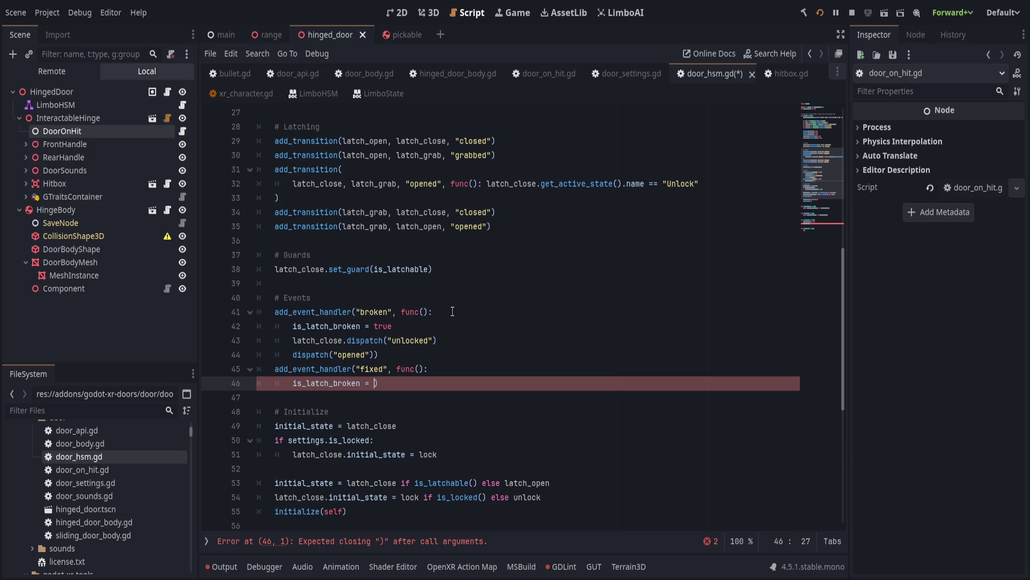
text(alse)
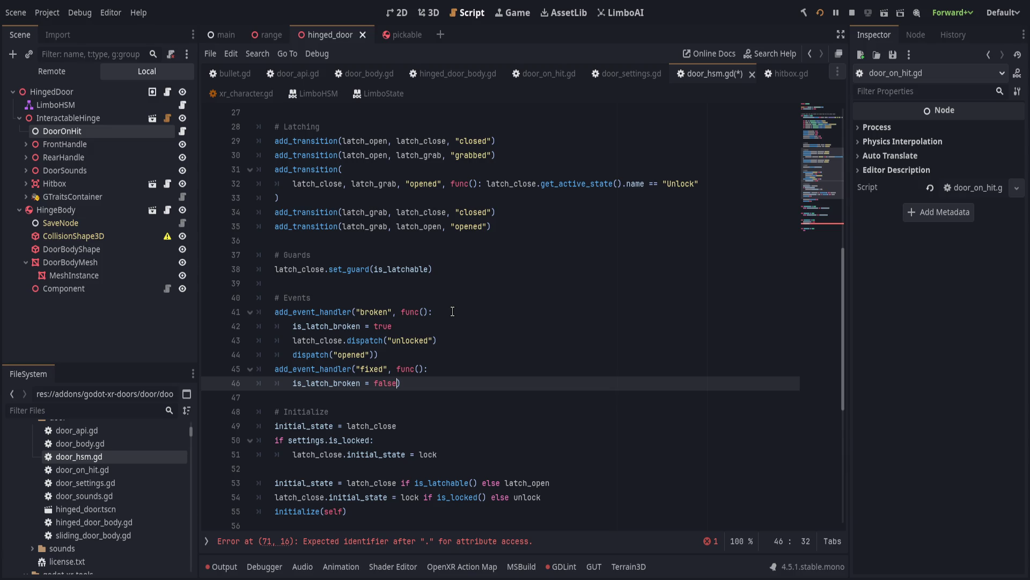
key(Return)
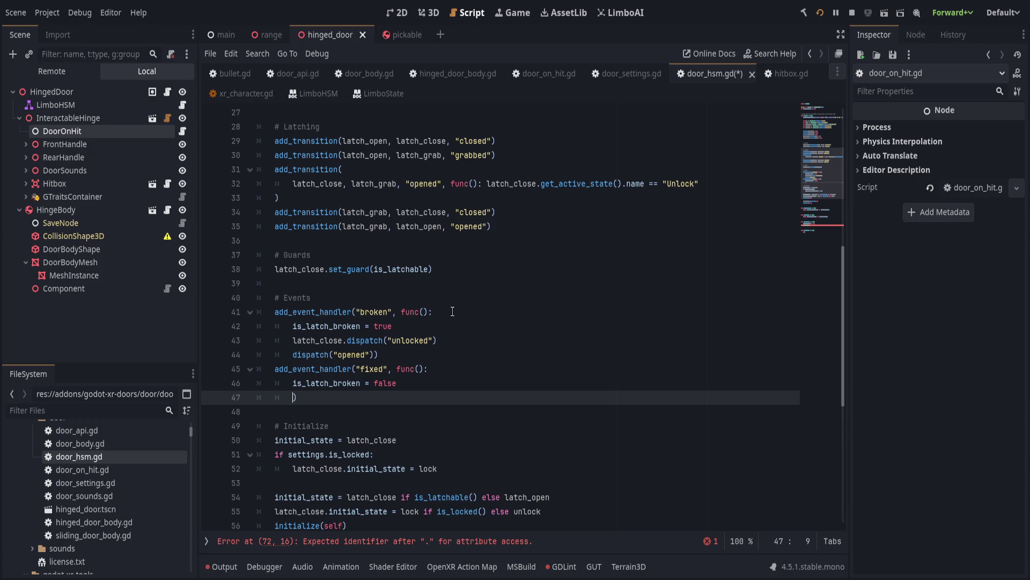
key(BackSpace)
click(466, 369)
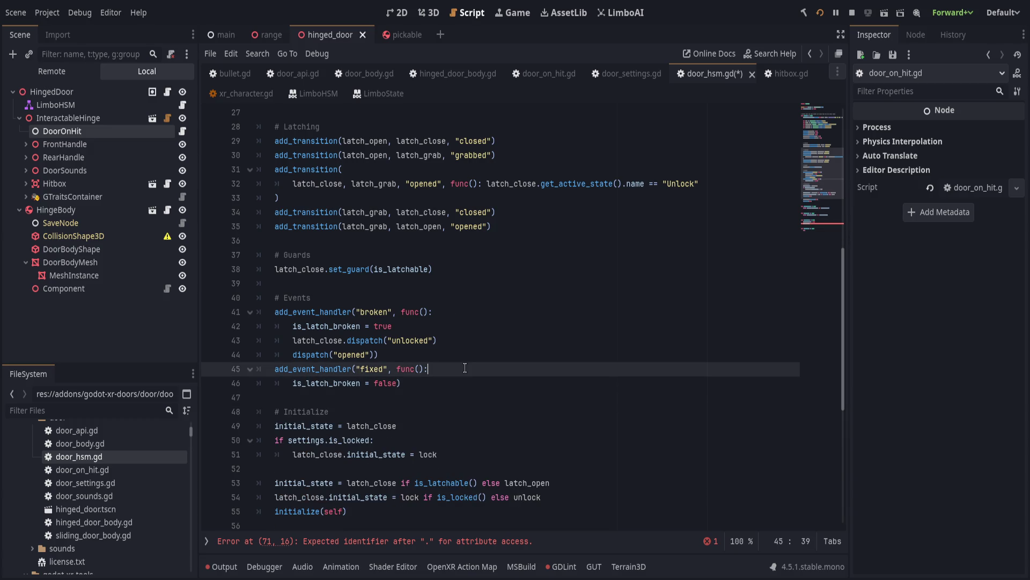
key(ctrl+s)
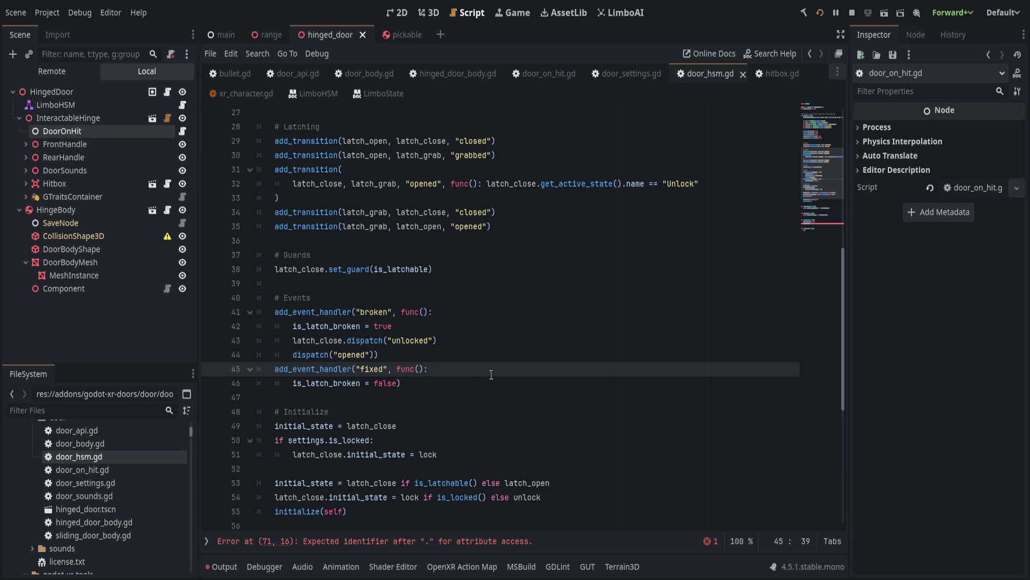
Delete the obsolete _on_broken and _on_fixed functions and save door_hsm.gd.
scroll(491, 368, down, 1)
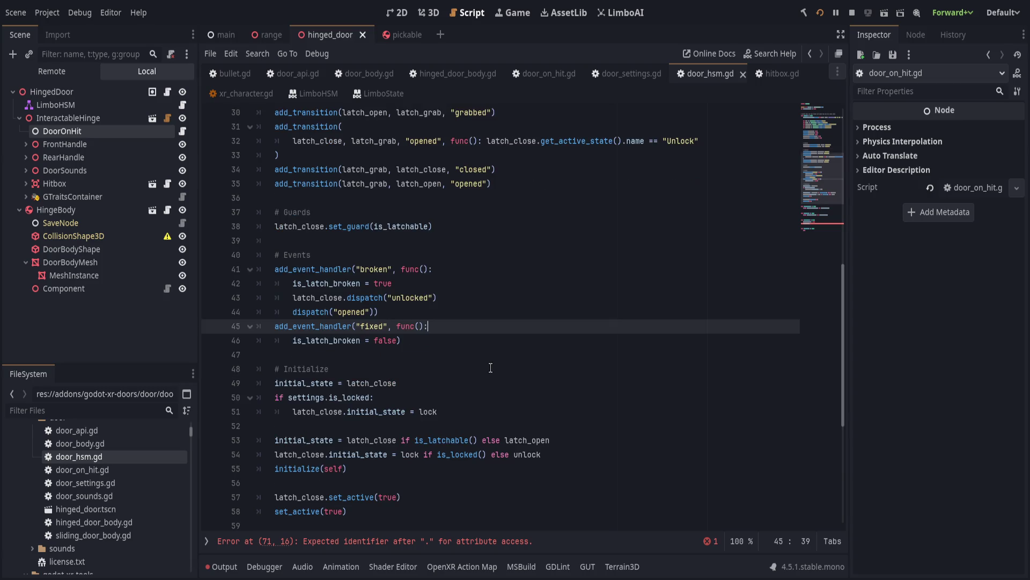
click(510, 344)
scroll(509, 359, down, 6)
drag(459, 382, 561, 517)
key(Delete)
key(ctrl+s)
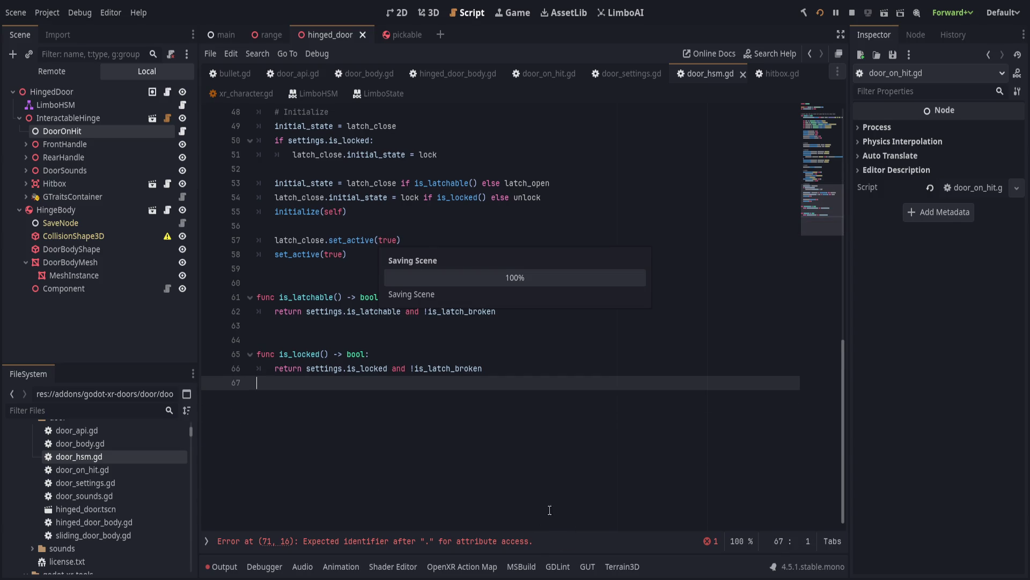
scroll(550, 502, up, 16)
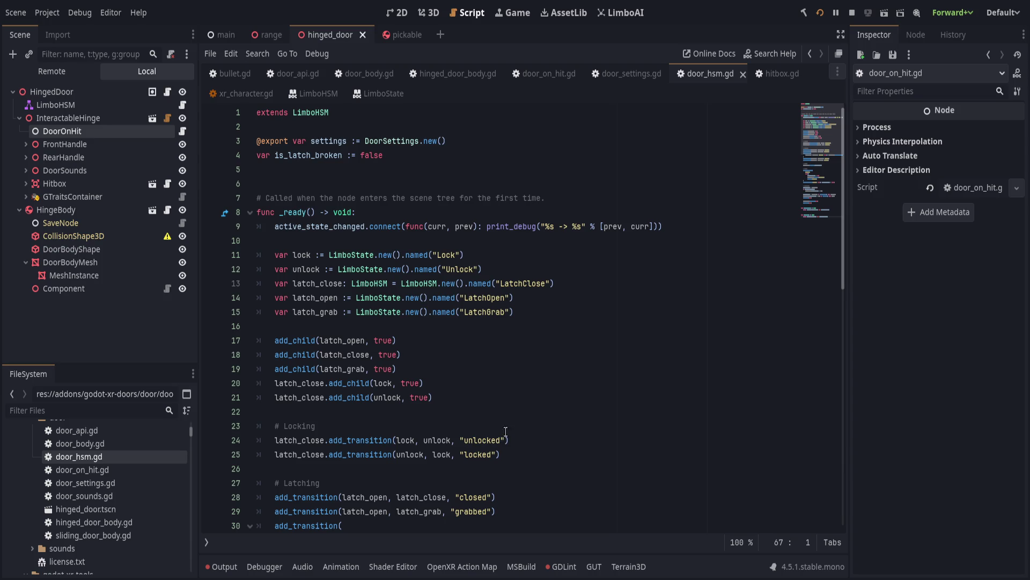
click(619, 154)
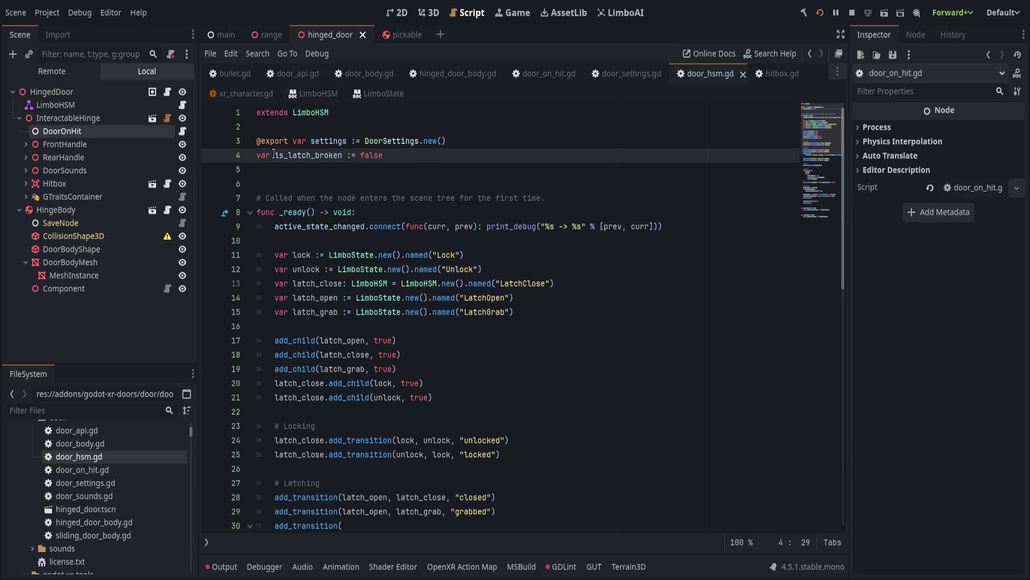
click(182, 131)
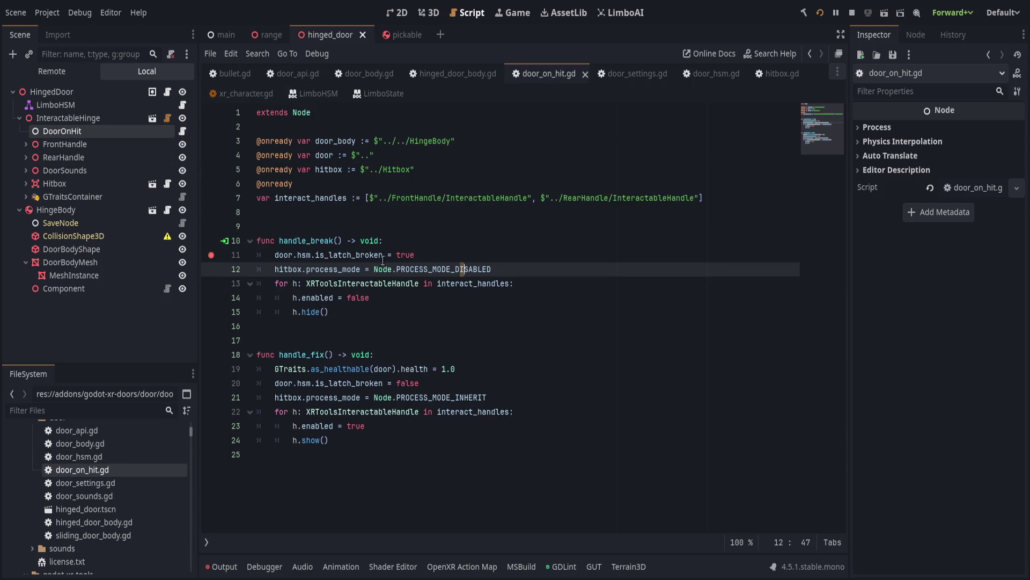
Swap the is_latch_broken assignments for door.hsm.dispatch("broken") and door.hsm.dispatch("fixed"), then save.
click(424, 253)
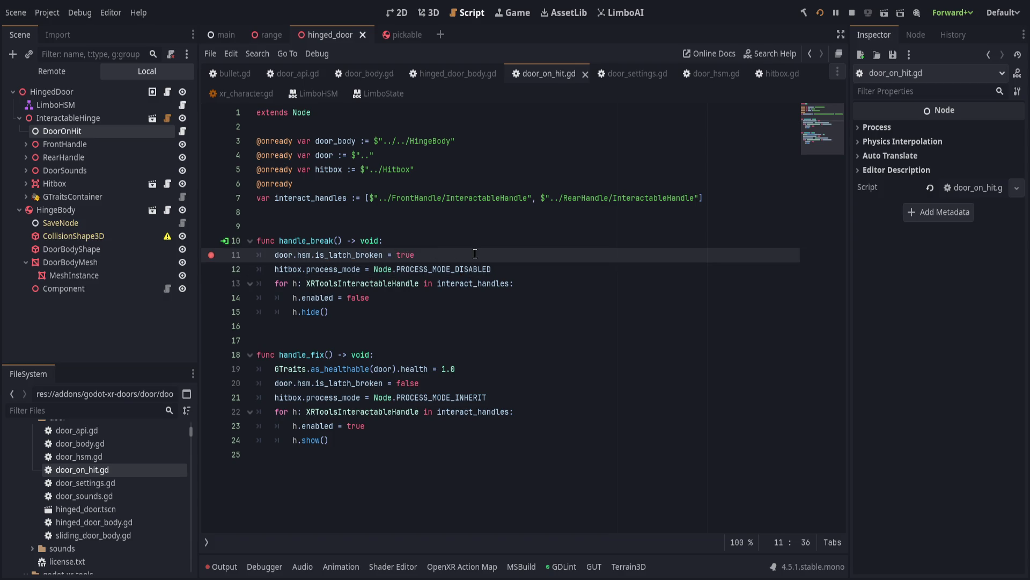
key(shift+Home)
key(End)
key(ctrl+BackSpace)
key(ctrl+BackSpace)
key(ctrl+BackSpace)
text(dispatch)
text(("broken)
key(ctrl+BackSpace)
key(ctrl+BackSpace)
key(ctrl+BackSpace)
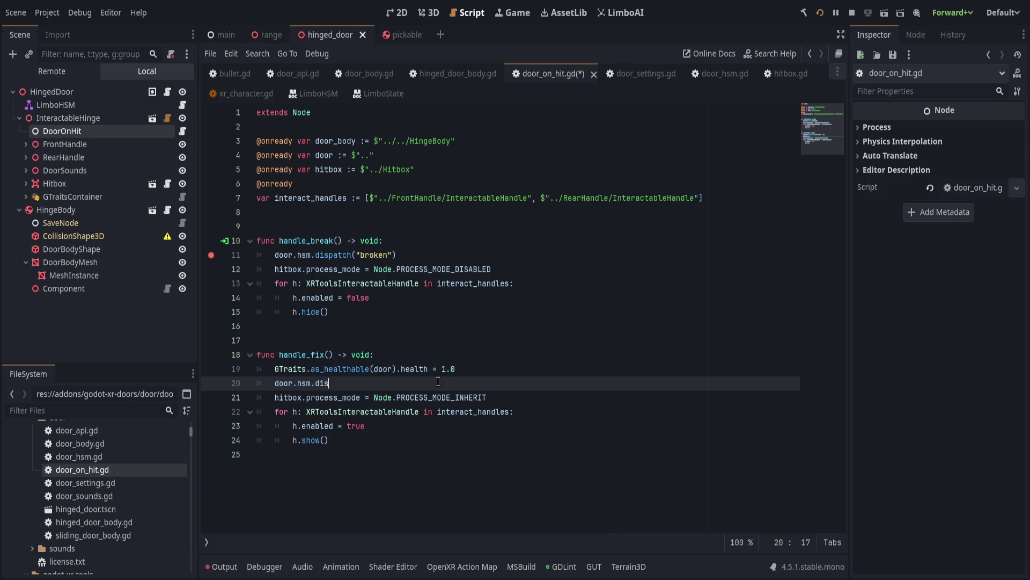
text(h("fixed)
click(576, 340)
key(ctrl+s)
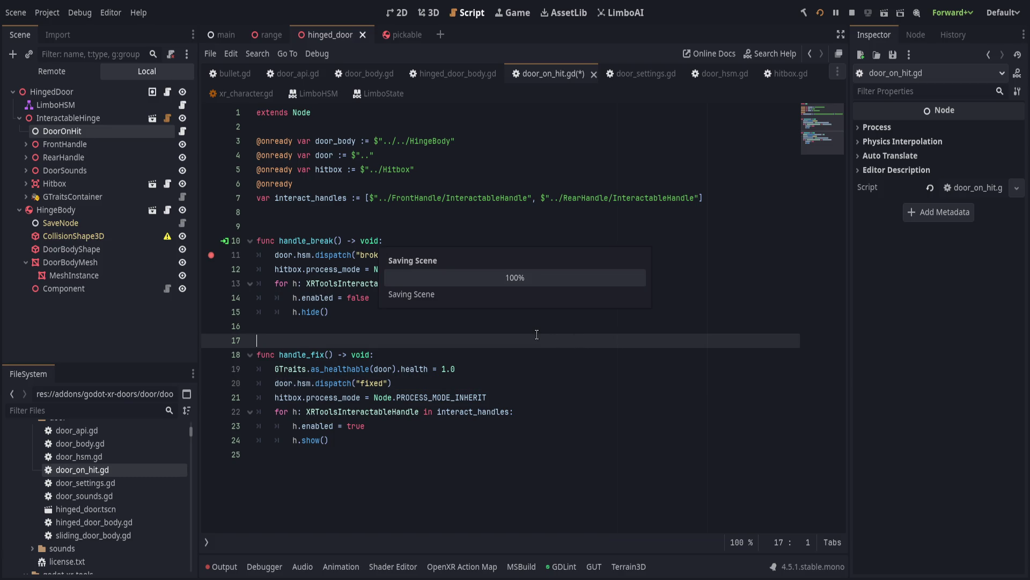
click(397, 313)
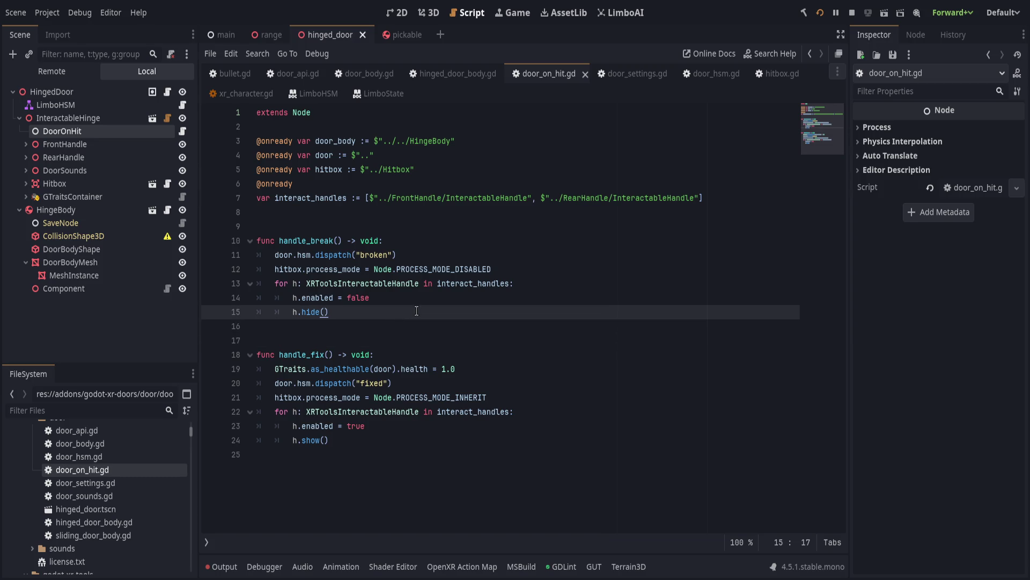
click(525, 253)
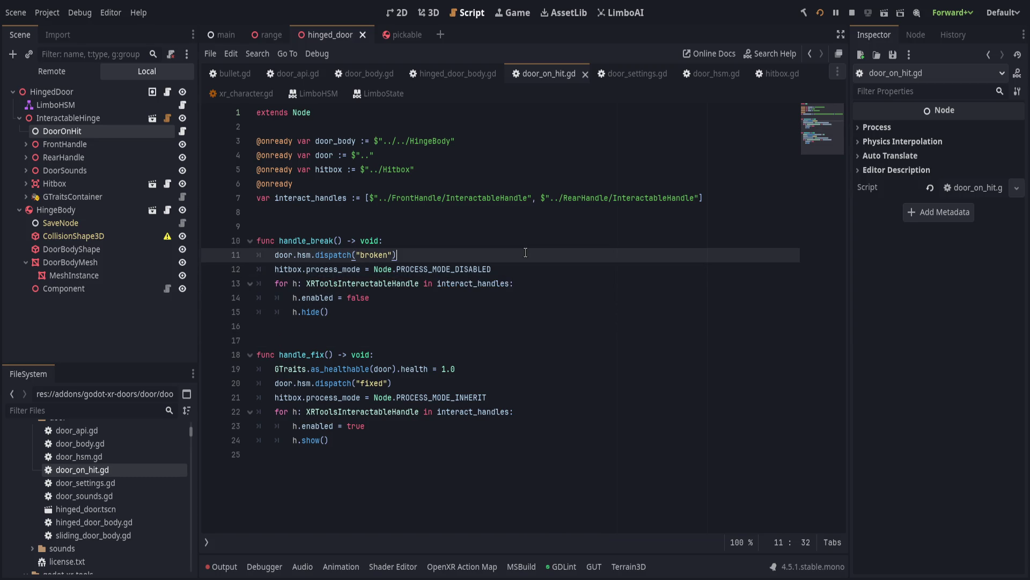
Show the signal connections of the HealthableSimple node inside GTraitsContainer.
click(26, 183)
click(26, 184)
click(31, 196)
click(26, 197)
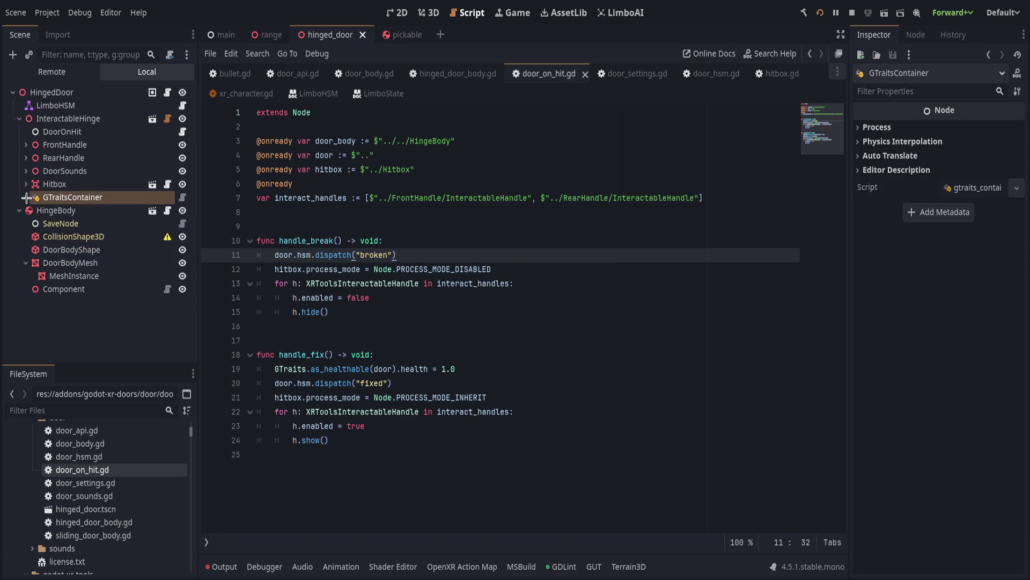
click(81, 210)
click(916, 35)
Delete and then restore the killed() connection to handle_break, and save the scene.
click(930, 133)
key(Delete)
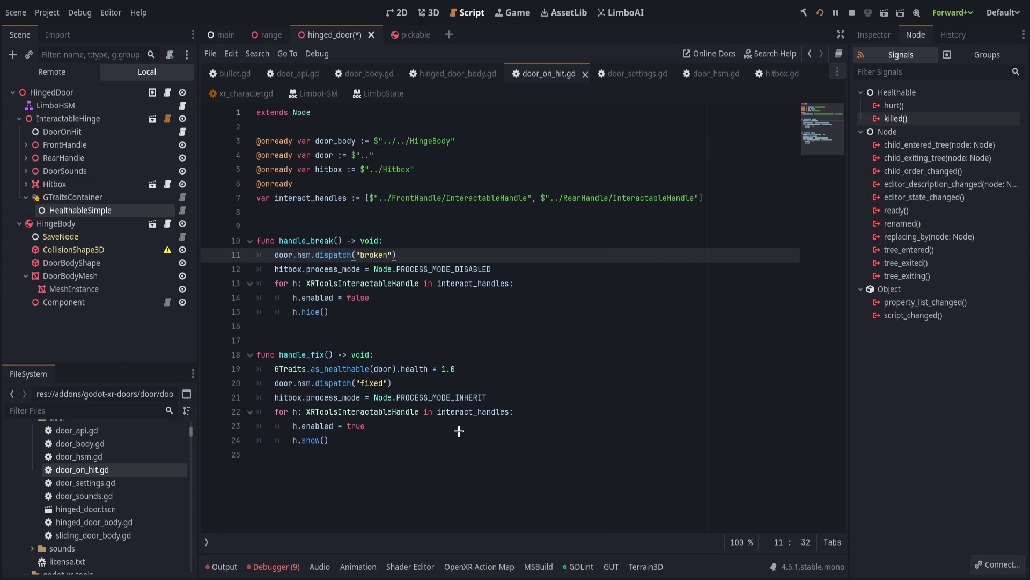
key(ctrl+z)
click(666, 251)
key(ctrl+s)
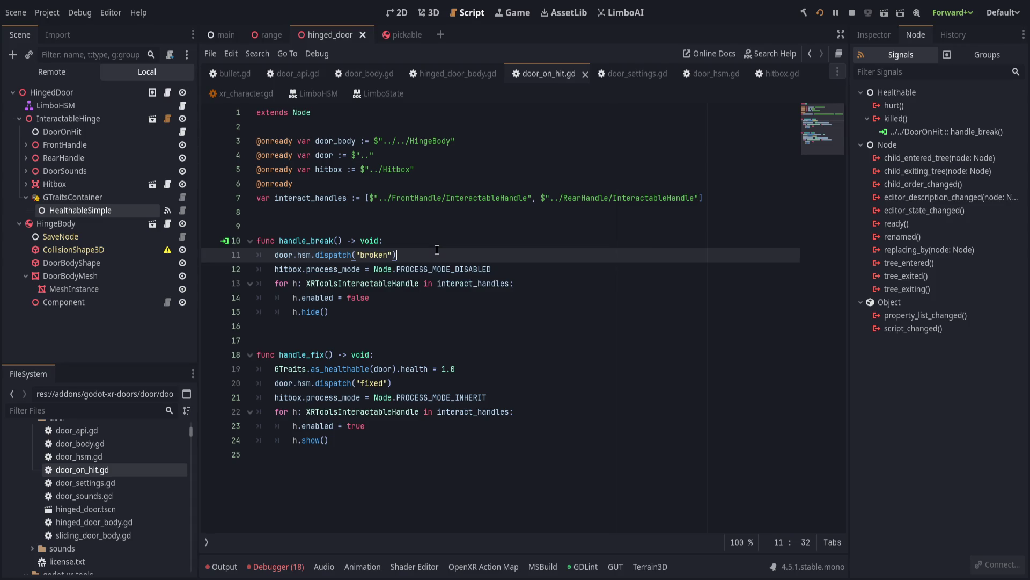
key(F5)
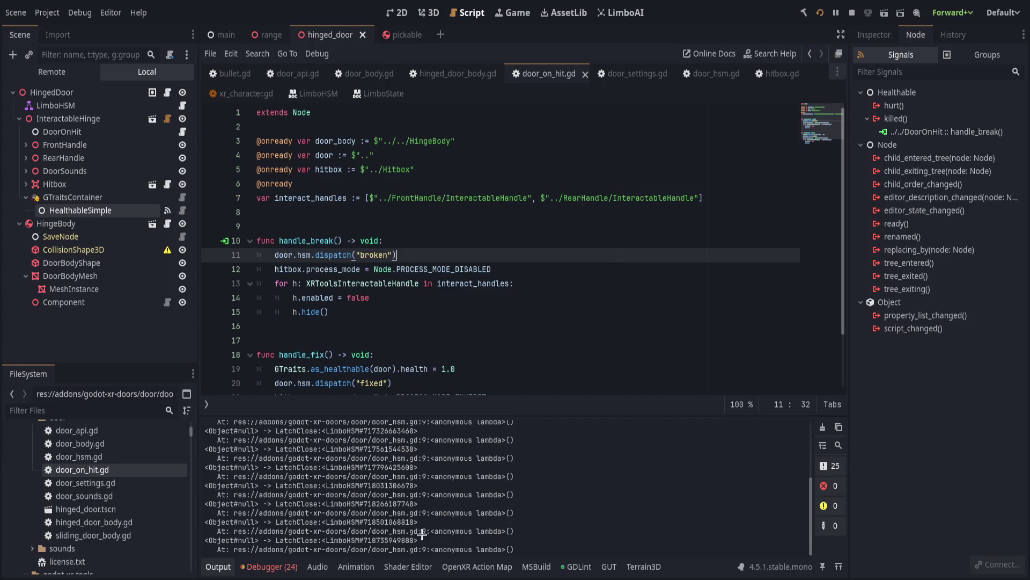
Set a breakpoint on line 11's "broken" dispatch in door_on_hit.gd and restart the level from the game console.
drag(273, 504, 434, 518)
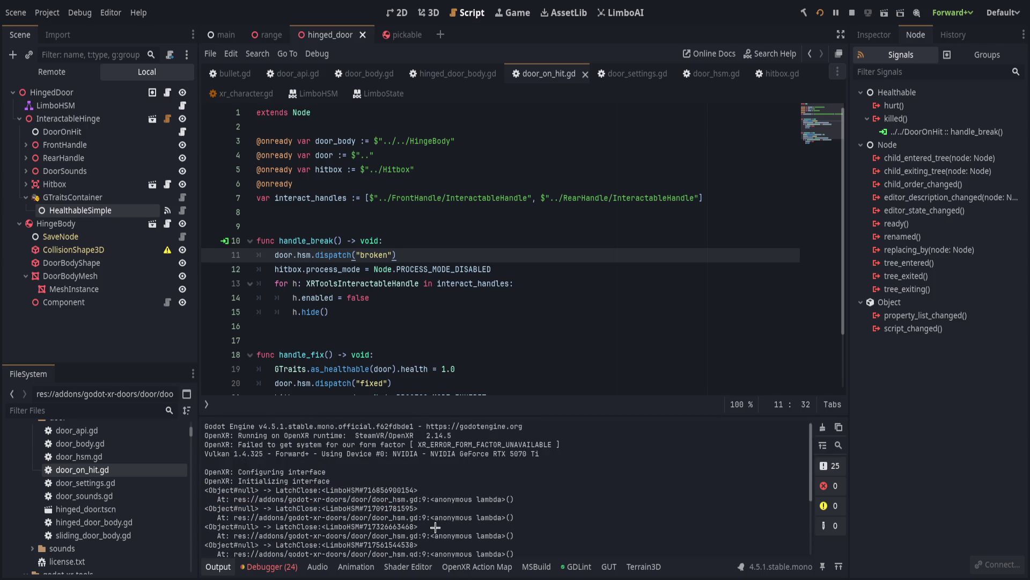
click(317, 494)
click(455, 340)
click(211, 255)
shift+click(217, 257)
click(437, 257)
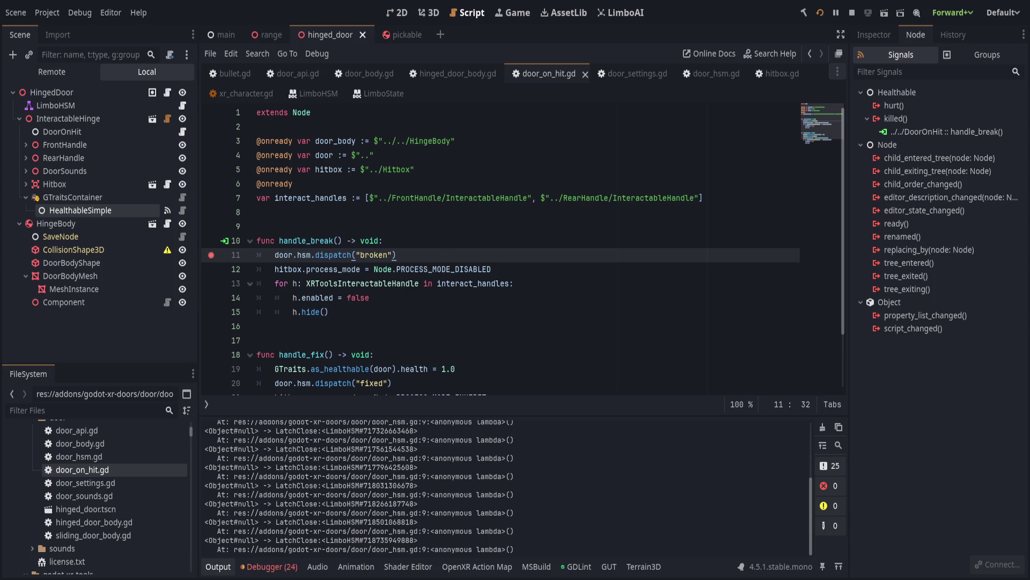
text(restart)
key(Return)
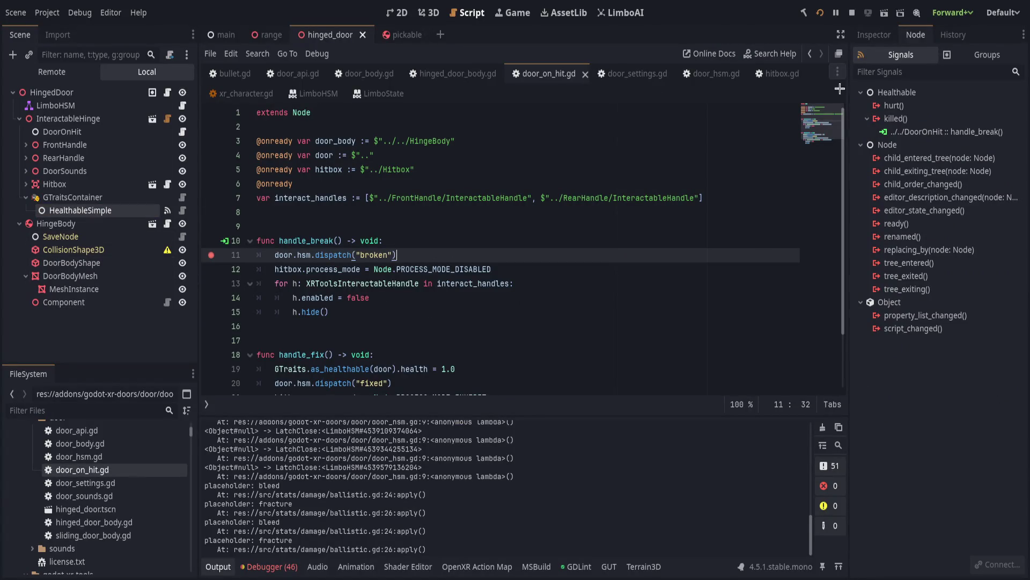
Reparent GTraitsContainer as the first child of InteractableHinge.
click(875, 34)
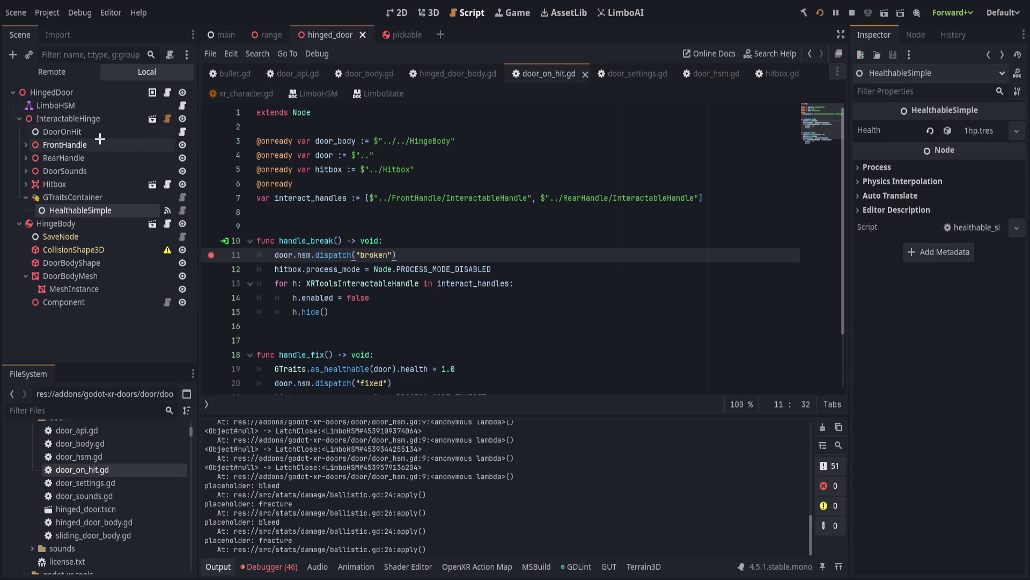
drag(59, 197, 54, 131)
click(59, 210)
click(22, 210)
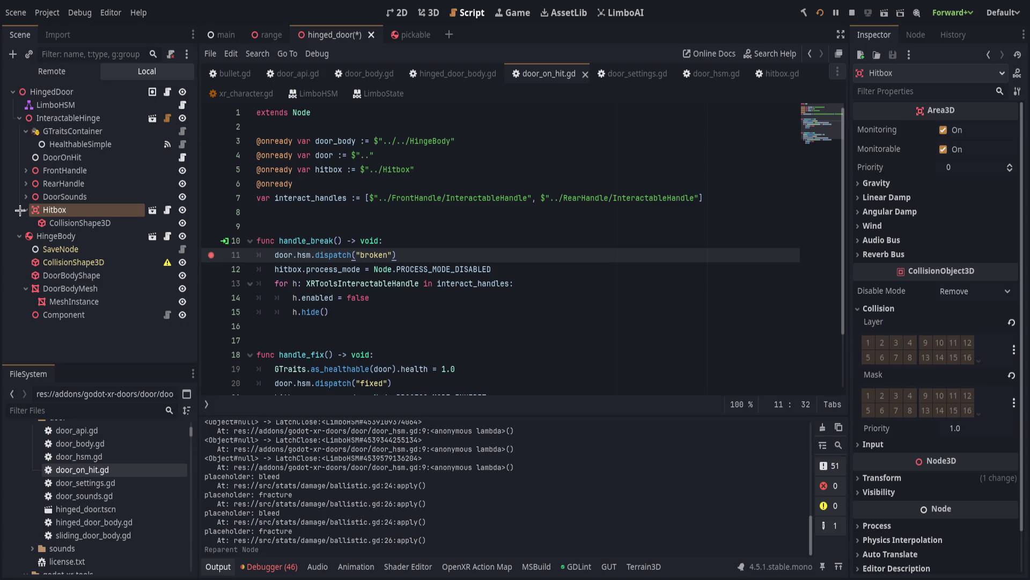
click(22, 209)
Duplicate the Hitbox node as Hitbox2 and open its hitbox.gd script.
click(80, 118)
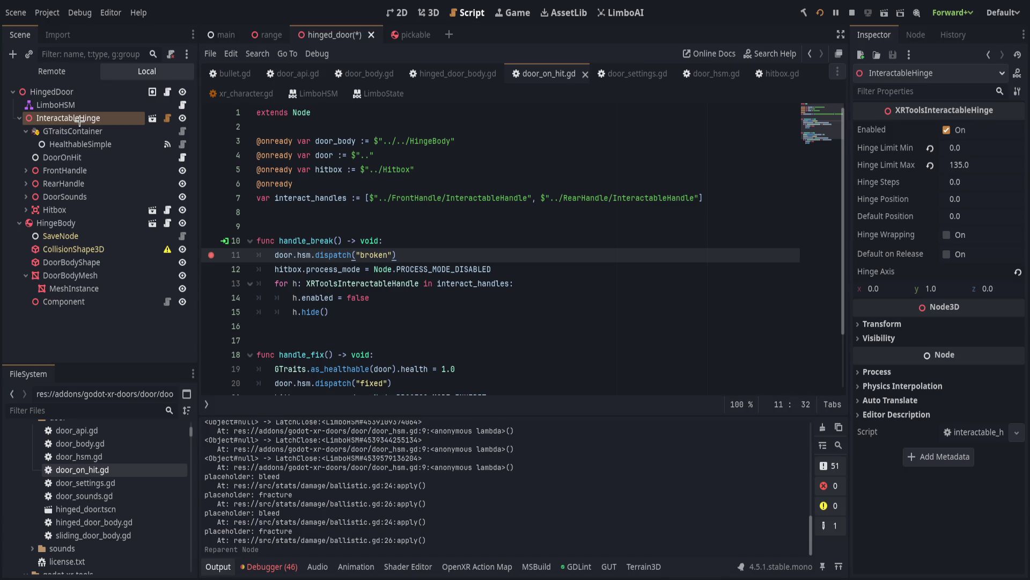
click(91, 210)
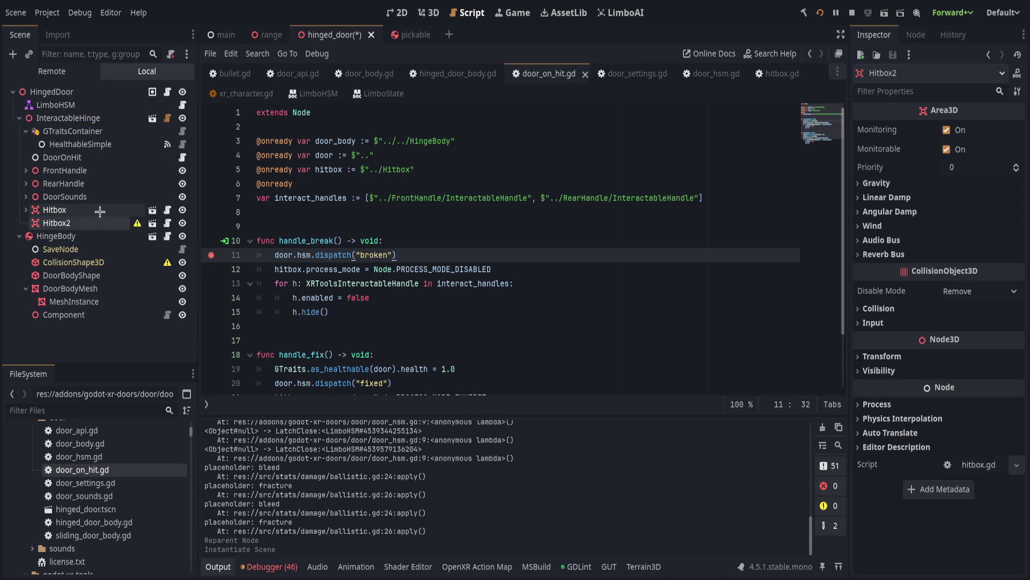
key(ctrl+d)
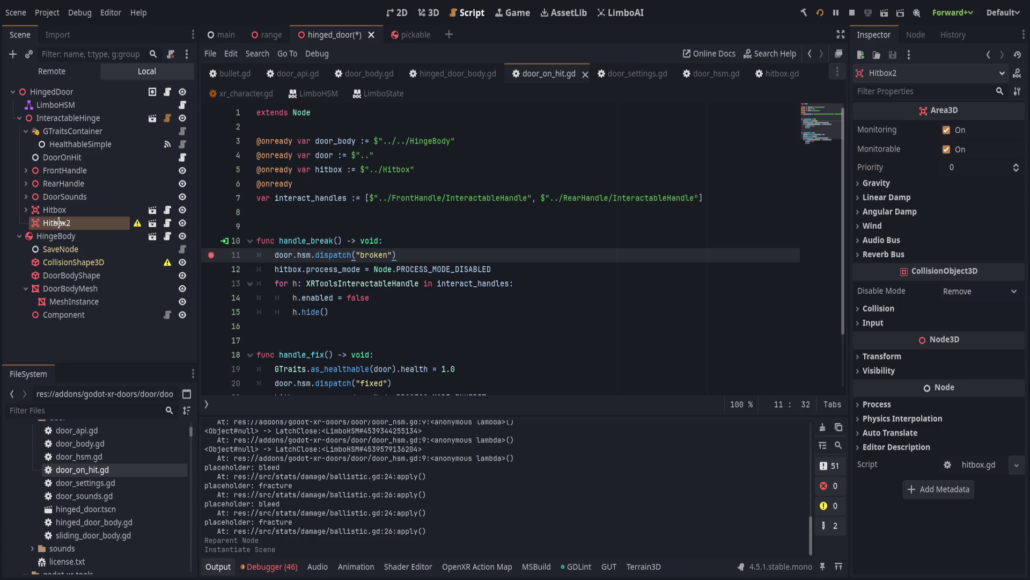
click(168, 210)
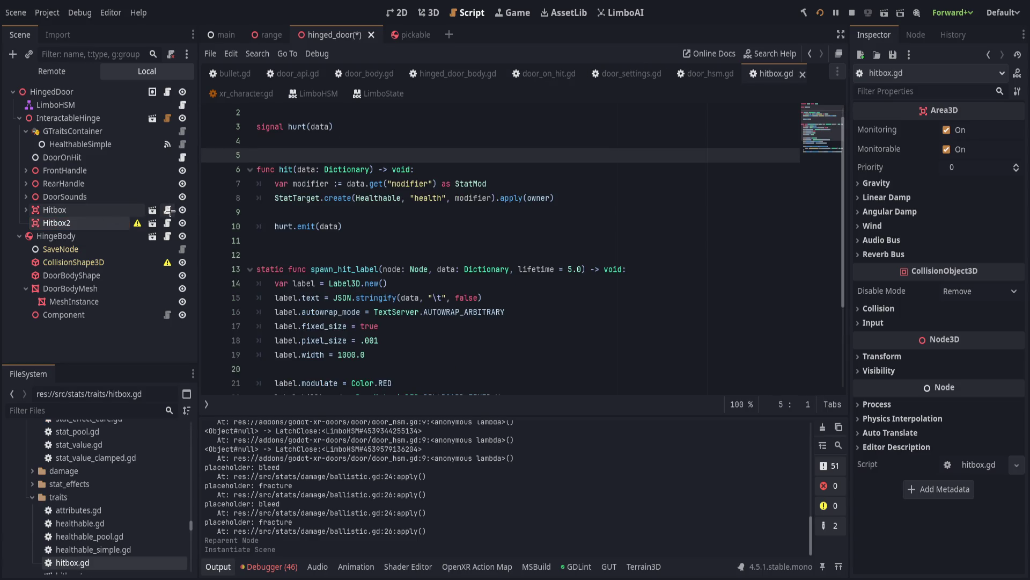
Remove the Hitbox2 duplicate and set a breakpoint on line 8 of hitbox.gd.
click(94, 225)
key(Delete)
click(212, 197)
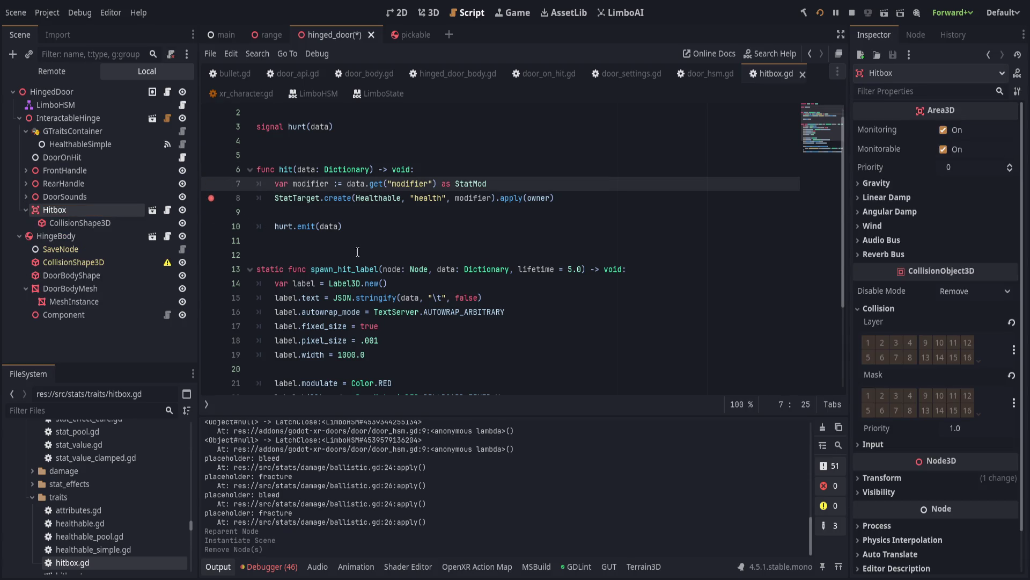
click(389, 237)
click(412, 227)
scroll(413, 227, up, 1)
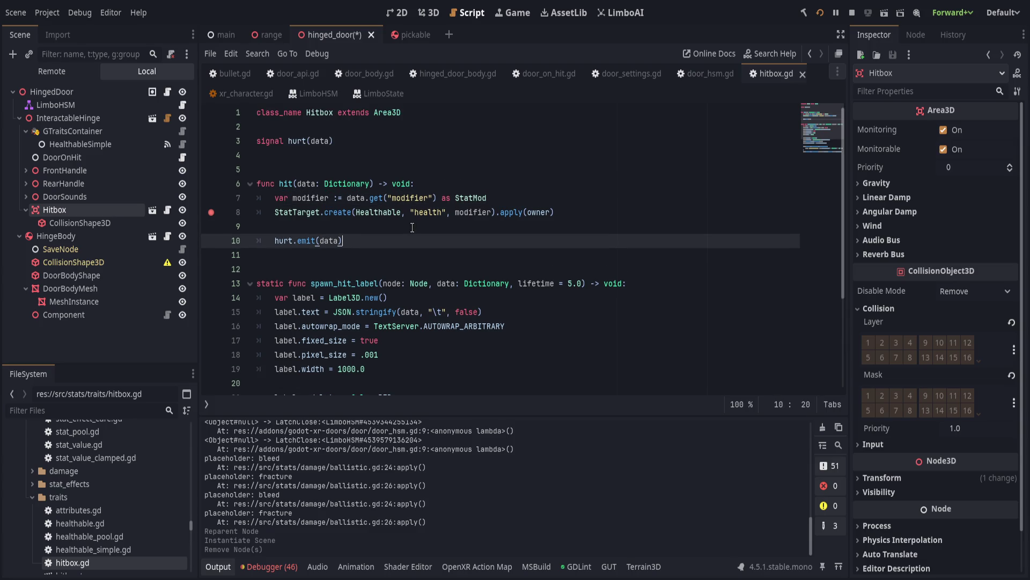
click(628, 201)
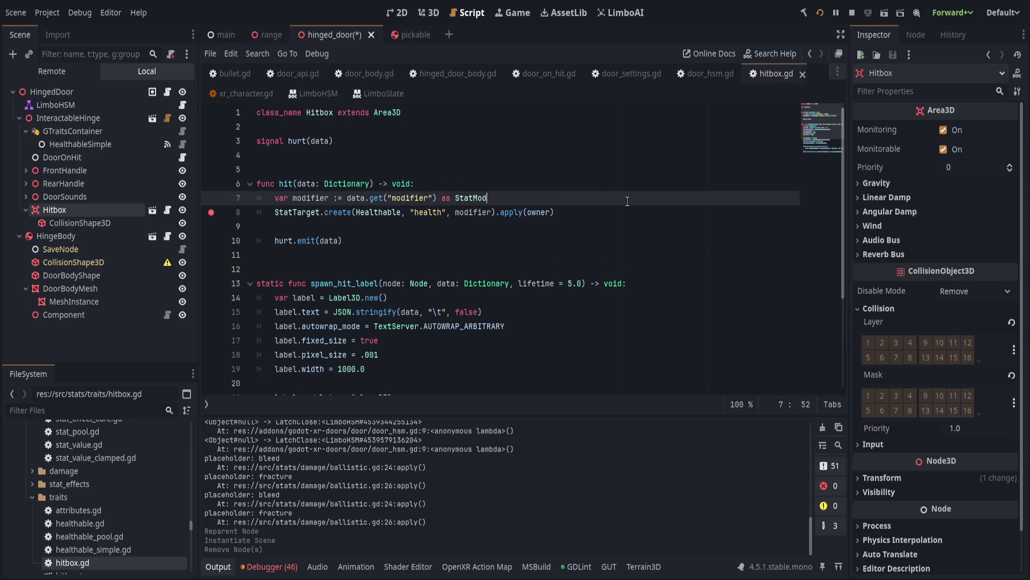
click(585, 213)
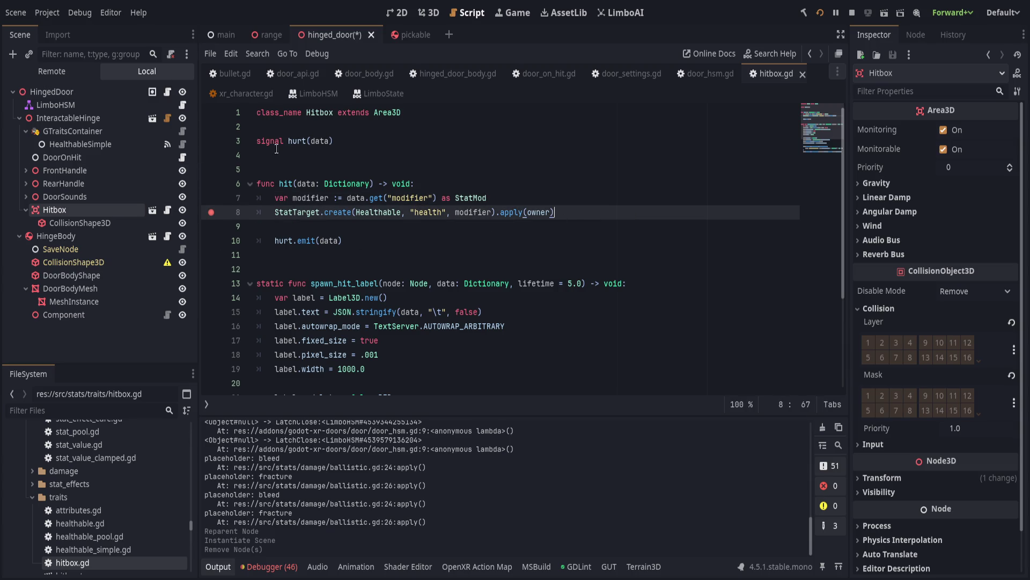
key(Tab)
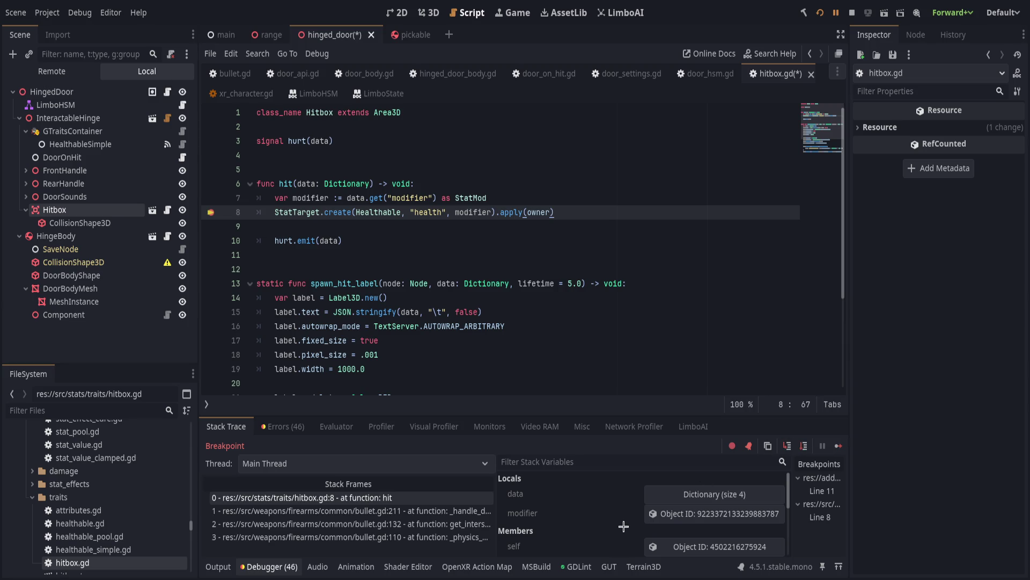
Step the shot through create in stat_target.gd and the gtraits_core.gd trait lookup to its return.
scroll(600, 529, down, 2)
scroll(600, 529, up, 2)
key(F12)
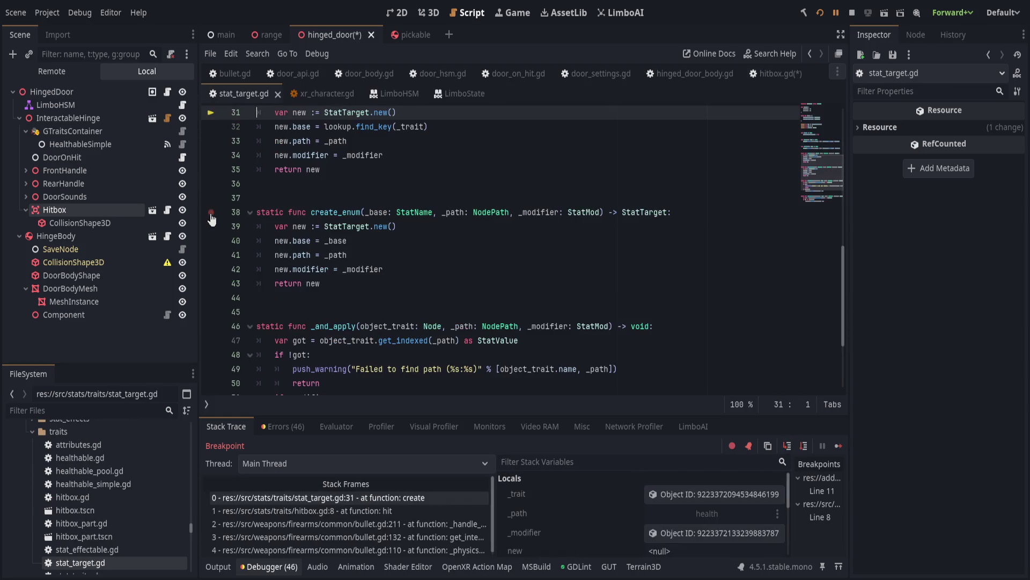
scroll(388, 265, up, 1)
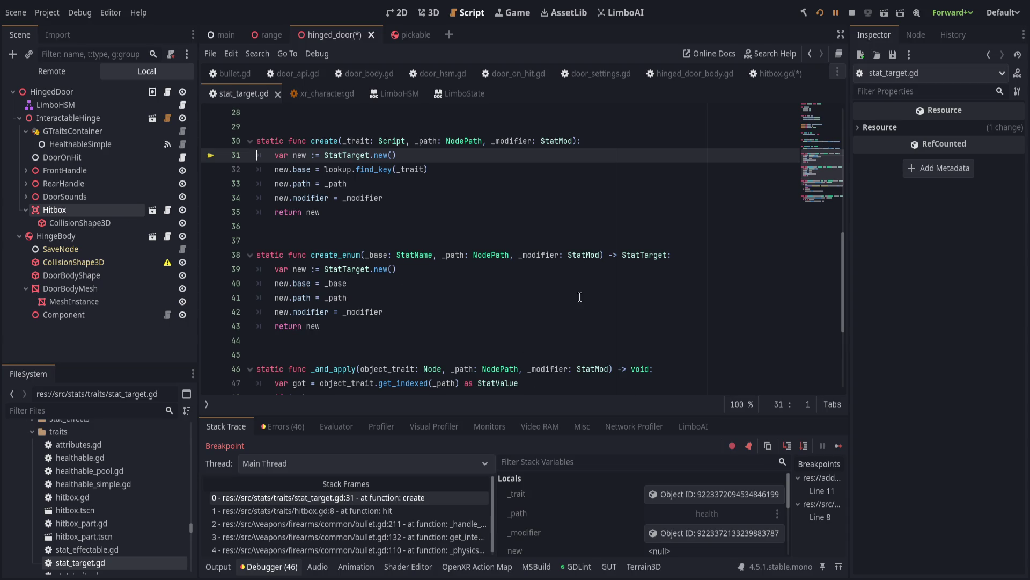
click(792, 444)
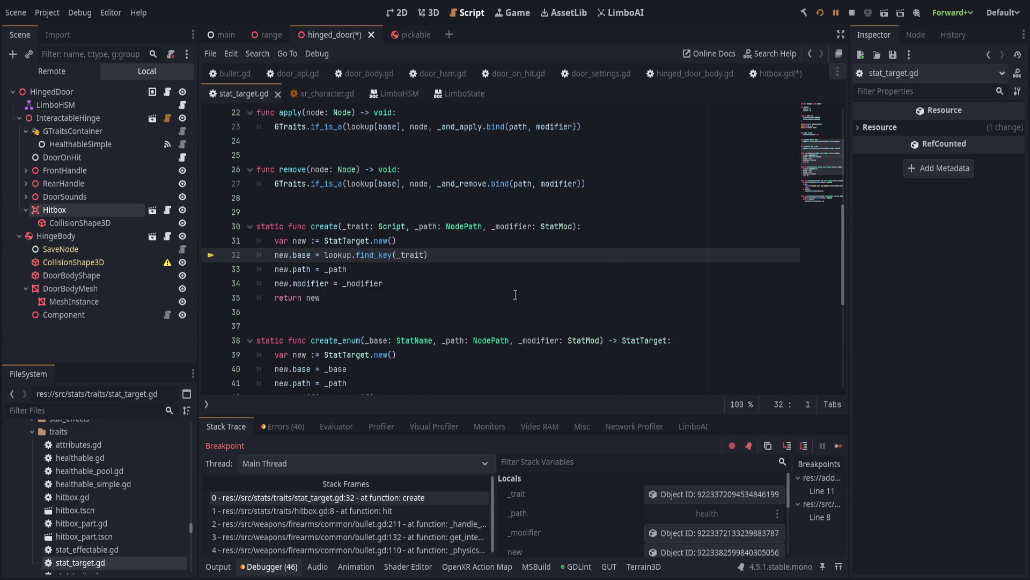
click(803, 447)
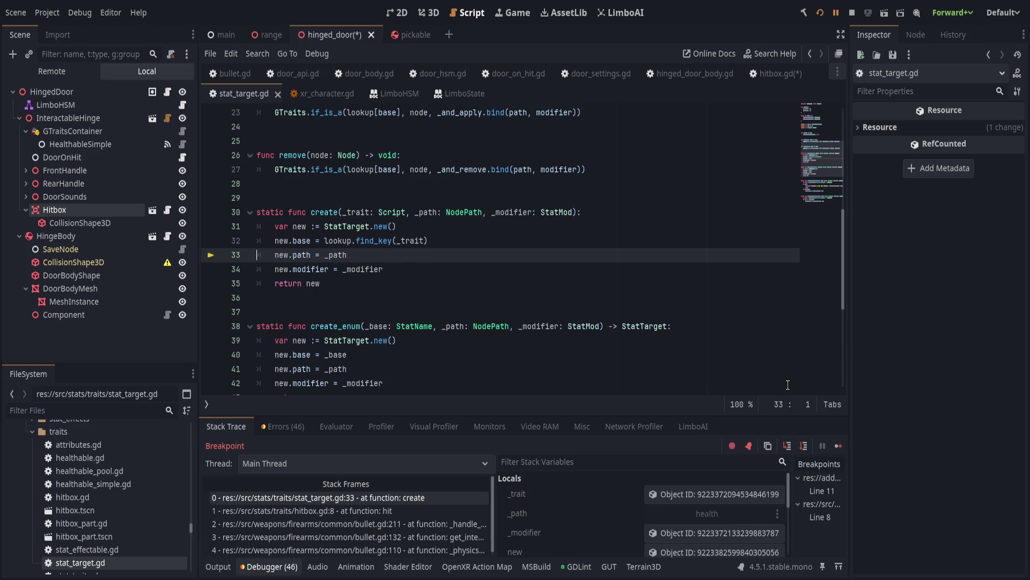
key(F11)
key(F11)
key(F11)
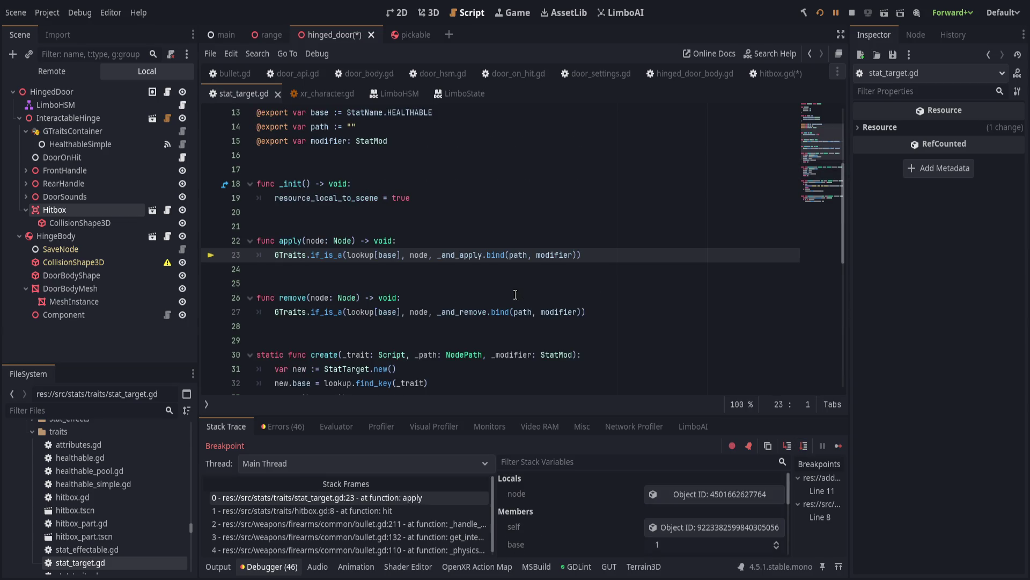
key(F11)
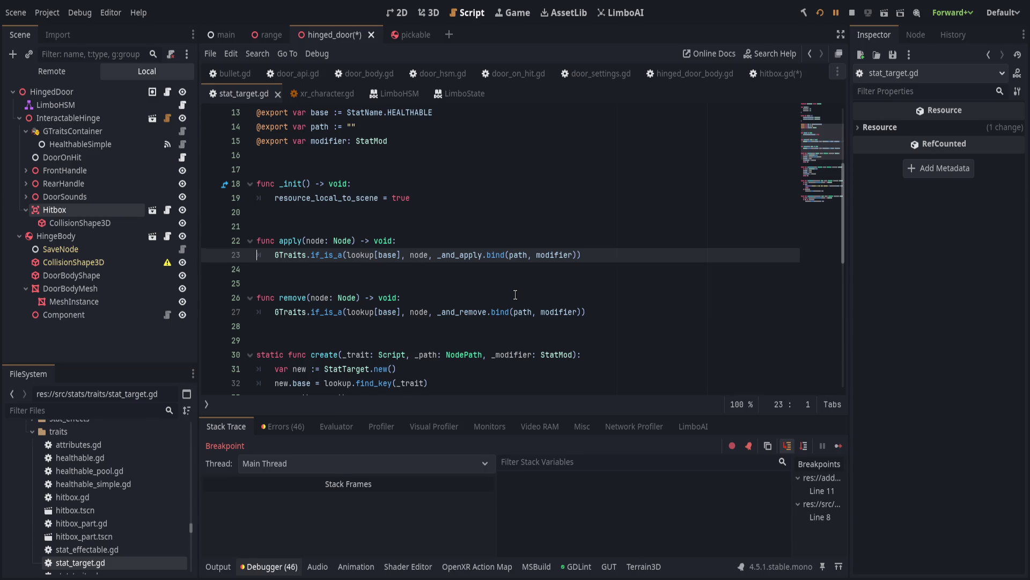
key(F11)
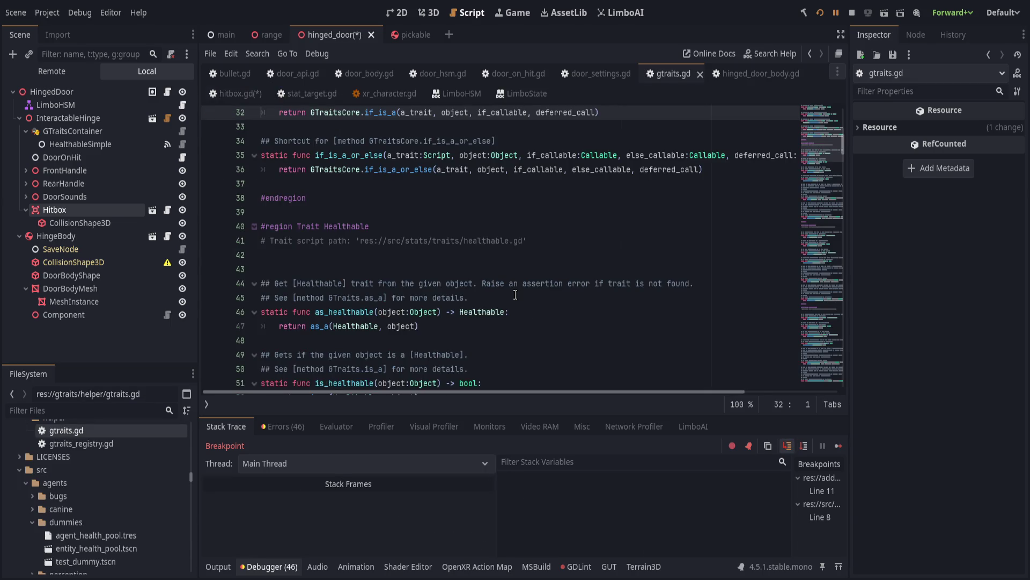
key(F11)
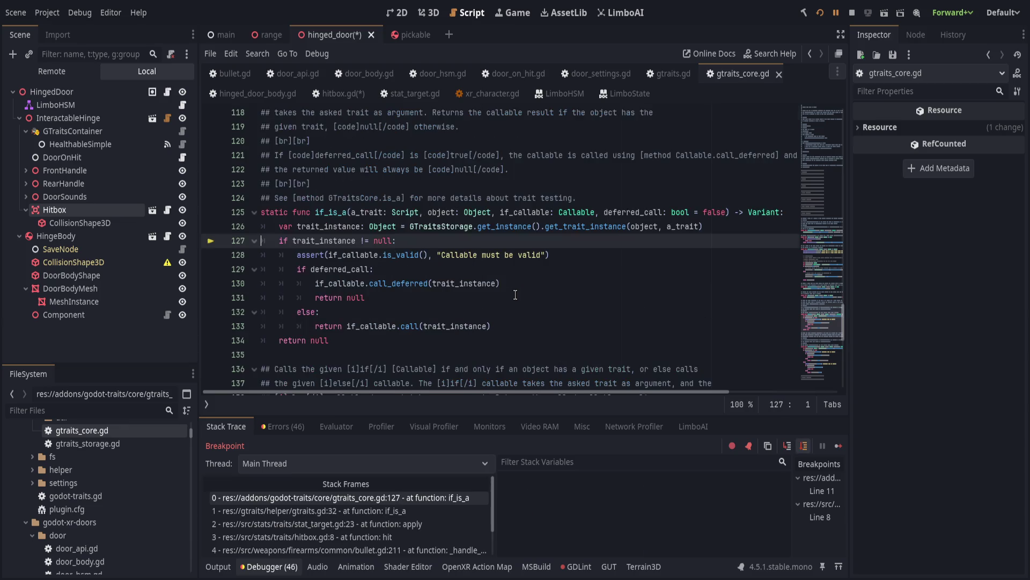
key(F11)
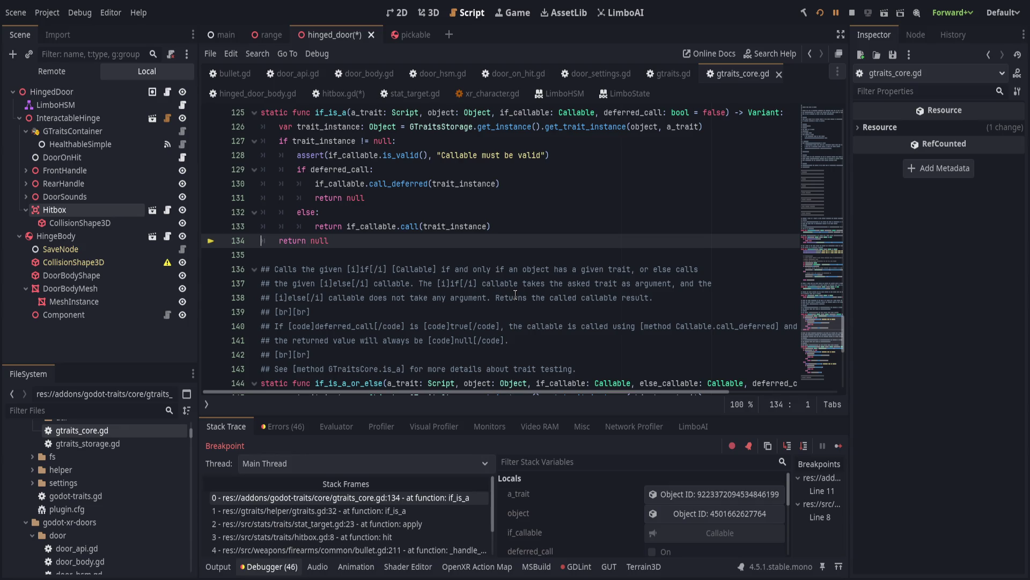
Inspect the object passed to if_is_a, open its door_api.gd script, and relaunch the game.
scroll(566, 507, down, 1)
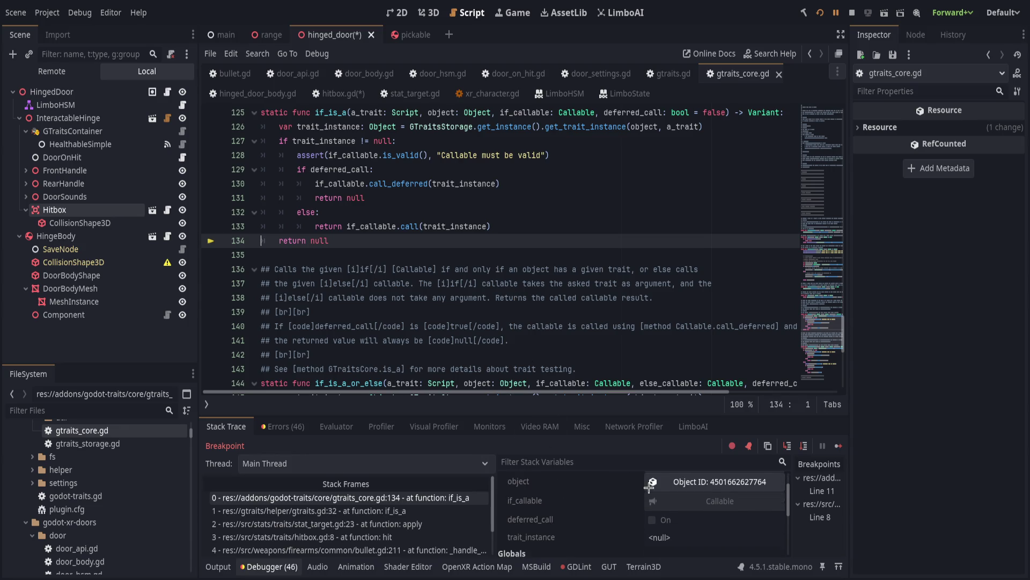
click(670, 483)
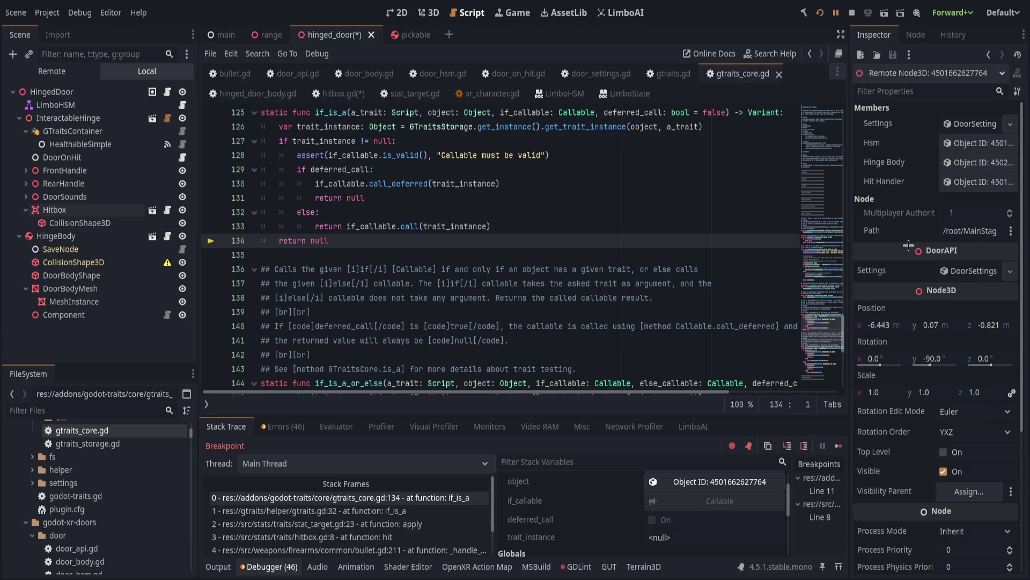
scroll(882, 379, down, 5)
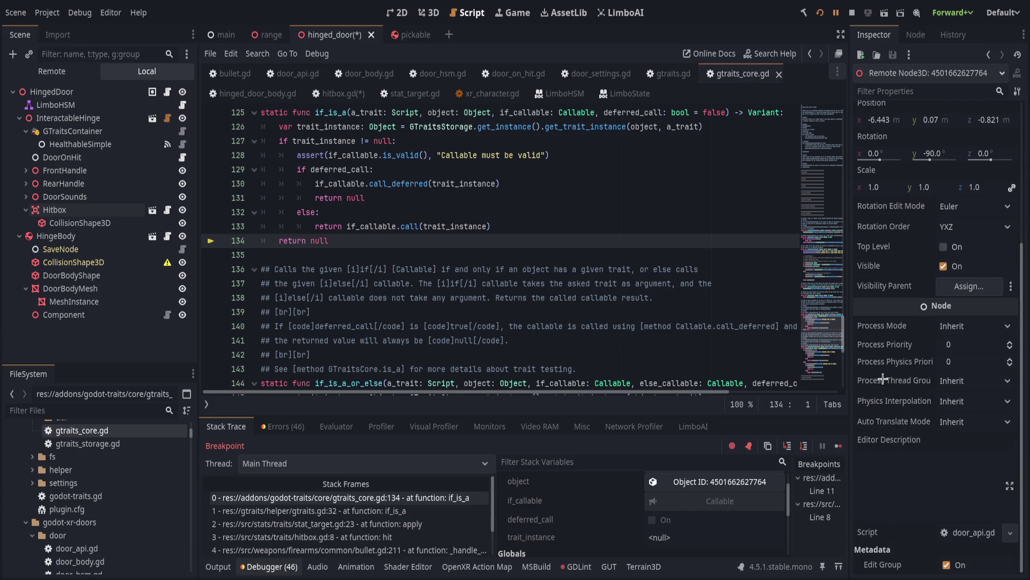
click(974, 533)
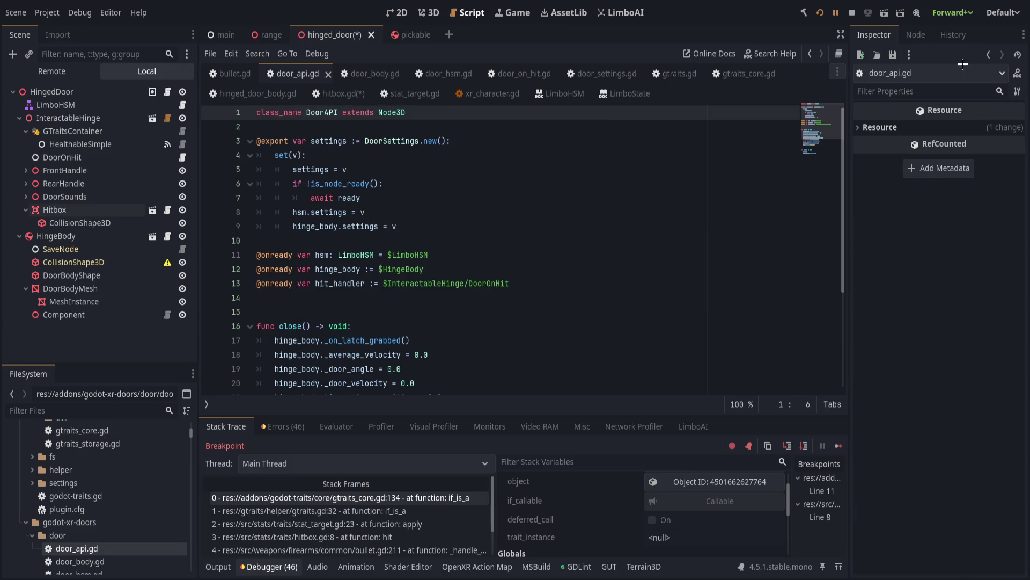
click(989, 55)
click(492, 255)
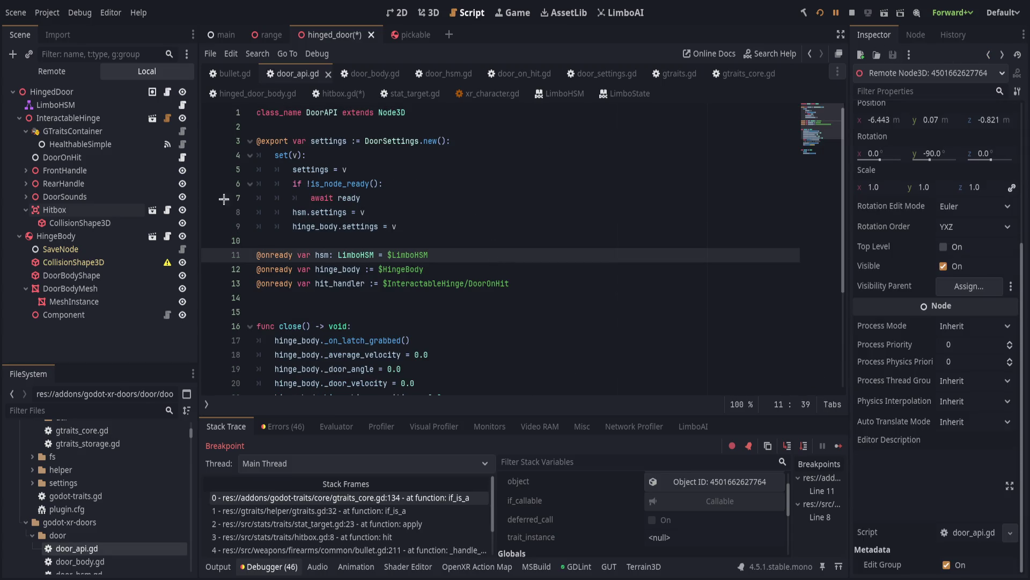
click(817, 13)
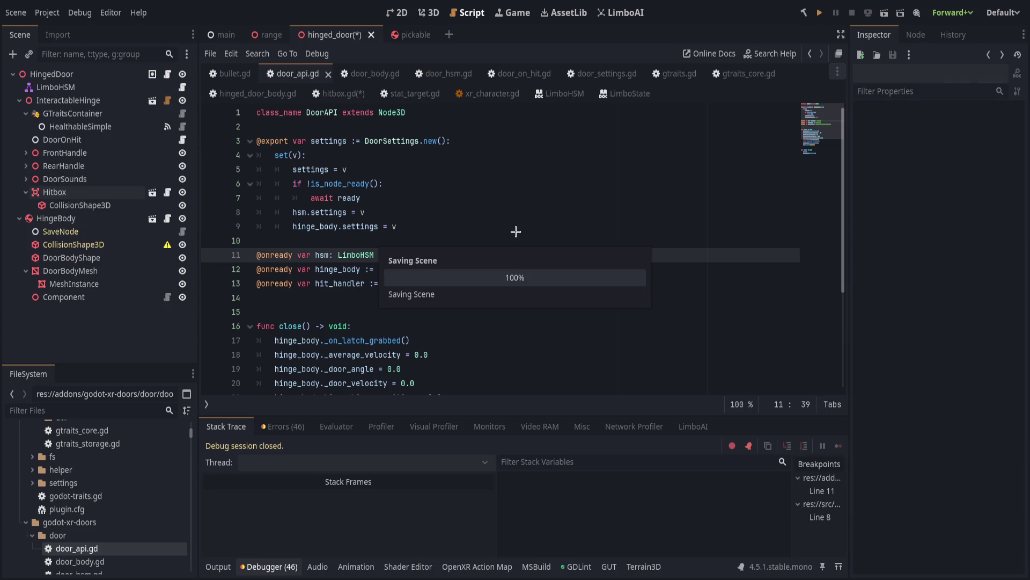
Select the InteractableHinge node and its HealthableSimple trait, then review door_api.gd.
click(68, 118)
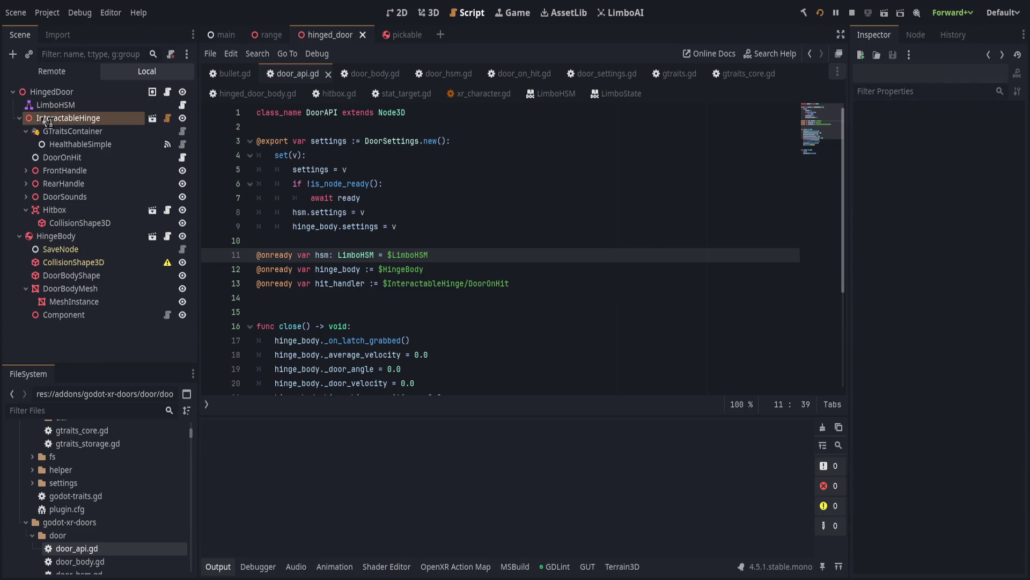
click(25, 131)
click(26, 131)
click(80, 144)
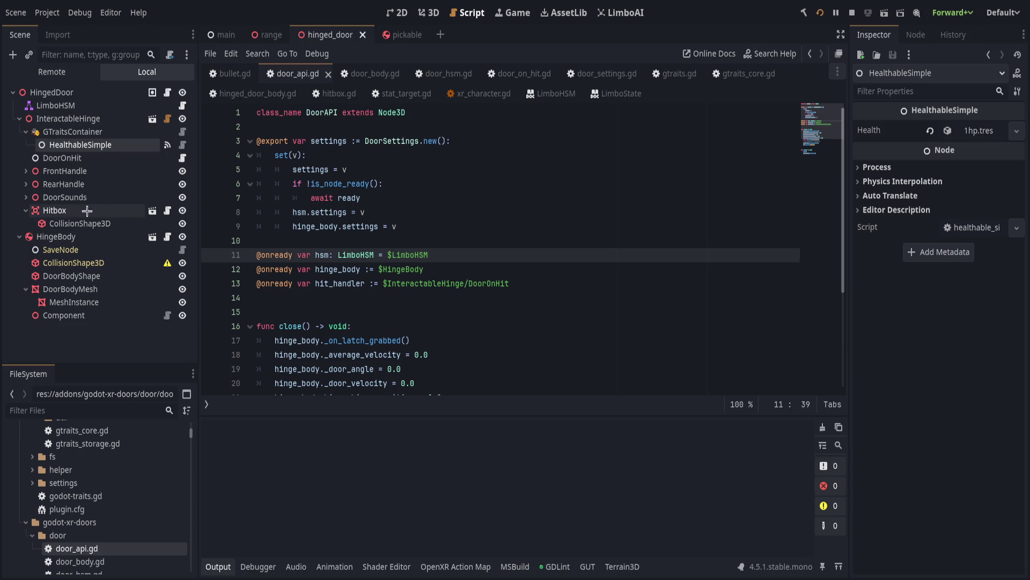
click(369, 213)
scroll(342, 235, down, 3)
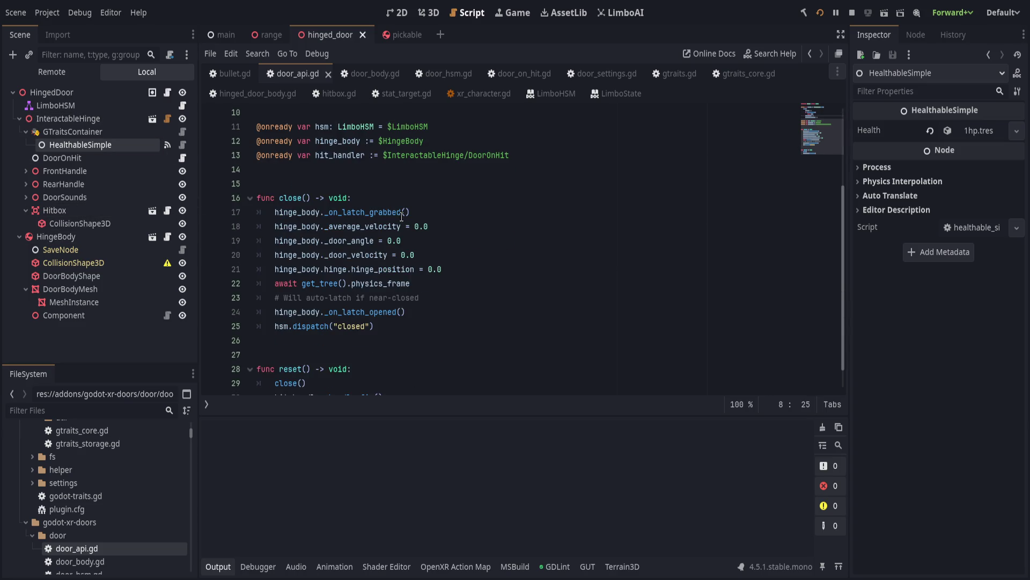
In hitbox.gd line 8, replace owner with get_parent() and save the script.
click(167, 210)
key(F5)
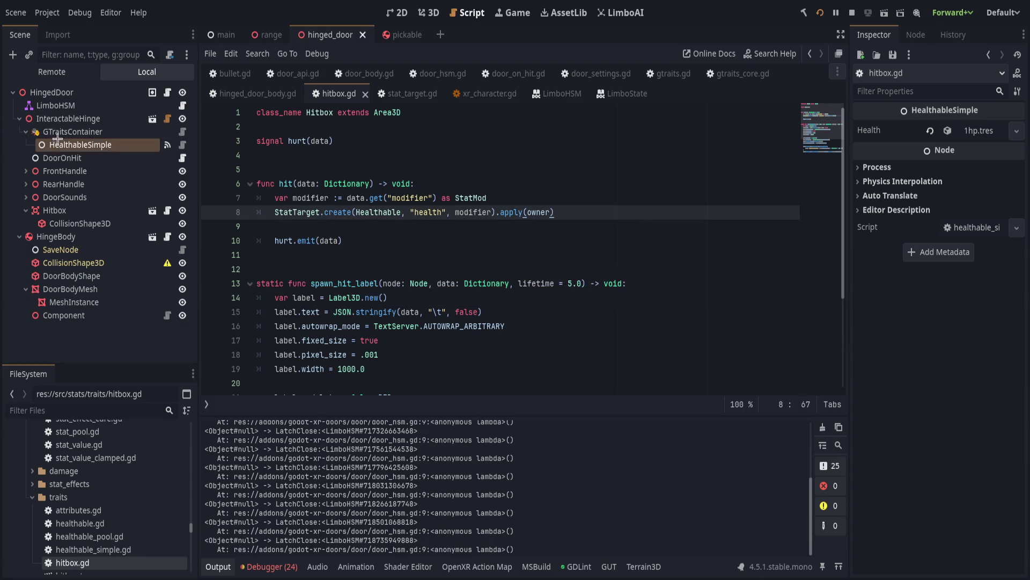
click(22, 132)
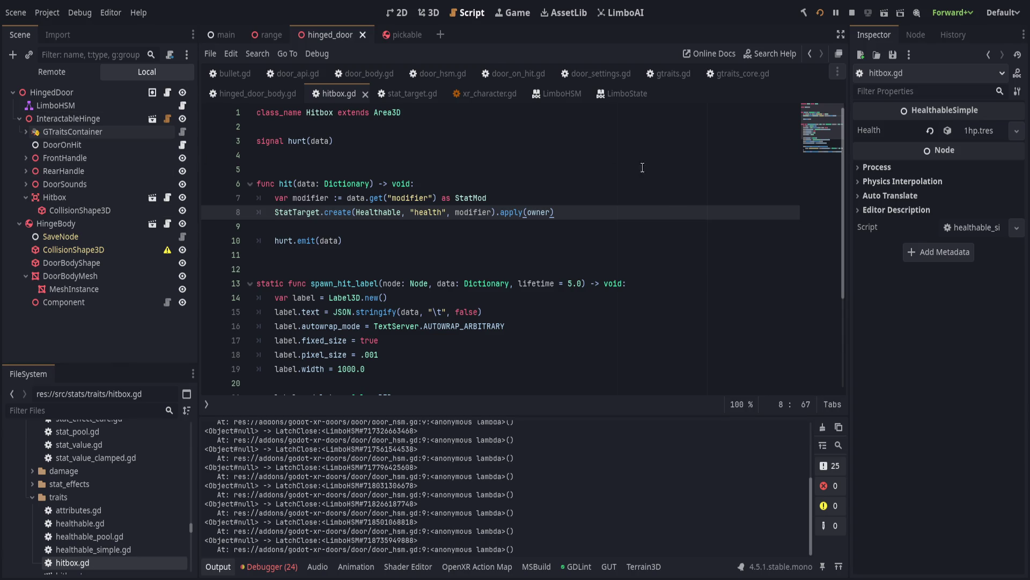
double_click(533, 212)
text(get_paren)
text(t())
key(ctrl+s)
key(ctrl+Left)
key(ctrl+Left)
key(ctrl+Left)
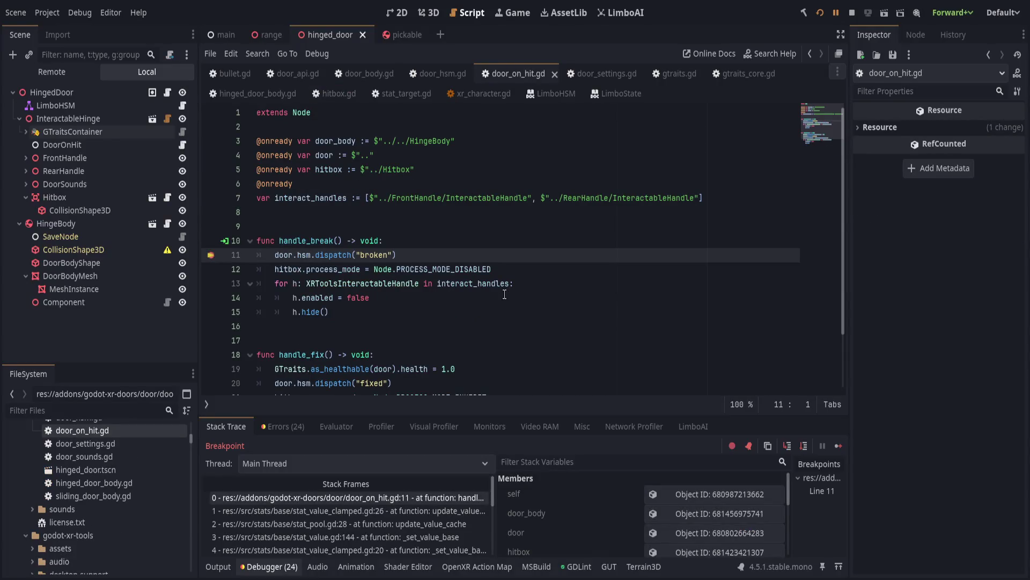
Clear the line 11 breakpoint, resume to the hsm error, and inspect the door variable's object.
click(211, 255)
key(F12)
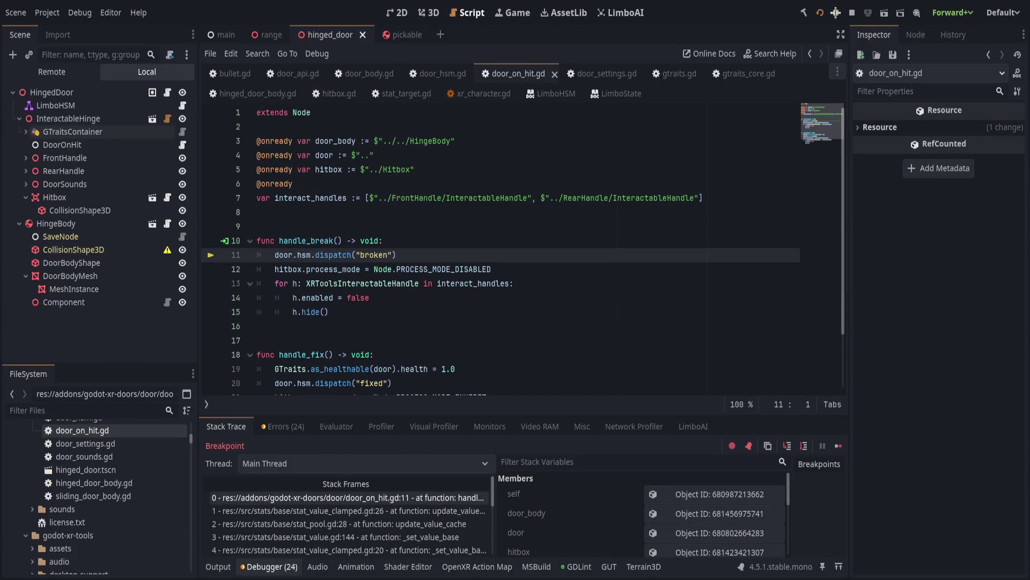
key(F12)
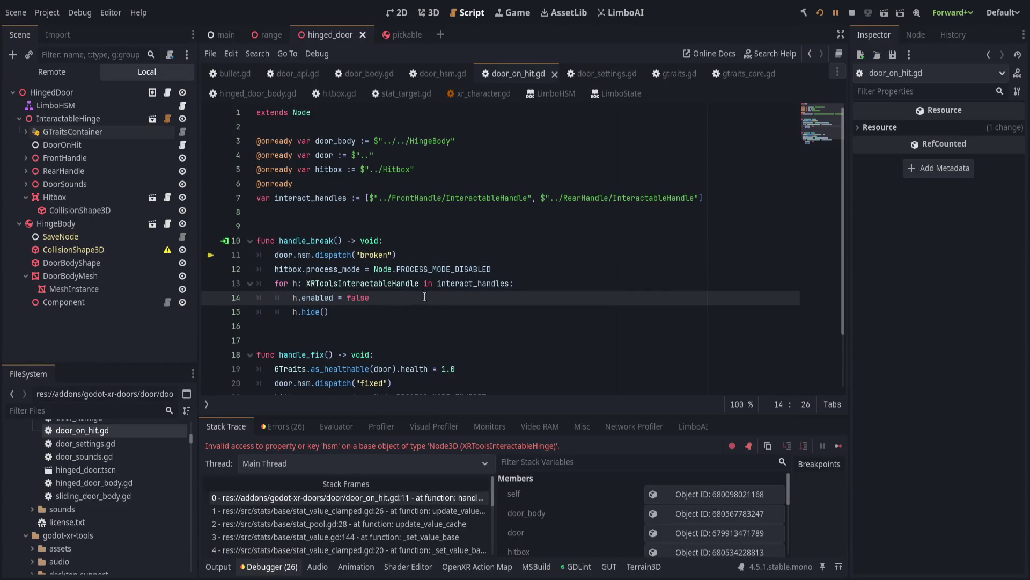
click(437, 253)
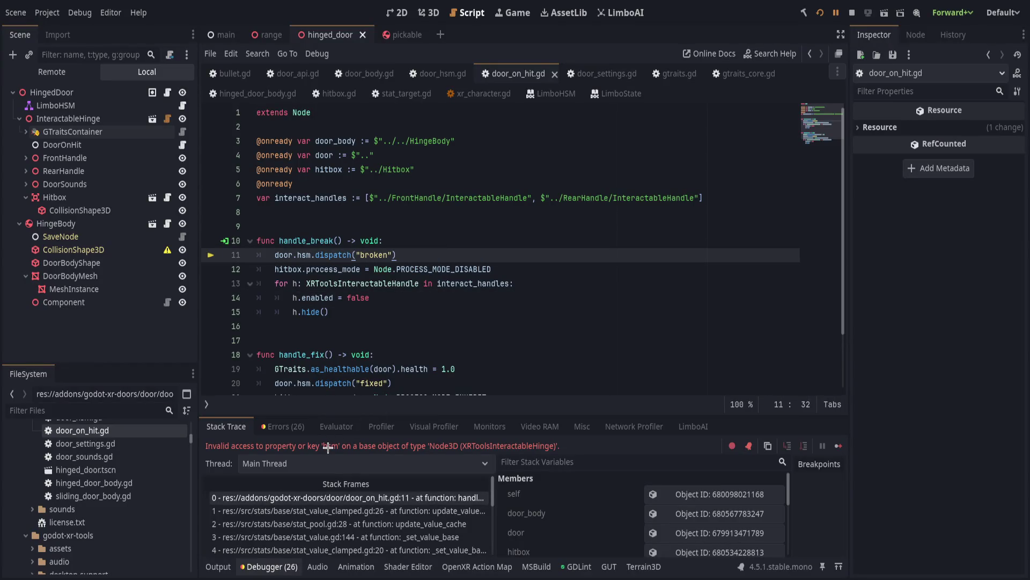
scroll(617, 518, down, 1)
click(659, 523)
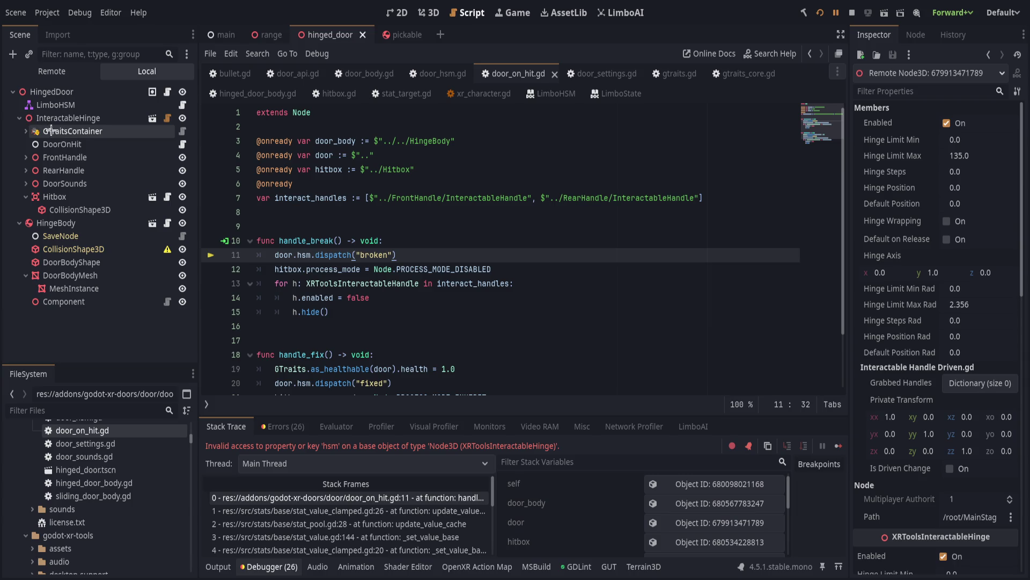
click(78, 143)
Change door_on_hit.gd line 4 to door := $"../..", move it above door_body, and save.
drag(352, 155, 365, 155)
key(BackSpace)
key(Delete)
mouse_move(51, 92)
mouse_down()
mouse_move(340, 140)
mouse_move(357, 155)
mouse_up()
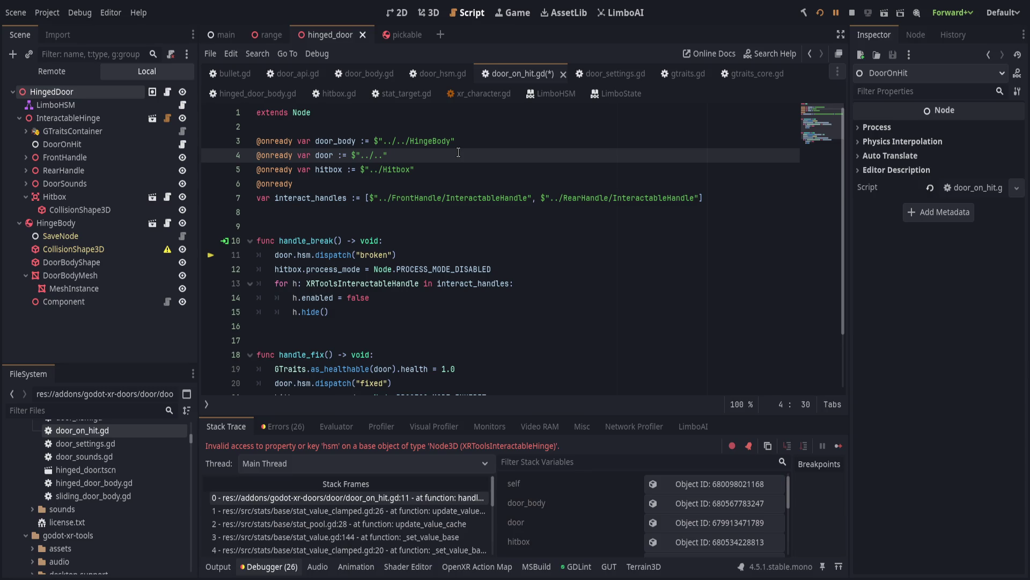
key(alt+Up)
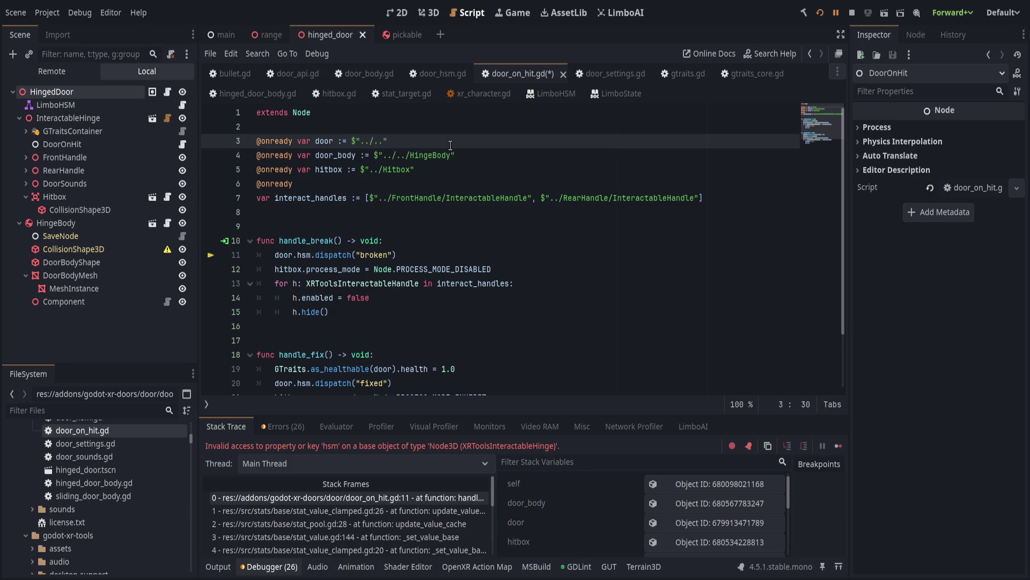
key(Down)
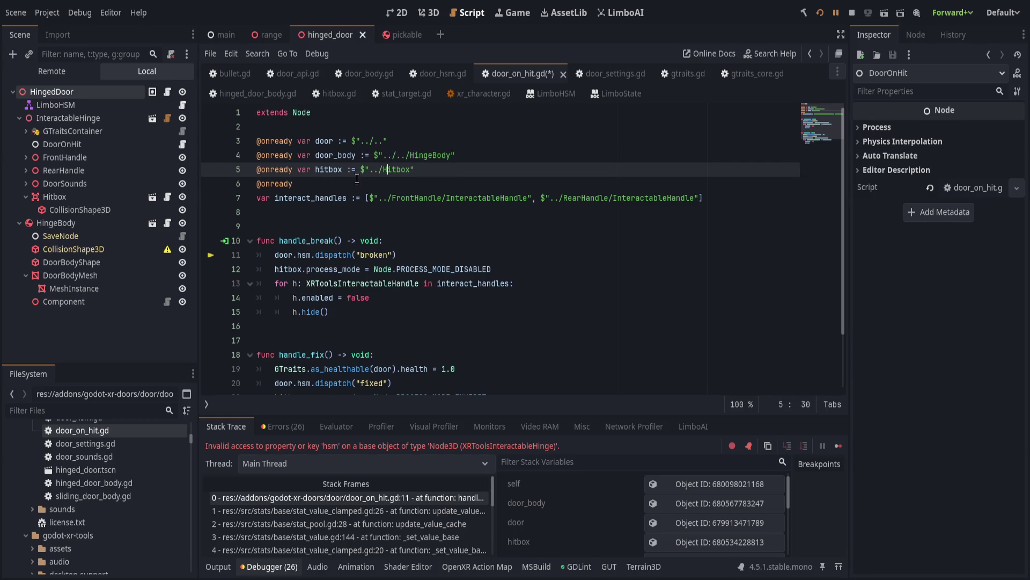
click(478, 157)
key(Down)
key(ctrl+s)
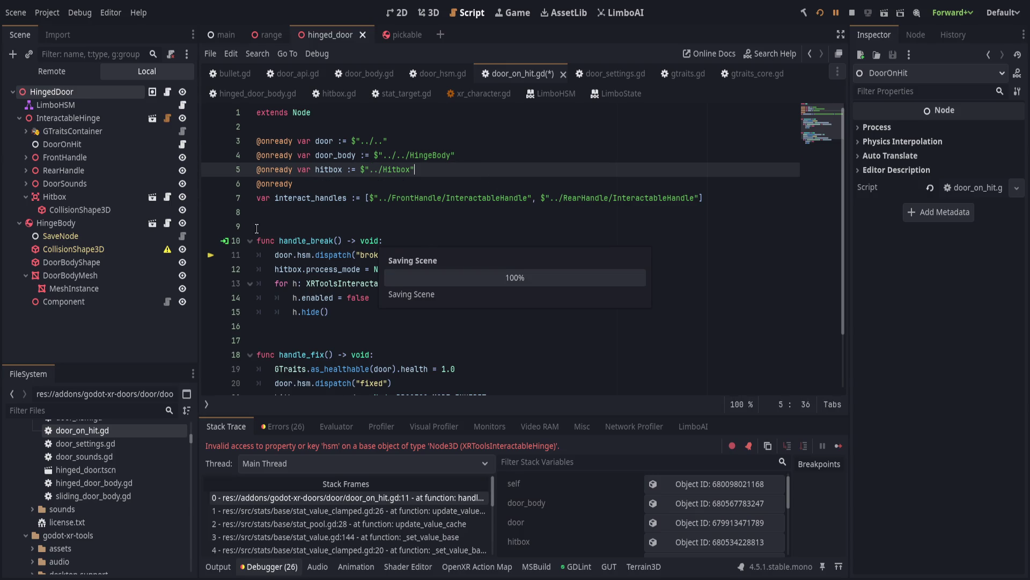
Relaunch the game with F5 and give the code editor more room by collapsing the output panel.
key(F5)
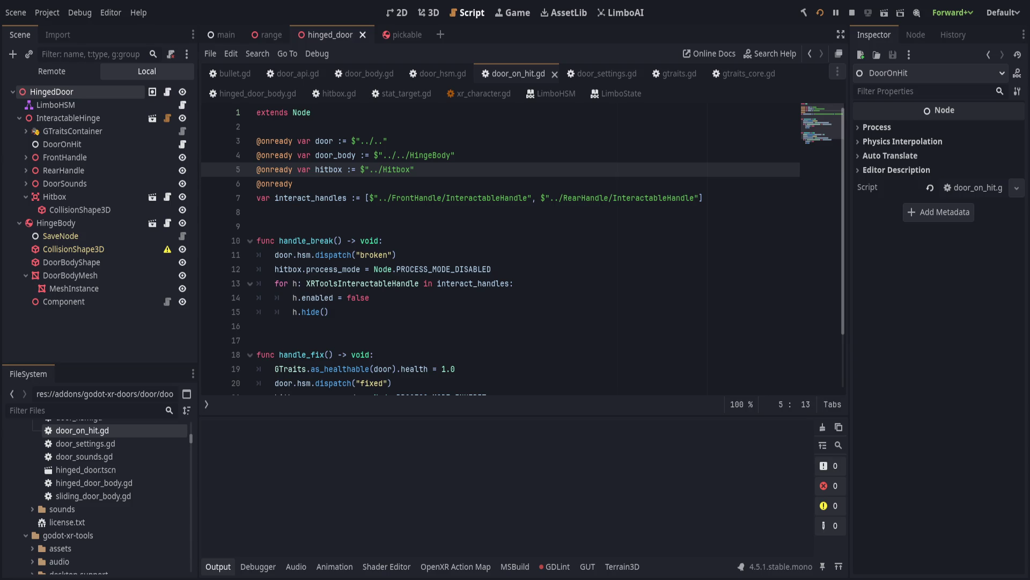
click(635, 288)
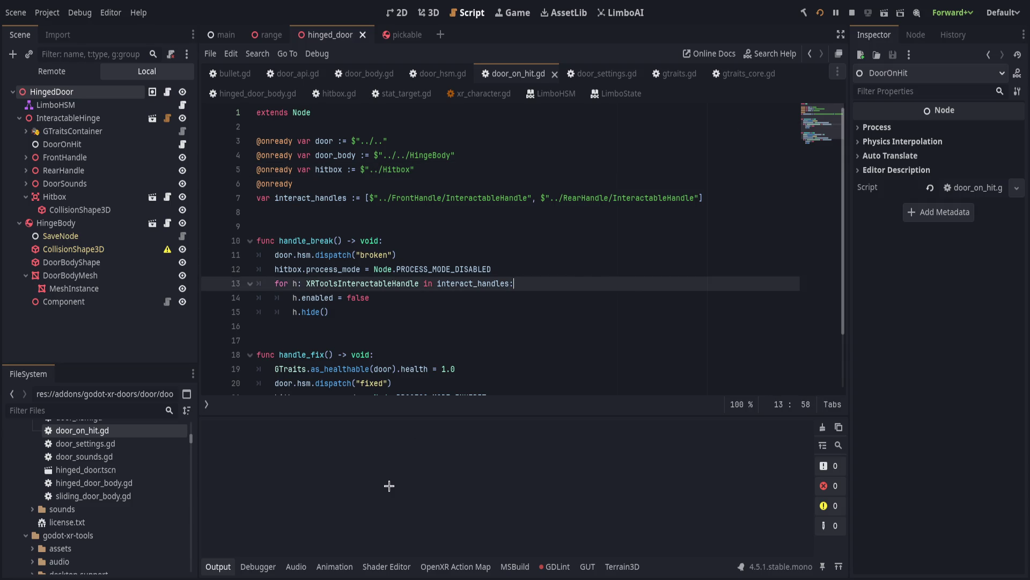
drag(427, 417, 391, 483)
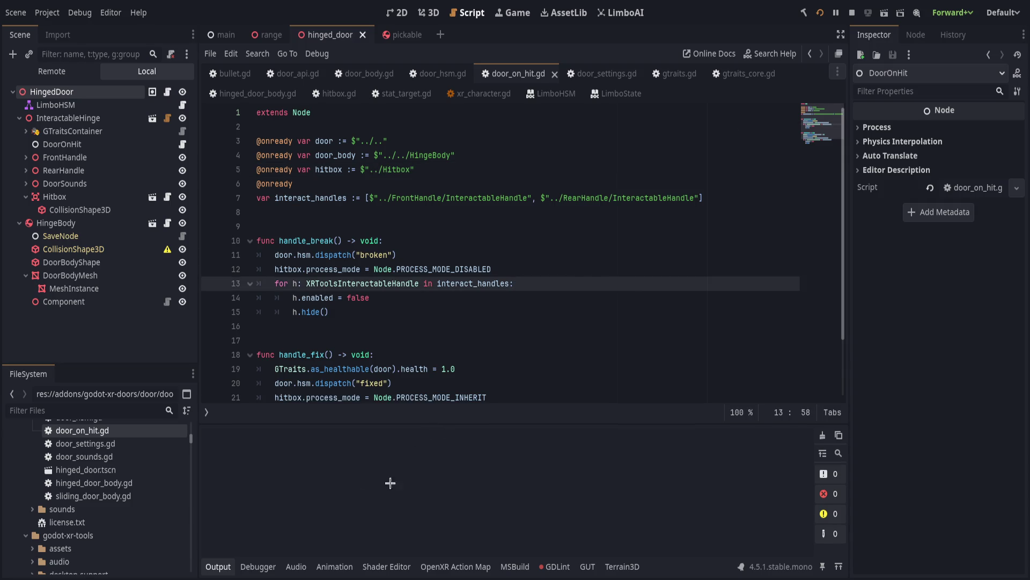
click(215, 573)
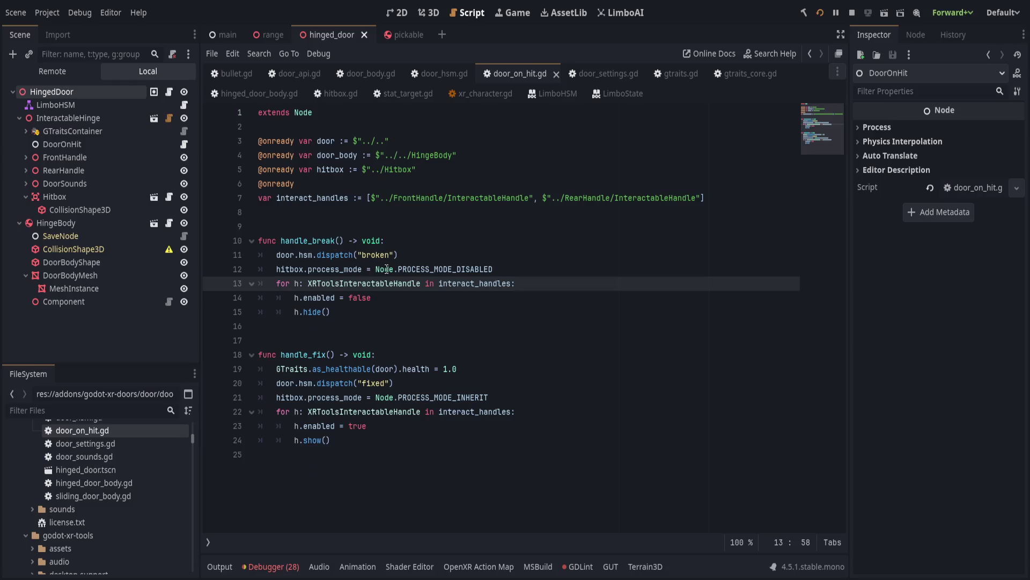
Leave door_on_hit.gd and show the range scene in the 3D editor.
drag(515, 198, 514, 207)
click(384, 262)
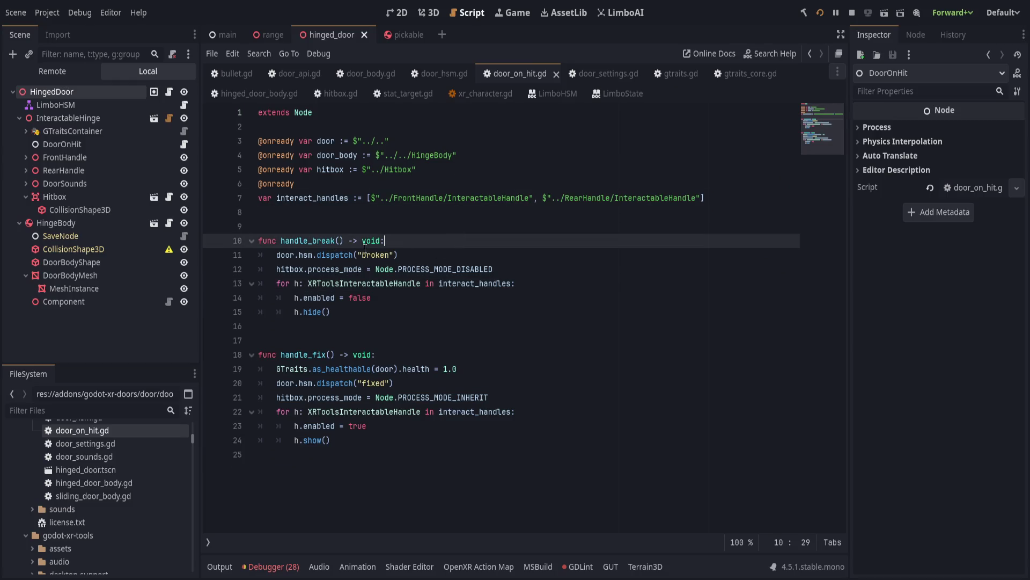
click(429, 12)
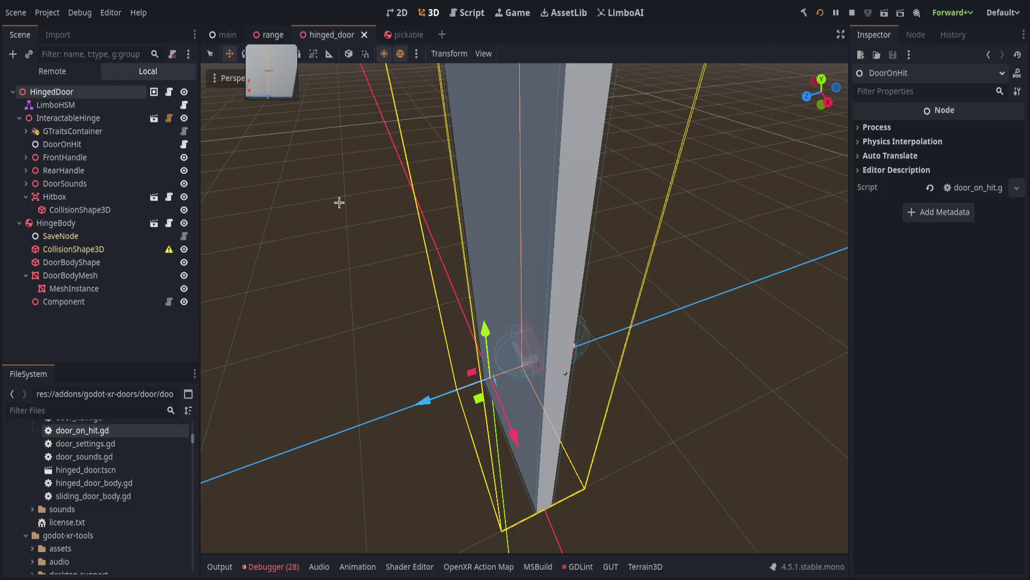
key(ctrl+shift+Tab)
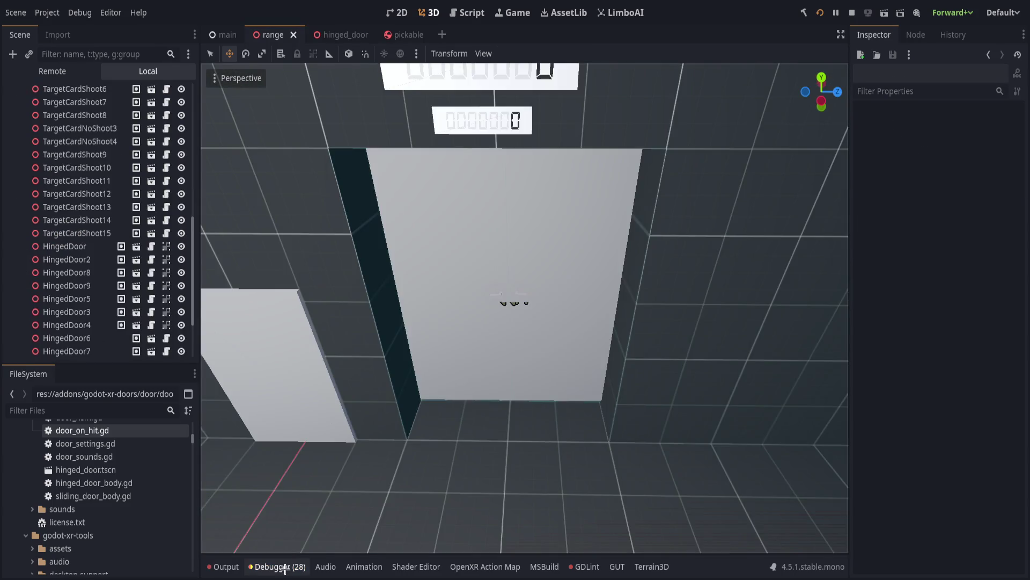
Show the Debugger's Errors list and select HingedDoor2 in the viewport.
click(277, 566)
click(282, 426)
scroll(419, 502, down, 2)
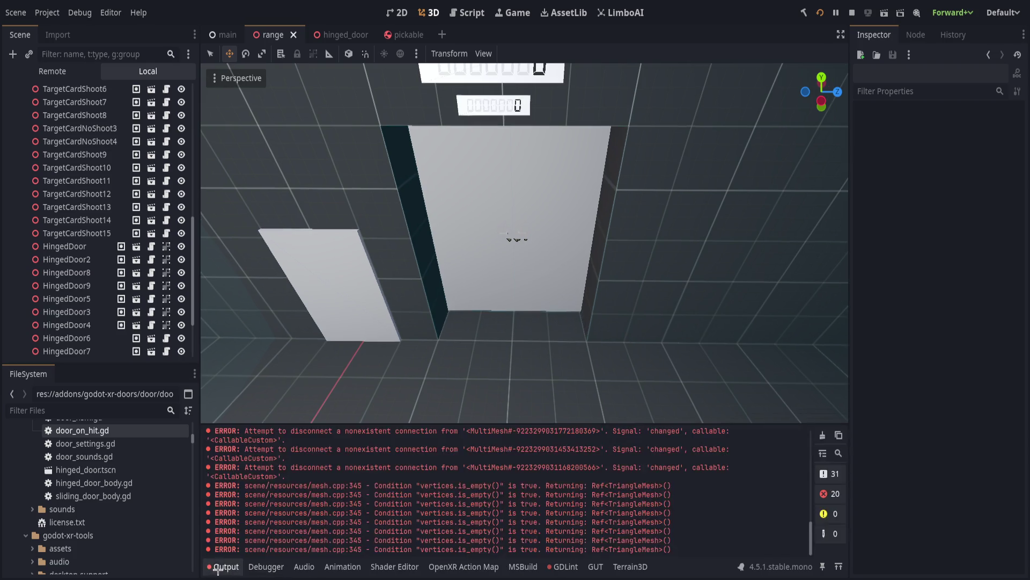
scroll(445, 387, up, 3)
click(481, 359)
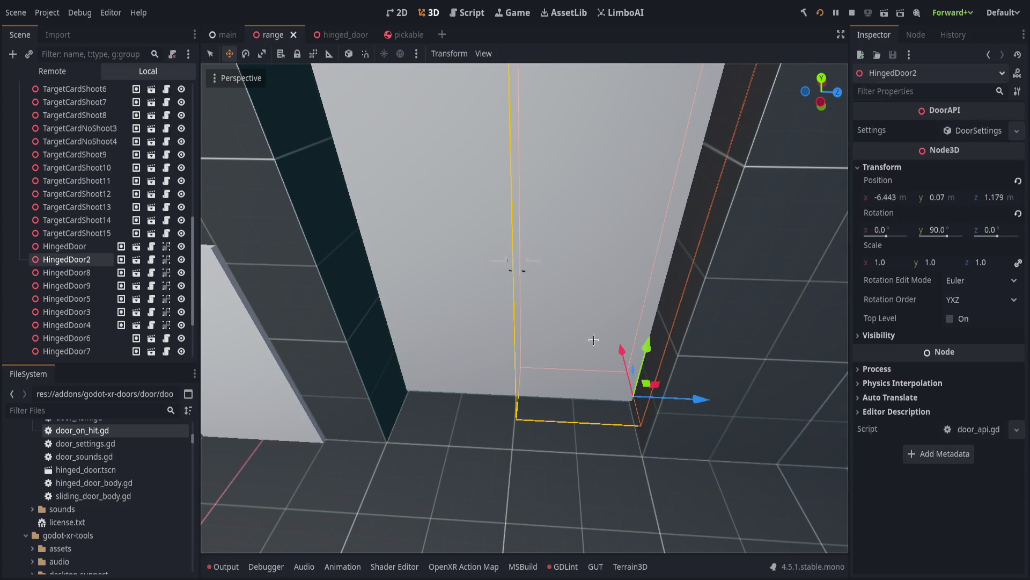
Expand HingedDoor2's door settings and compare them with the left HingedDoor.
scroll(541, 335, down, 2)
scroll(536, 322, up, 3)
click(903, 131)
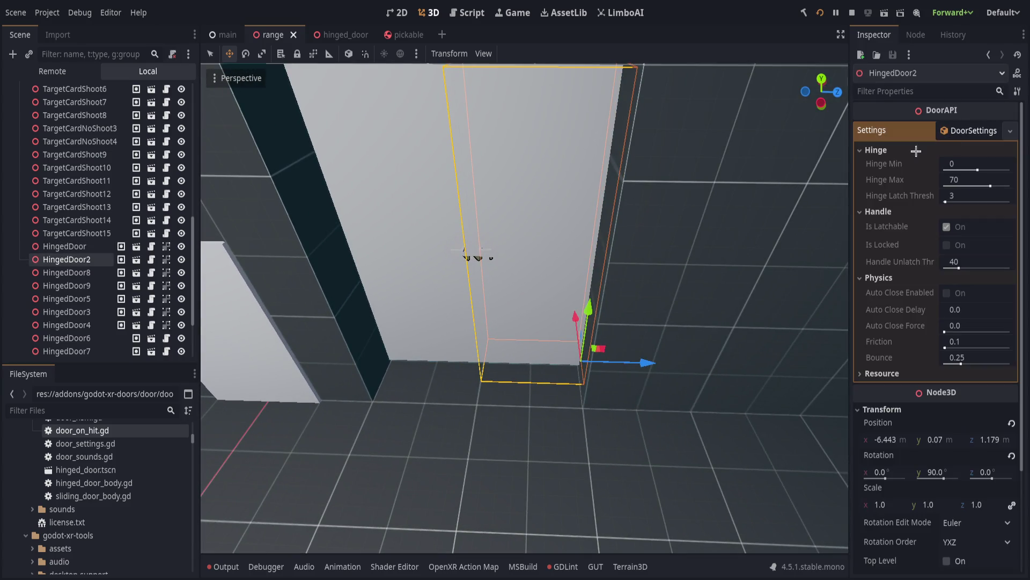
click(391, 326)
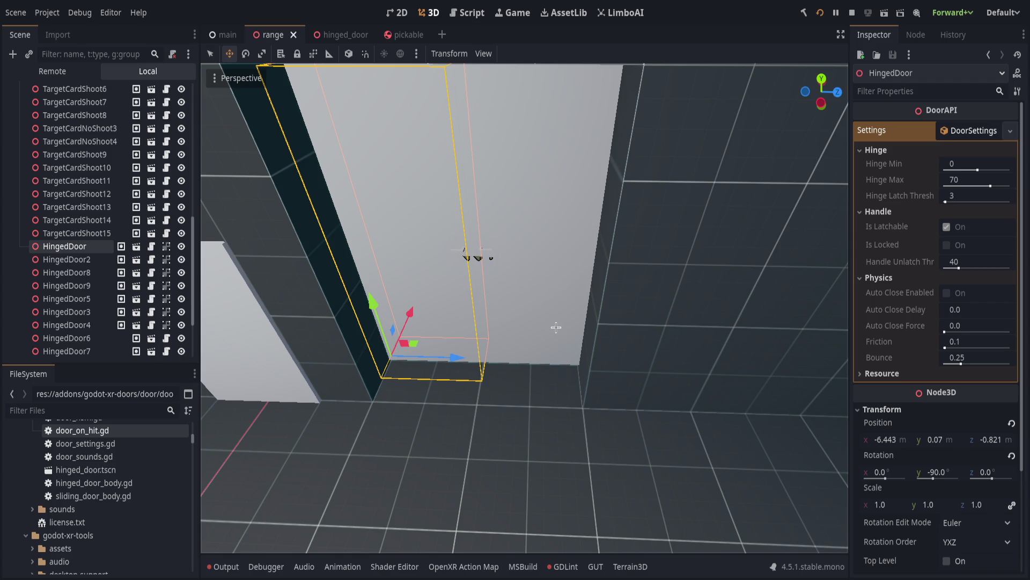
click(556, 327)
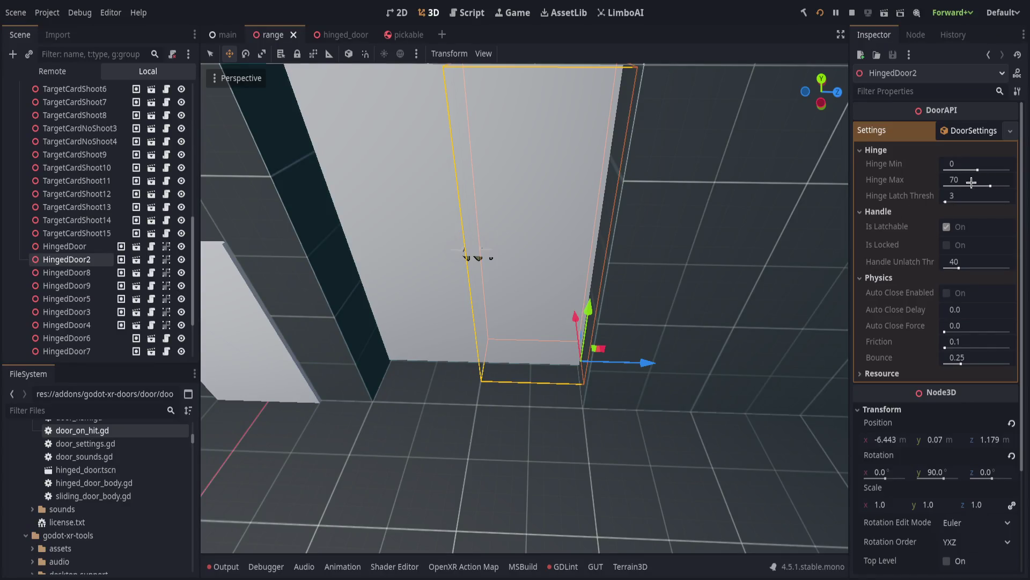
Make HingedDoor2's door settings unique, set Hinge Max to -70, and save the scene.
click(1000, 228)
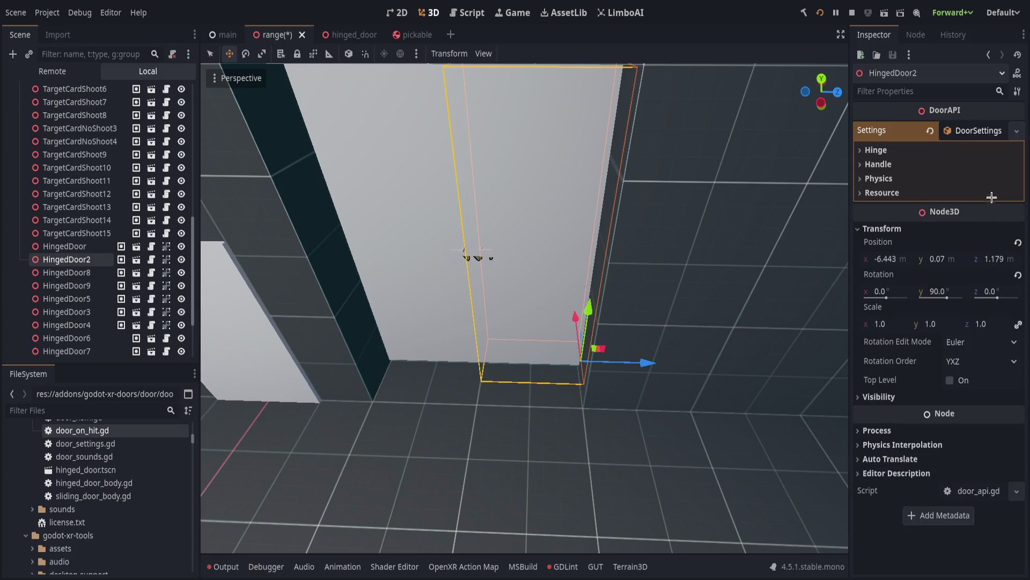
click(875, 177)
drag(989, 184, 964, 184)
click(972, 180)
text(-7)
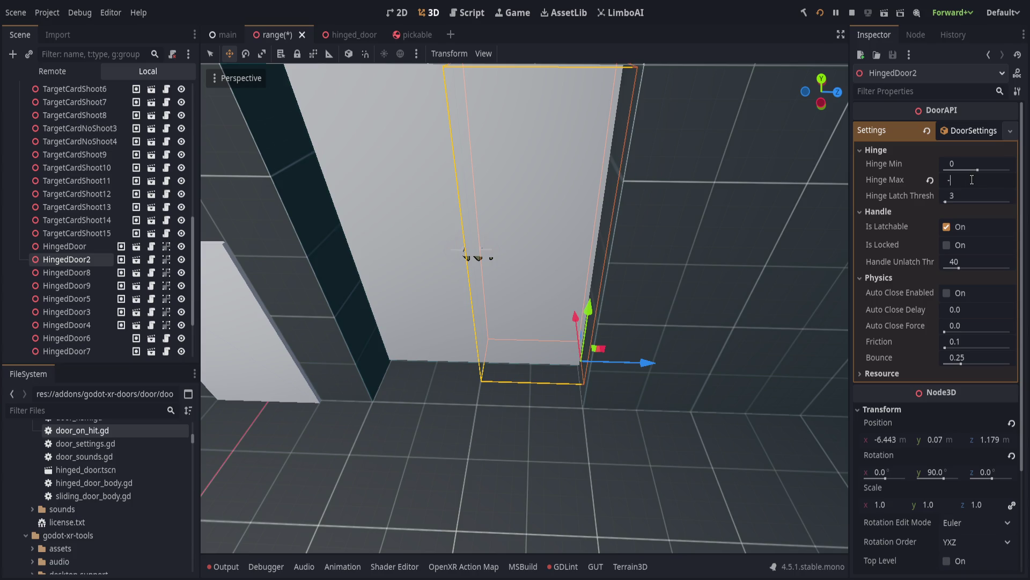
text(0)
key(Return)
key(ctrl+s)
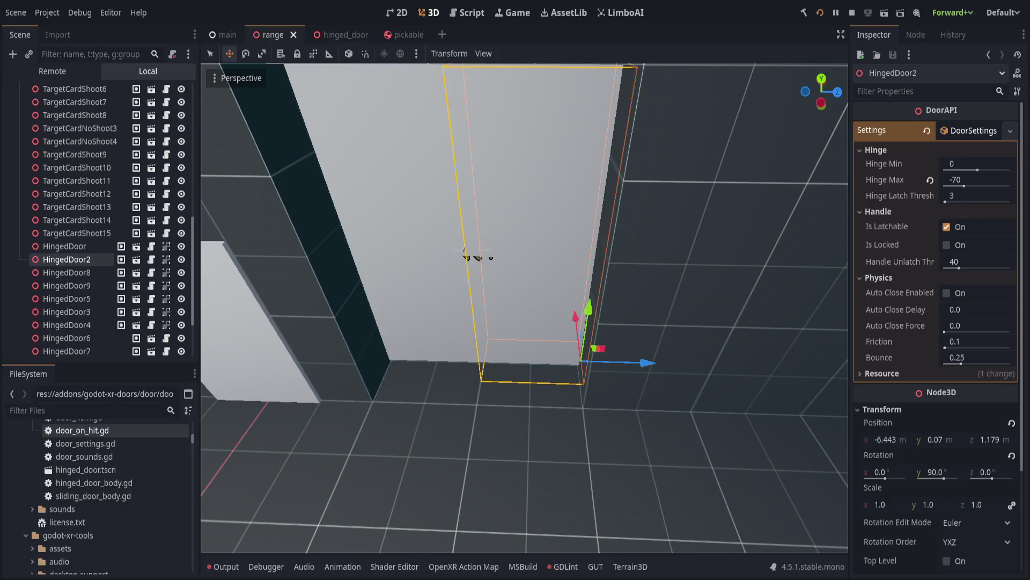
Run the project with F5 to playtest the hinged doors in VR.
key(F5)
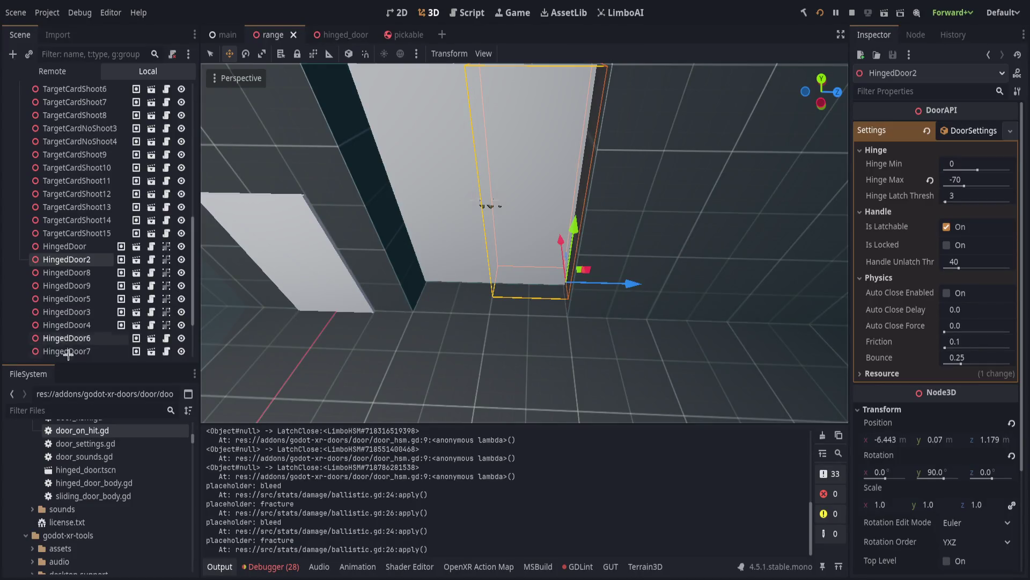
Return to the script editor and switch to the hinged_door scene.
click(460, 15)
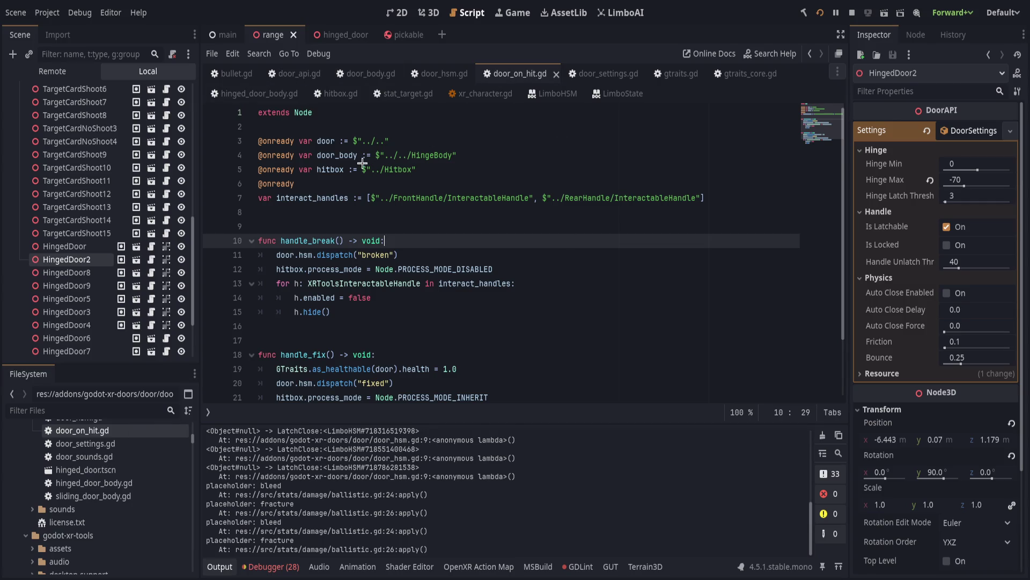
click(429, 114)
scroll(122, 253, up, 8)
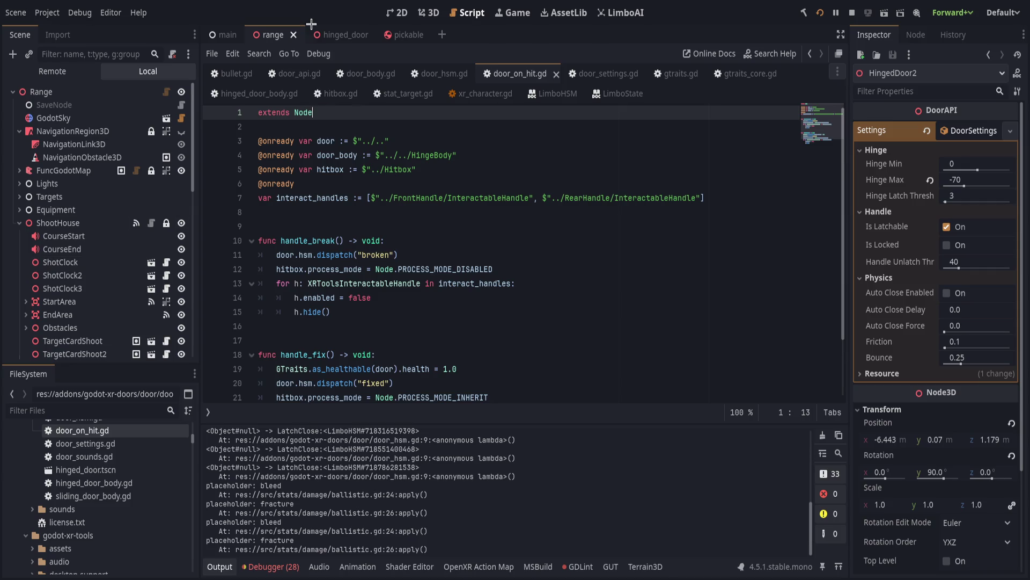
click(330, 34)
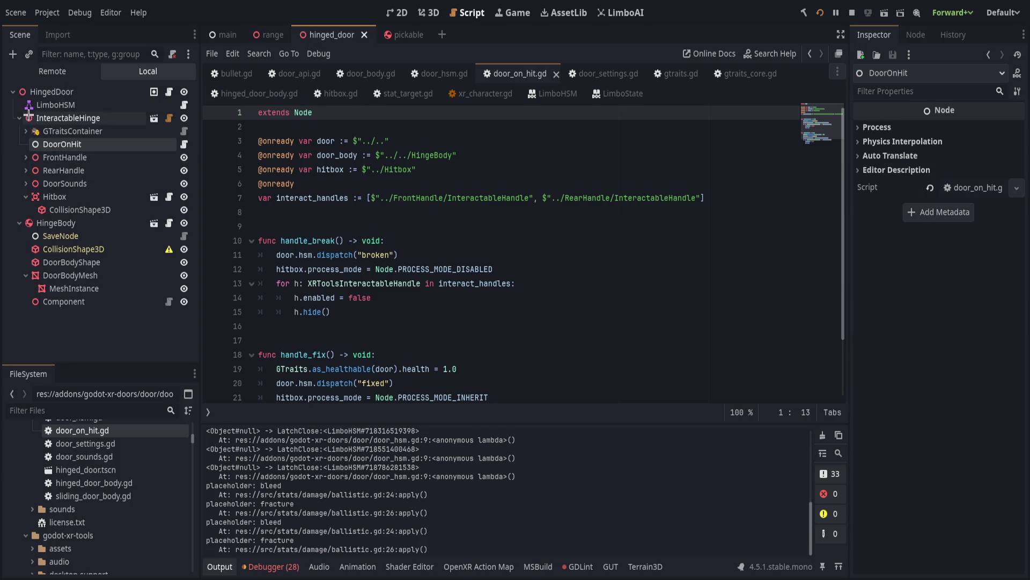
Open HingedDoor's door_api.gd, select InteractableHinge, and place the caret after the node references.
click(168, 91)
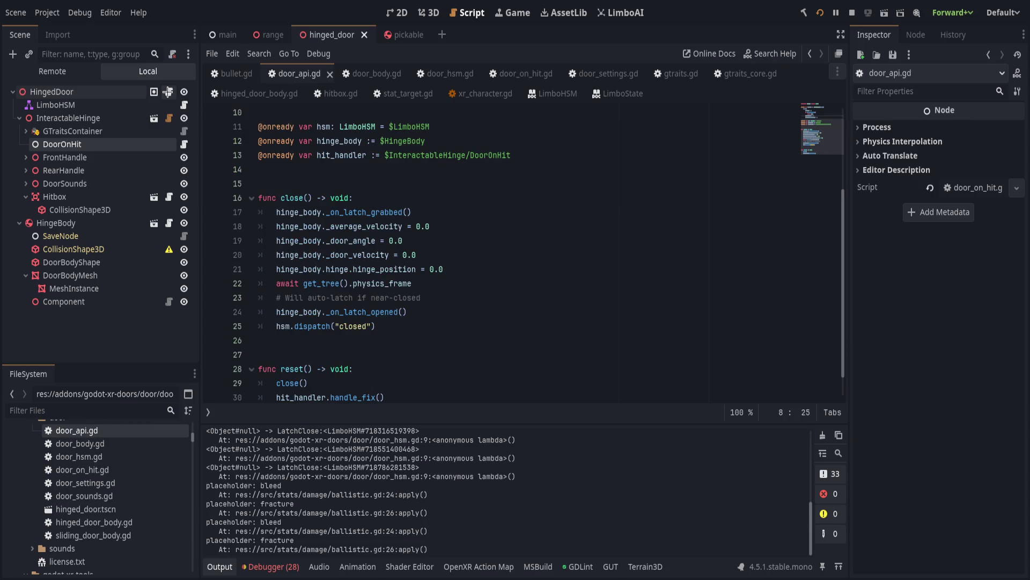
click(78, 119)
click(456, 210)
scroll(465, 216, up, 3)
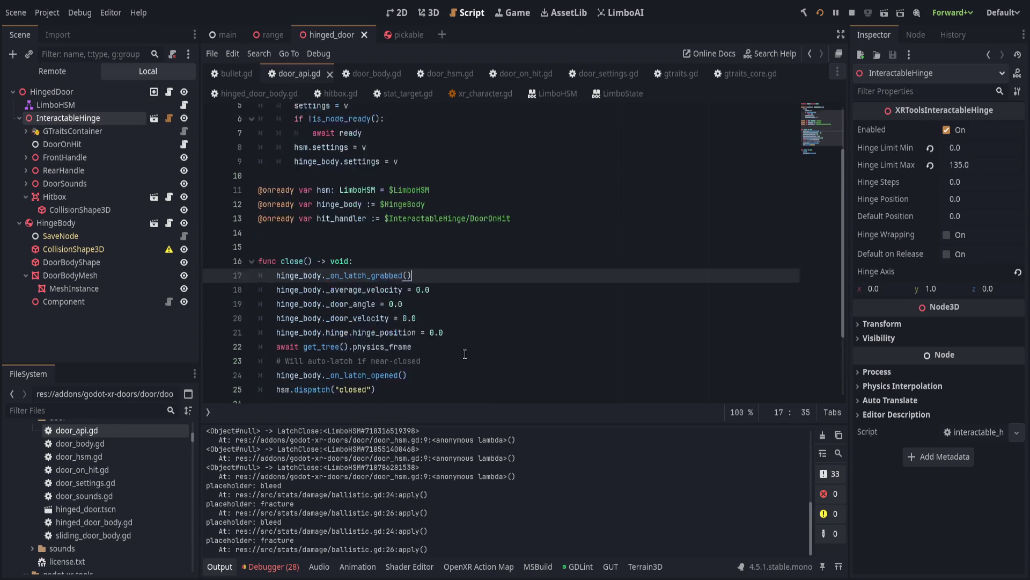
click(516, 297)
Add an _apply_settings() -> void function with a placeholder pass body.
key(Return)
key(Up)
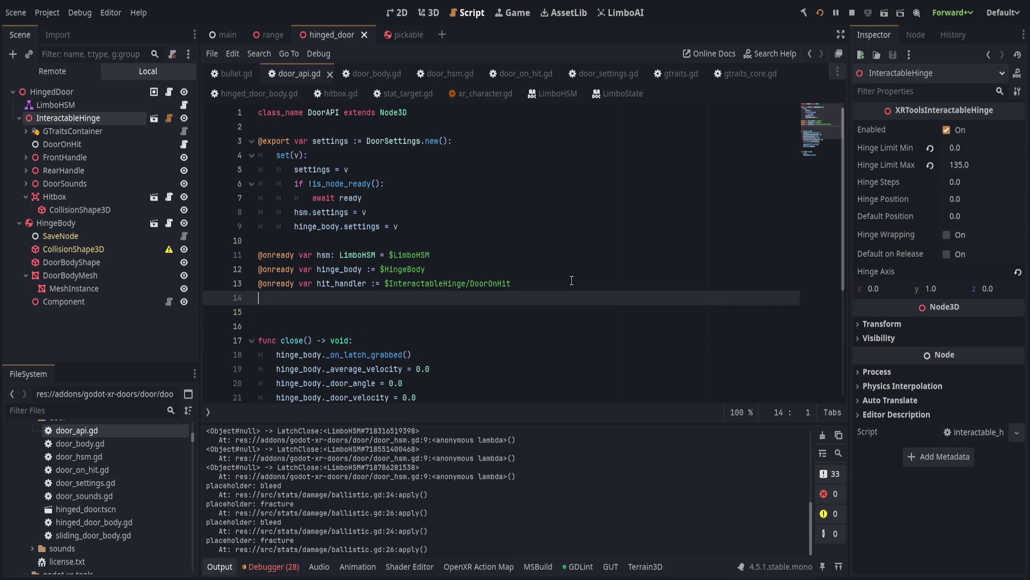
key(Return)
text(func _update)
key(ctrl+BackSpace)
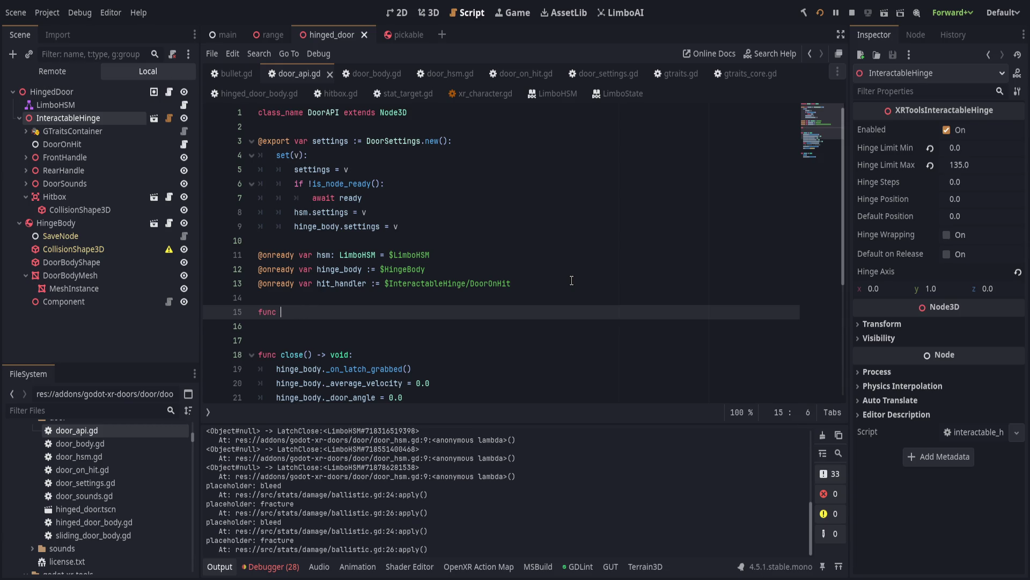
text(tings() -> v)
text(oid)
text(:)
key(Return)
text(pass)
key(Up)
key(Return)
key(BackSpace)
Add a _ready() -> void function above it that calls _apply_settings().
key(Home)
key(Return)
key(Return)
key(Return)
key(Up)
key(Up)
key(Up)
key(Return)
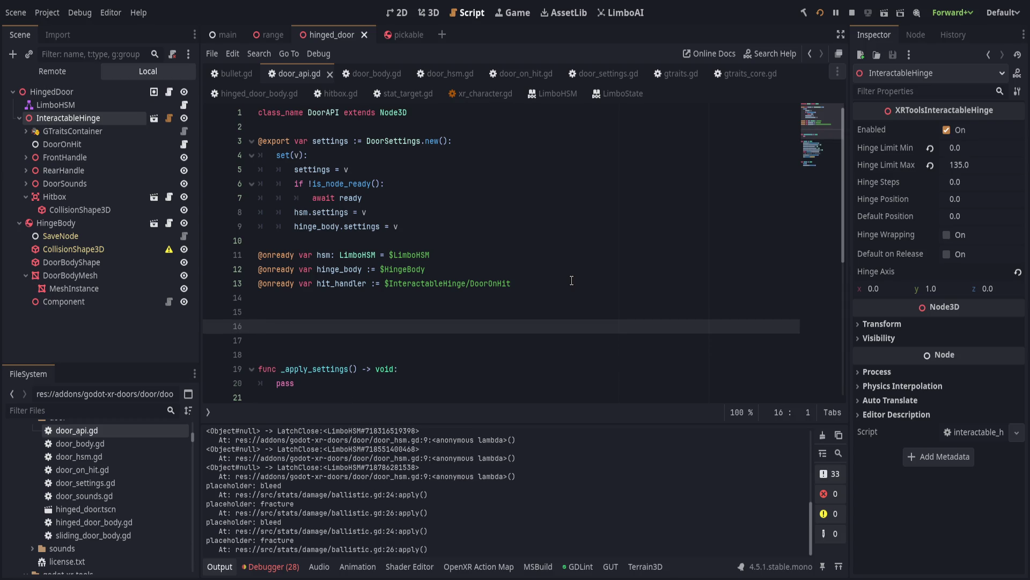
text(unc _ready() -> v)
text(oid:)
key(Return)
text(pass)
key(ctrl+BackSpace)
text(_ap)
key(Return)
Fill _apply_settings with hinge.hinge_max = settings.hinge_max and a settings.hinge_min line.
scroll(513, 262, down, 3)
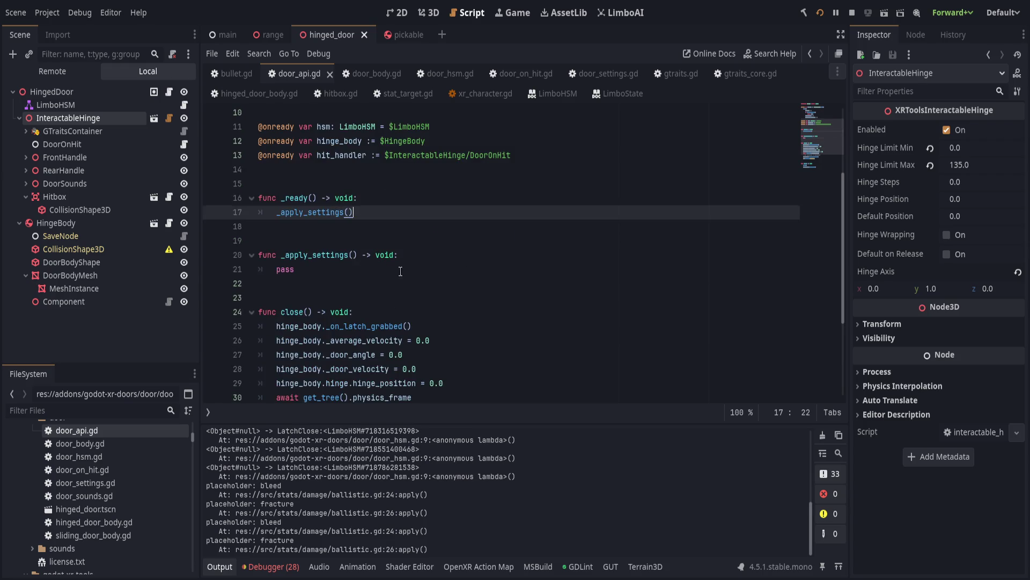
click(409, 267)
key(ctrl+BackSpace)
text(settings.hinge)
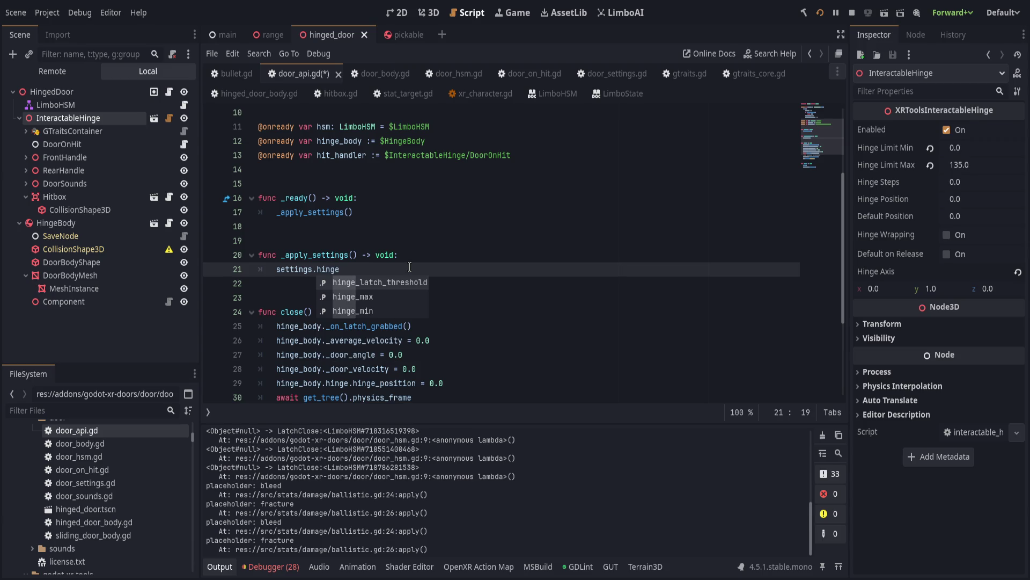
key(Down)
key(Return)
key(Return)
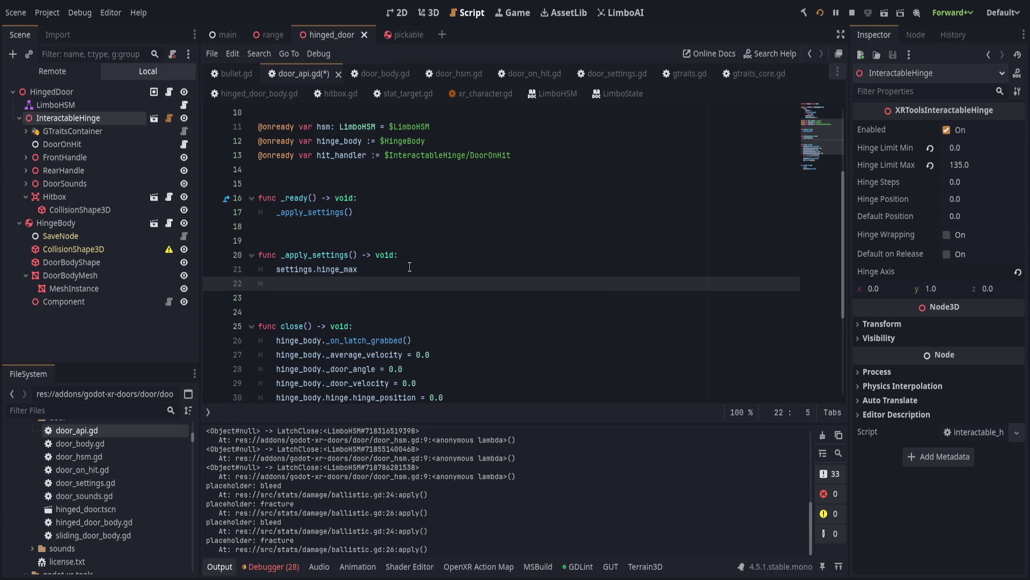
text(tings.hinge_min)
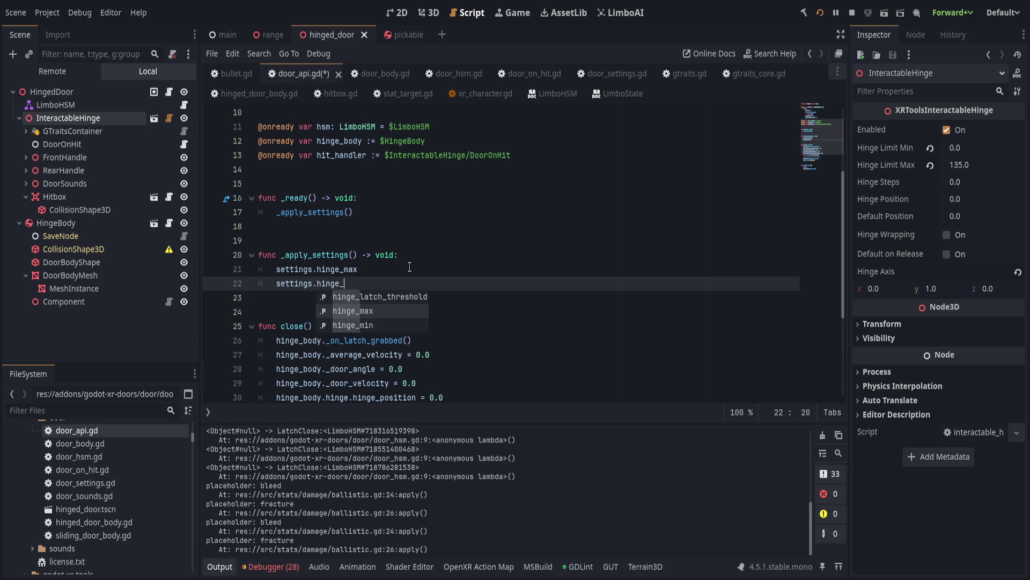
key(Up)
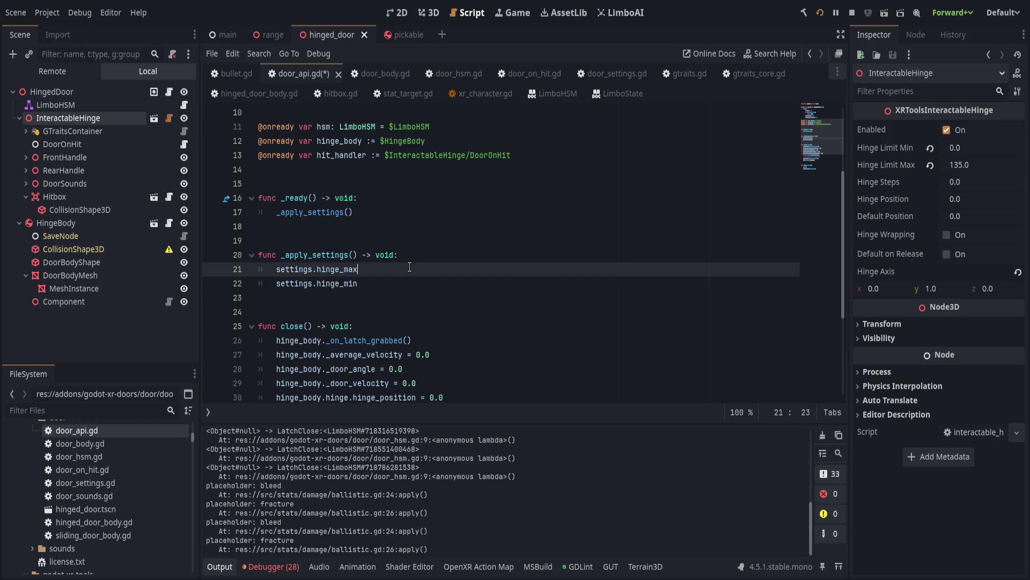
text(hinge.hinge_max =)
key(Escape)
key(Down)
key(Home)
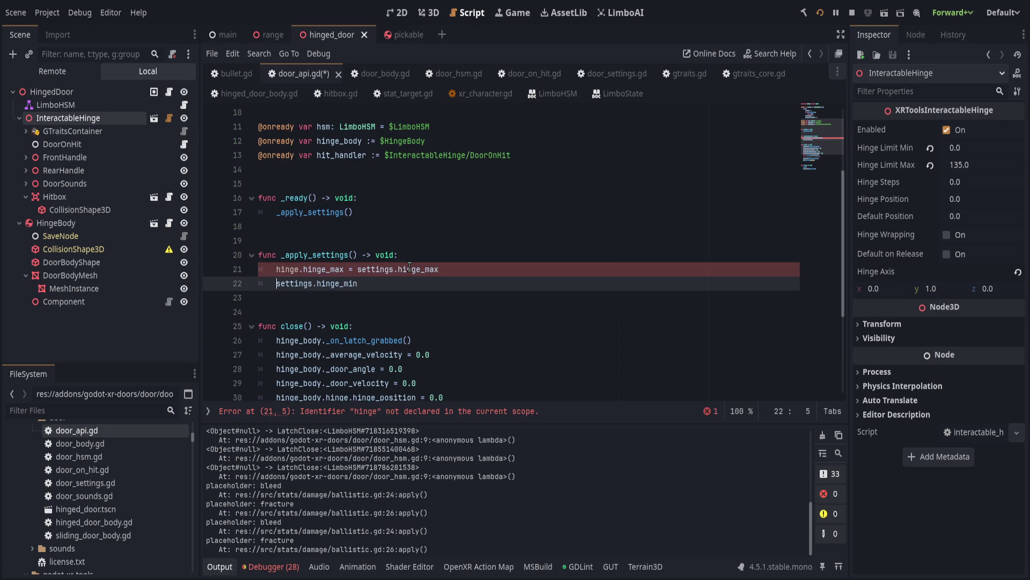
key(Return)
key(Up)
text(inge_body)
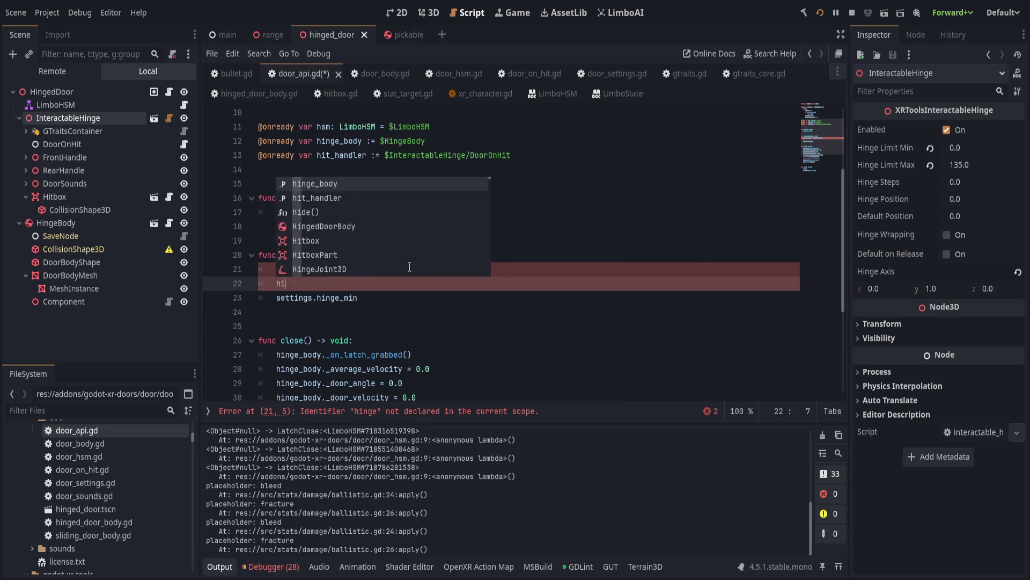
key(ctrl+BackSpace)
scroll(345, 250, down, 2)
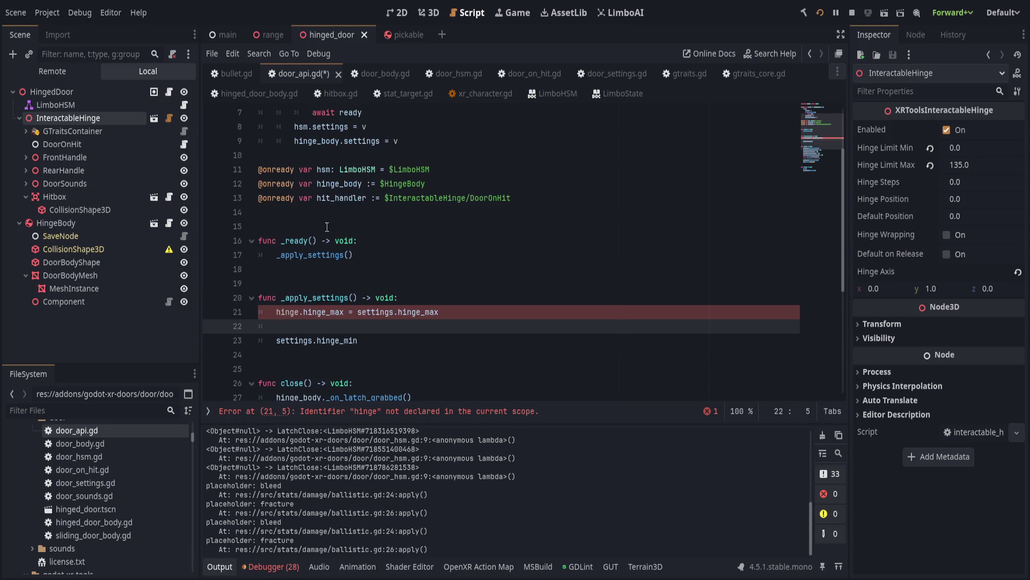
drag(81, 118, 477, 215)
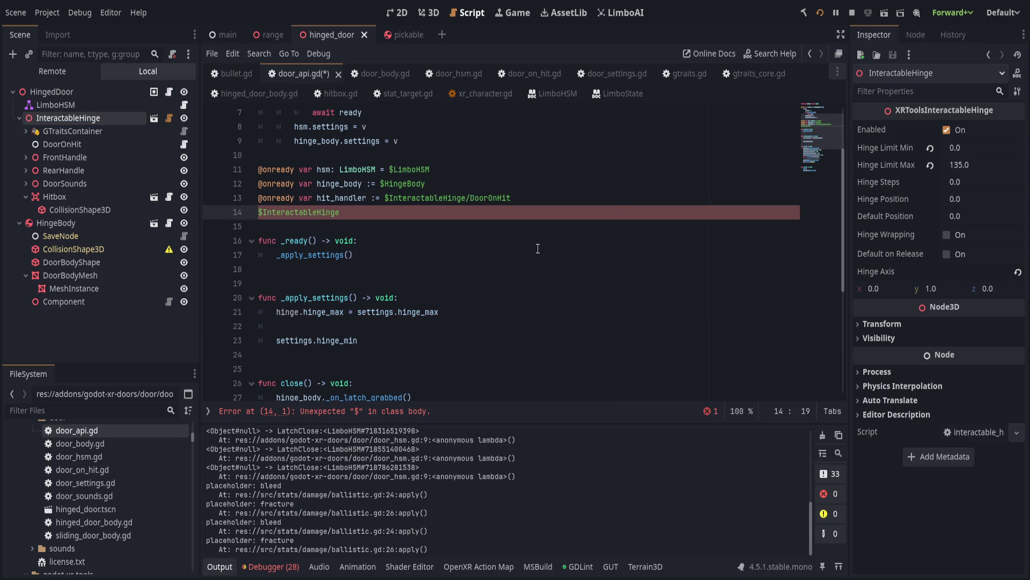
key(ctrl+z)
scroll(468, 290, up, 2)
click(561, 282)
key(Return)
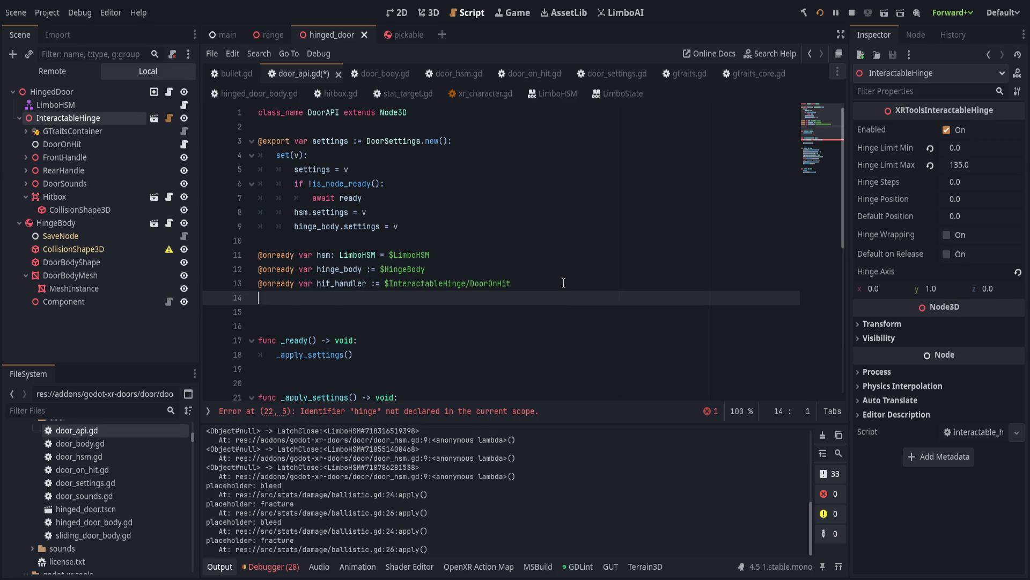
key(alt+Up)
text(@onreadyvar )
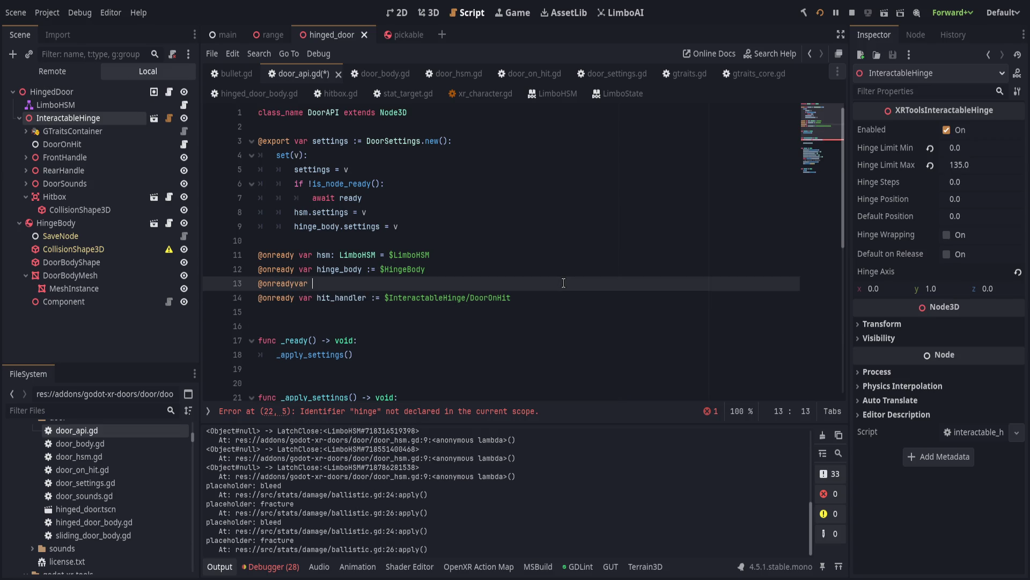
text(var hinge)
key(alt+Up)
mouse_move(68, 119)
mouse_down()
mouse_move(322, 277)
mouse_move(412, 256)
mouse_up()
key(ctrl+z)
mouse_move(68, 118)
mouse_down()
mouse_move(345, 226)
mouse_move(376, 269)
mouse_up()
scroll(383, 216, down, 3)
scroll(399, 289, up, 1)
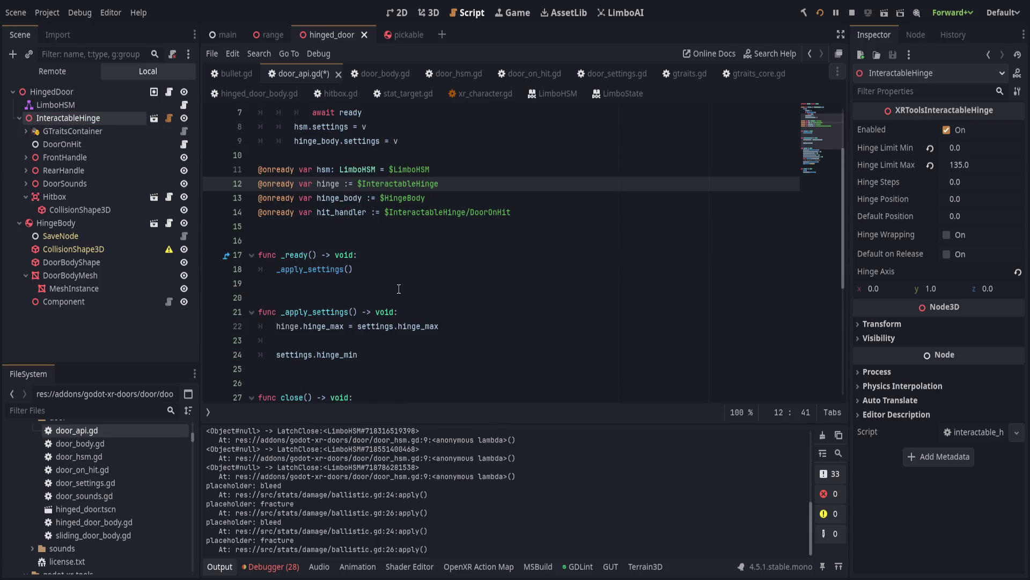
Assign hinge.hinge_limit_max = settings.hinge_max and hinge.hinge_limit_min = settings.hinge_min.
click(488, 317)
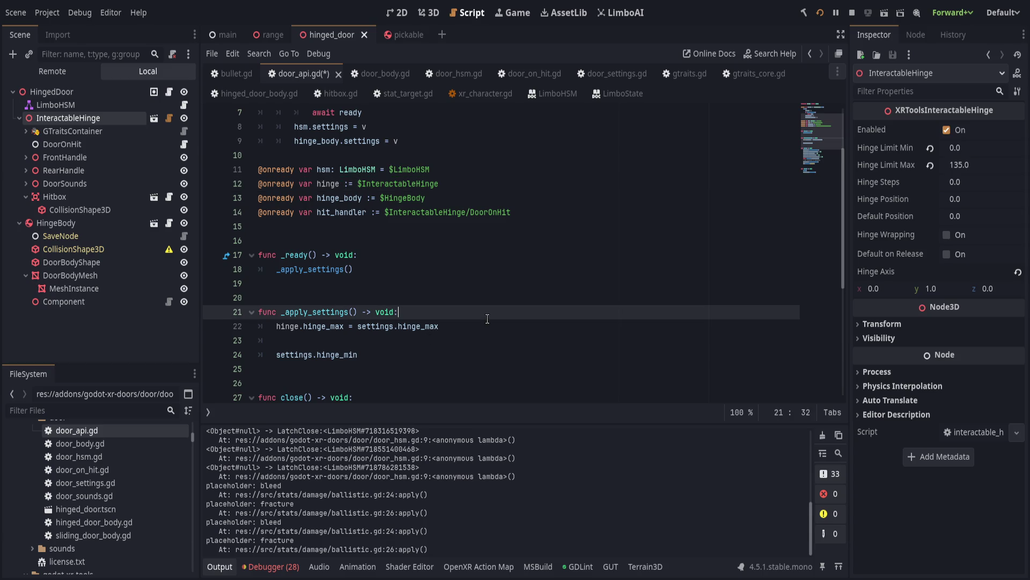
key(Return)
text(hinge.hinge_)
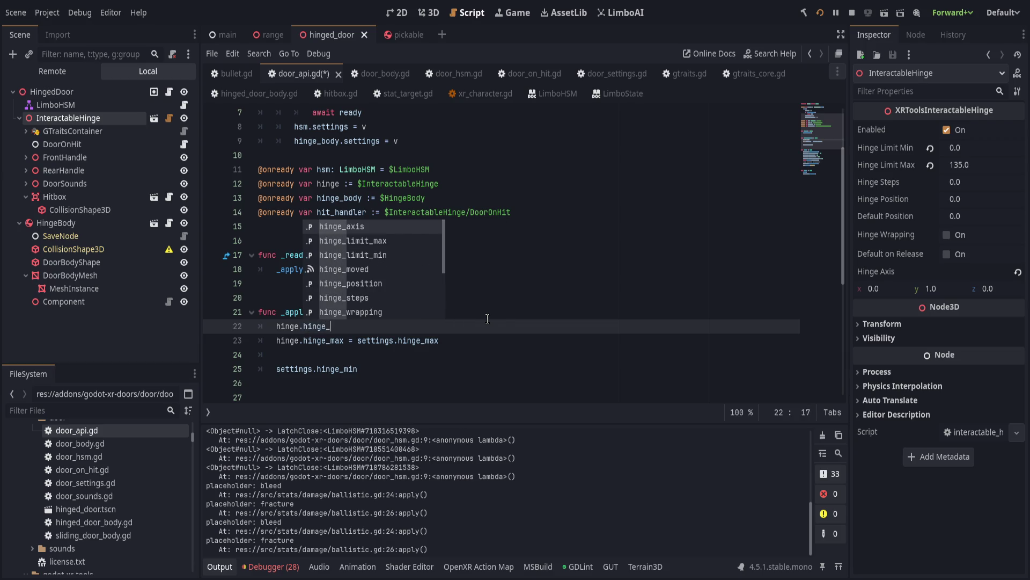
text(limit_max =)
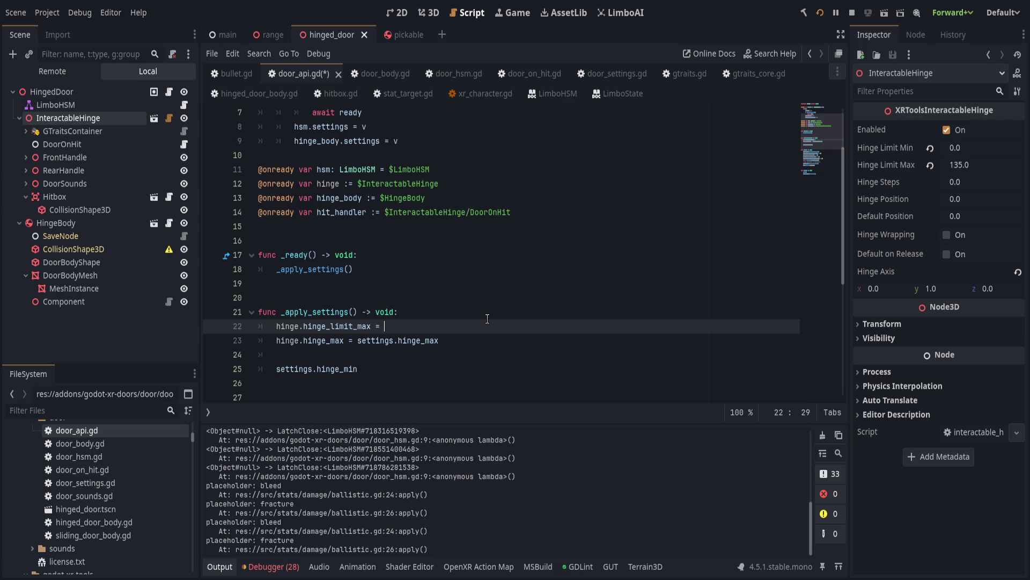
key(Delete)
key(Delete)
key(Delete)
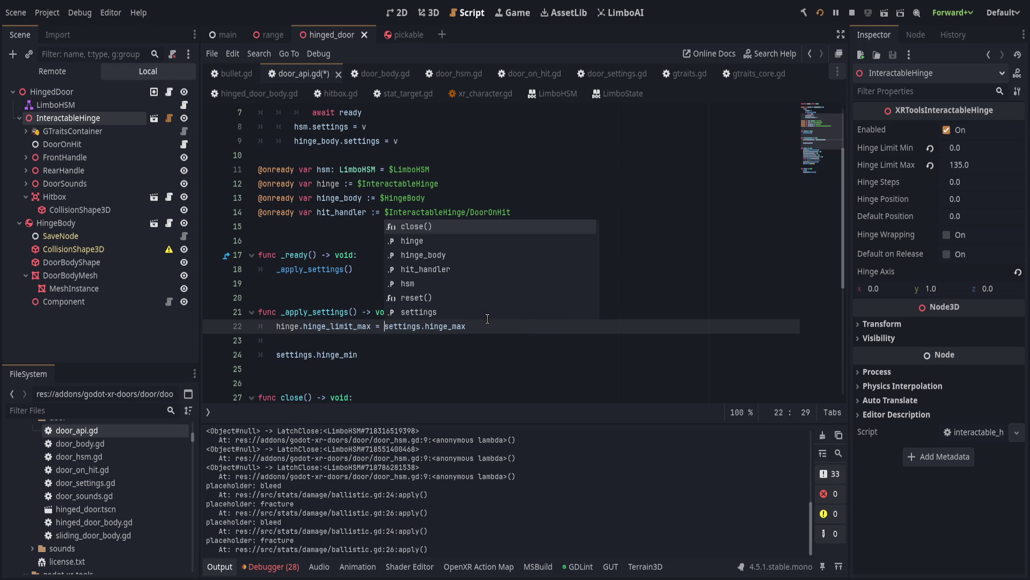
key(shift+End)
key(Escape)
key(End)
key(Return)
text(hinge)
text(.hinge_l)
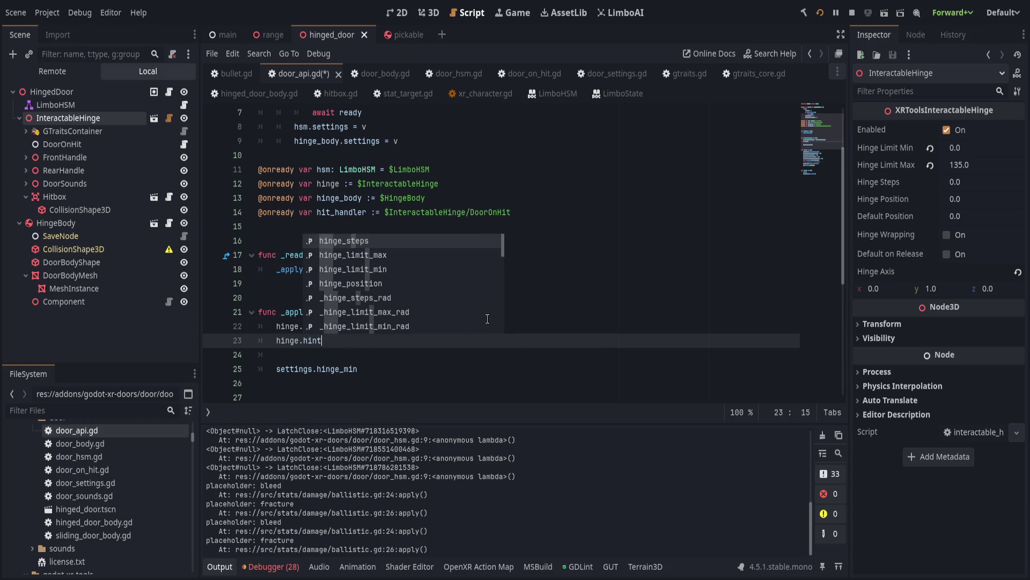
text(imit_min = settings.hinge_m)
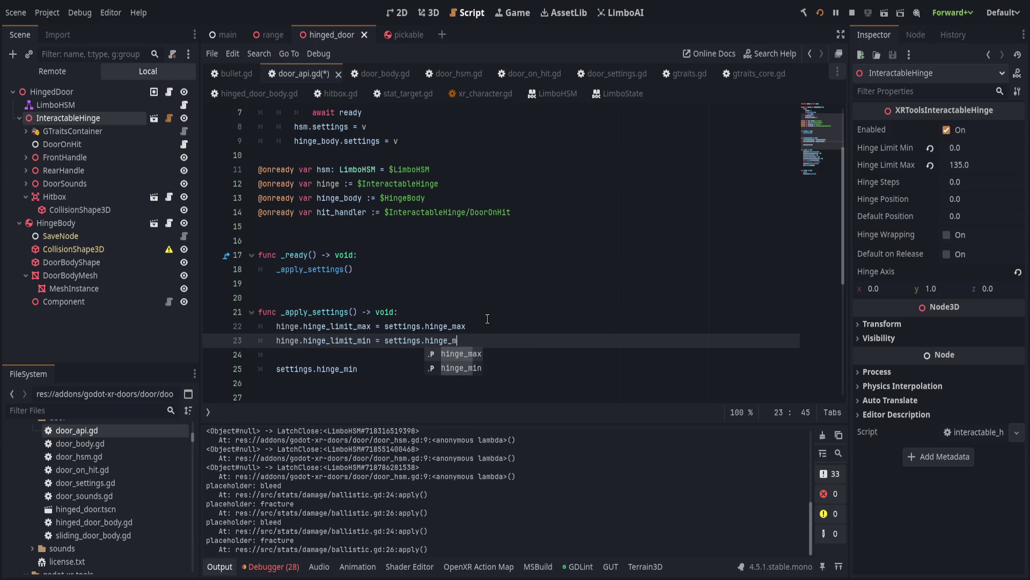
text(in)
Save door_api.gd and return to the top of the script.
key(Down)
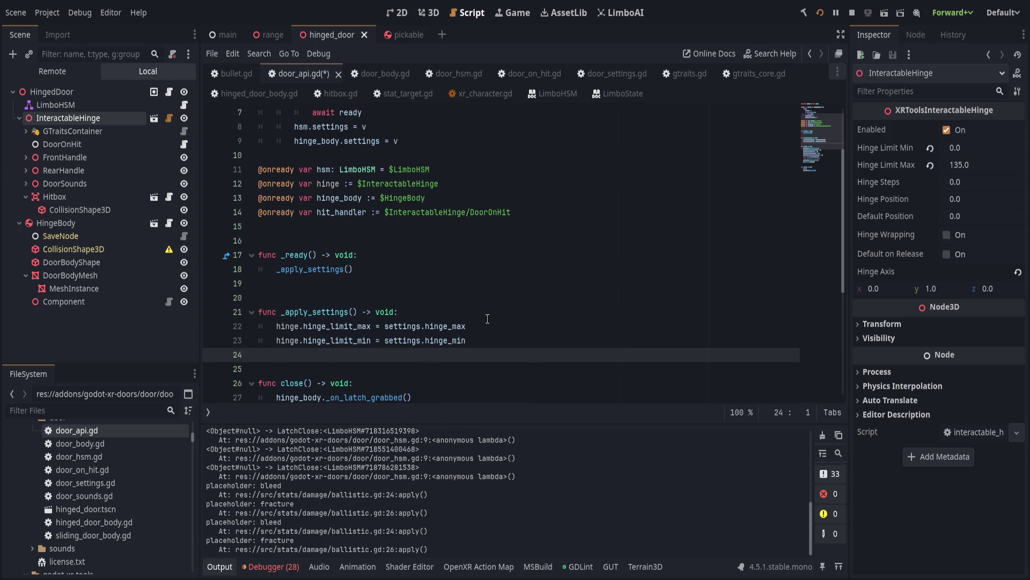
key(ctrl+s)
key(Up)
key(Up)
scroll(500, 321, up, 1)
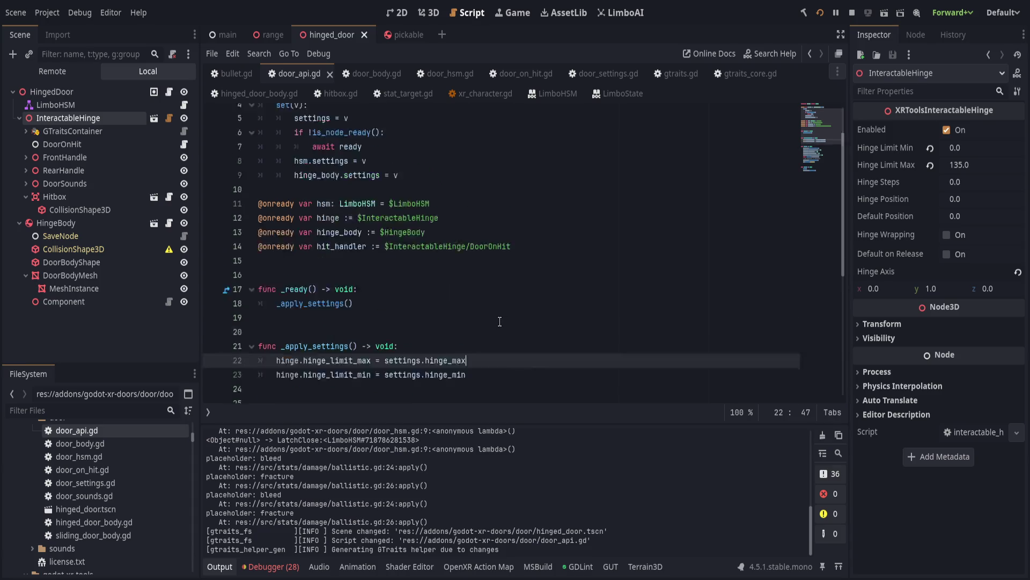
scroll(479, 312, up, 1)
click(473, 109)
scroll(472, 109, up, 1)
click(473, 109)
text(@tool)
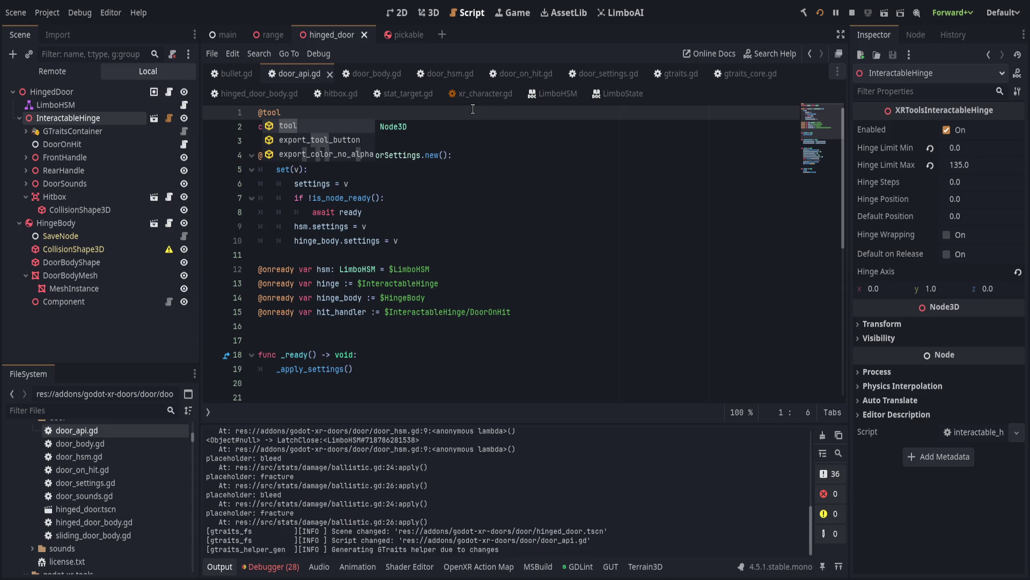
key(Escape)
click(474, 129)
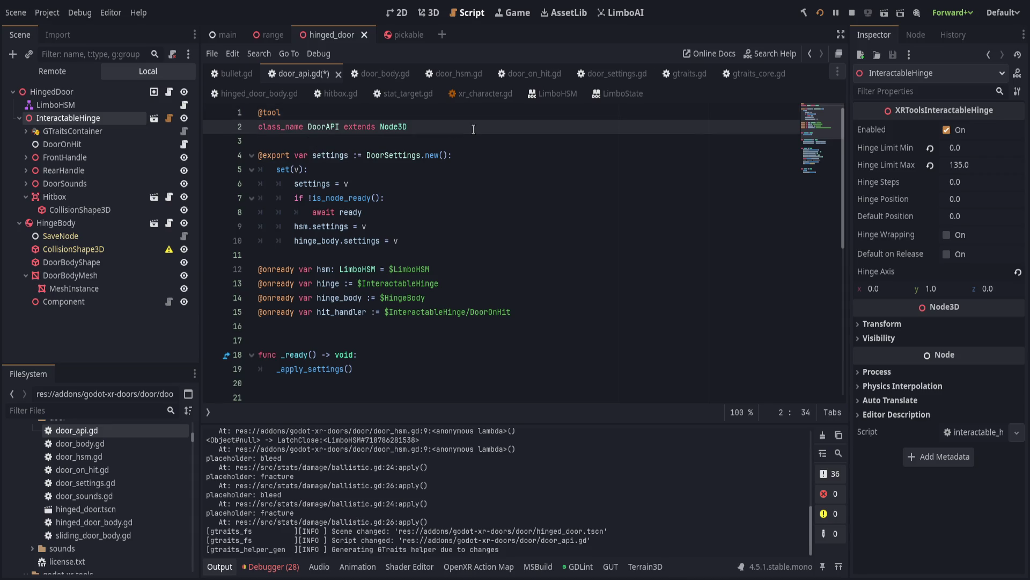
Add settings.changed.connect(_apply_settings) as the first line of _ready.
scroll(445, 242, down, 2)
click(480, 274)
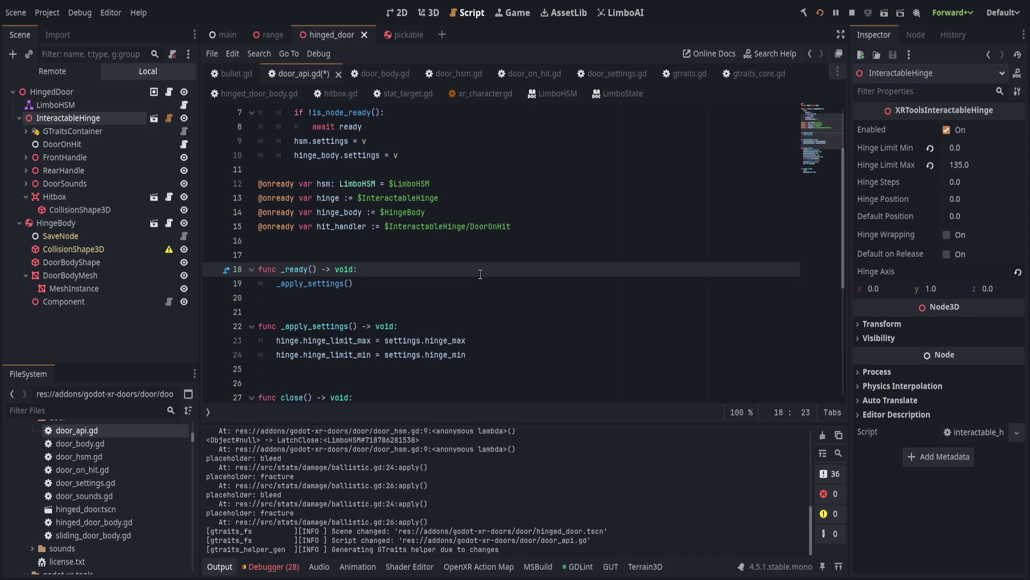
key(Return)
text(set)
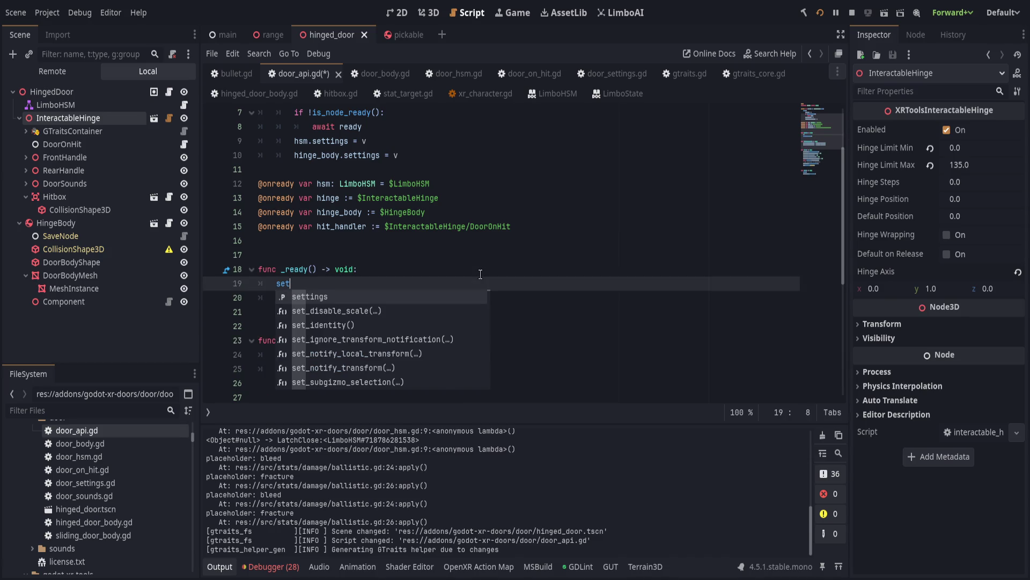
key(Return)
text(.changed)
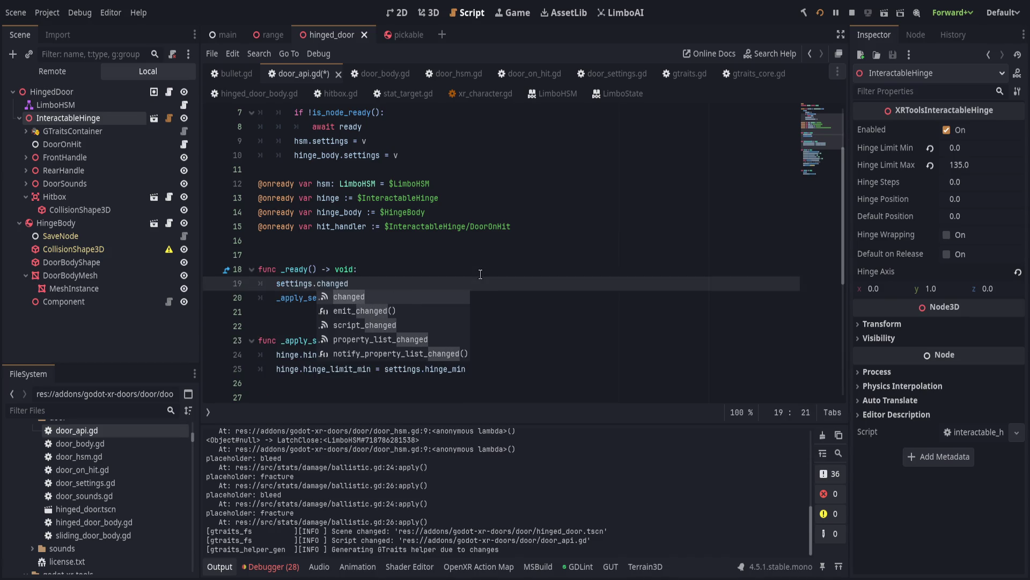
key(Escape)
text(connect)
text((_apply_c)
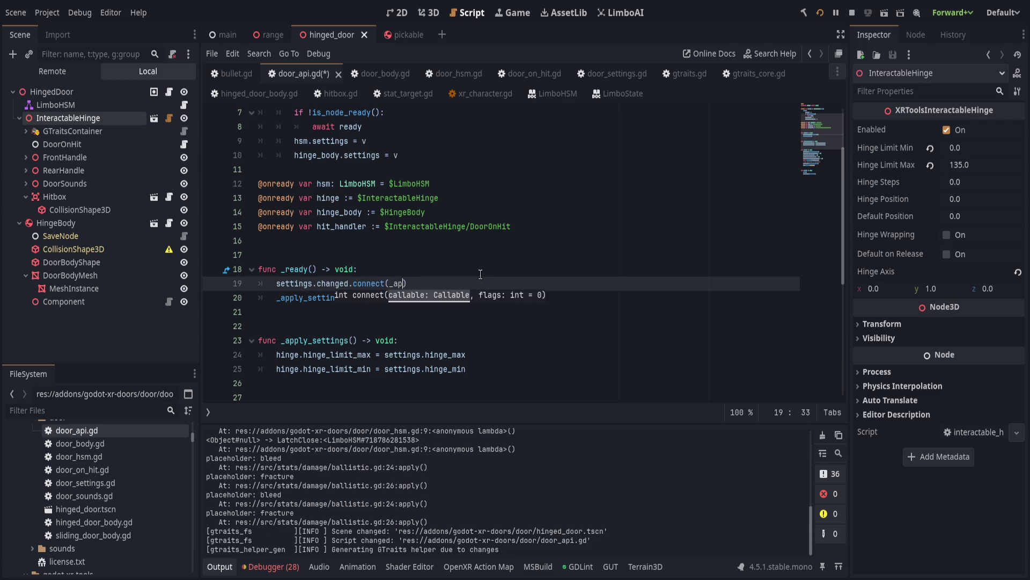
key(BackSpace)
text(settings)
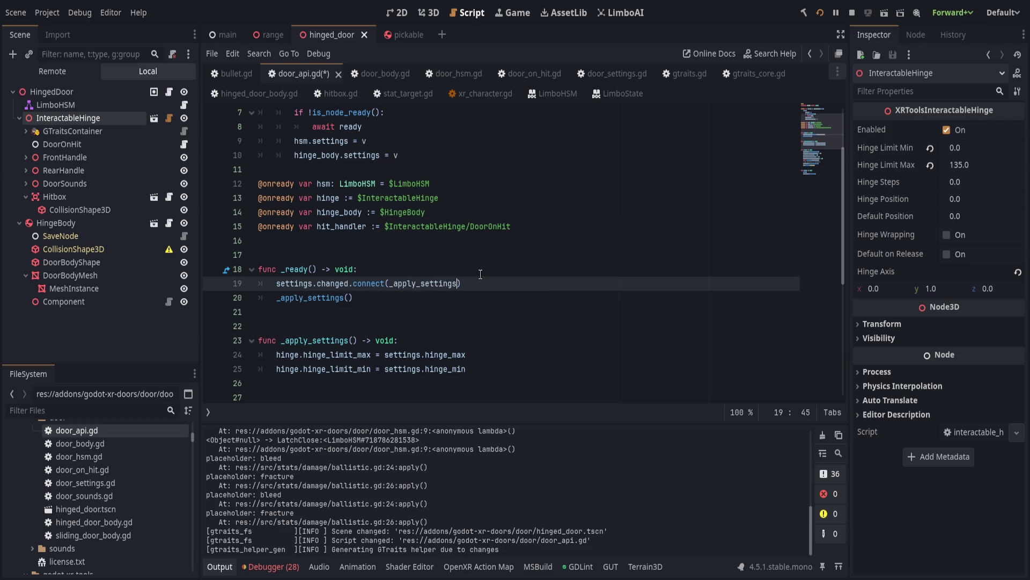
Jump to the DoorSettings class definition in door_settings.gd.
scroll(466, 255, up, 2)
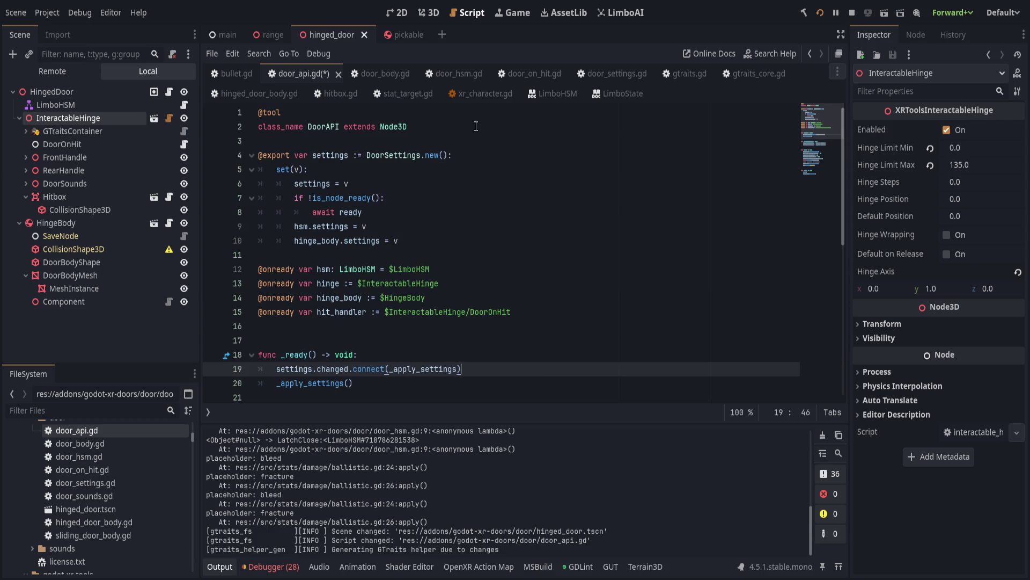
click(383, 155)
key(alt+F1)
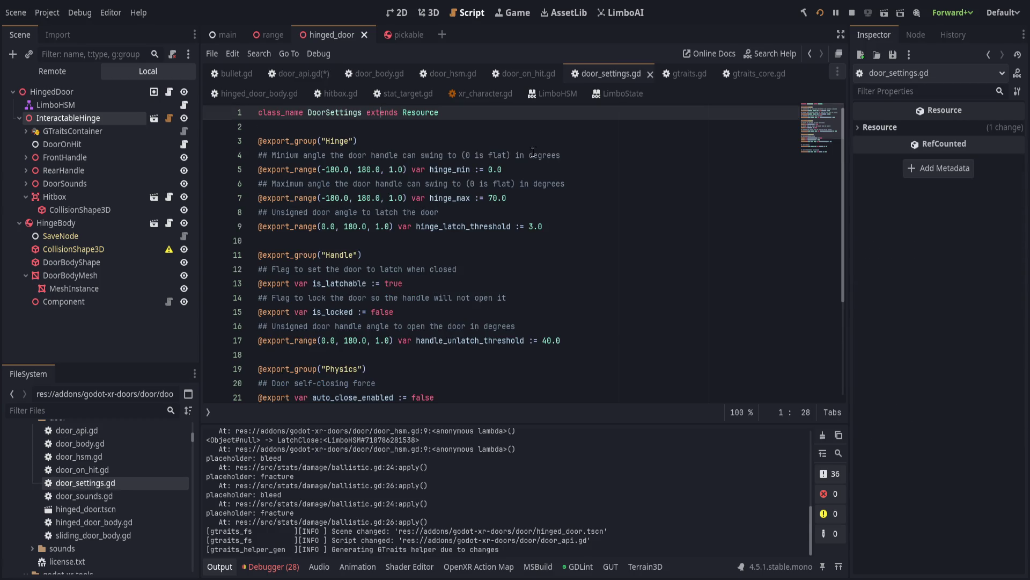
Give hinge_min a set(v) setter assigning hinge_min = v and calling emit_changed().
click(586, 170)
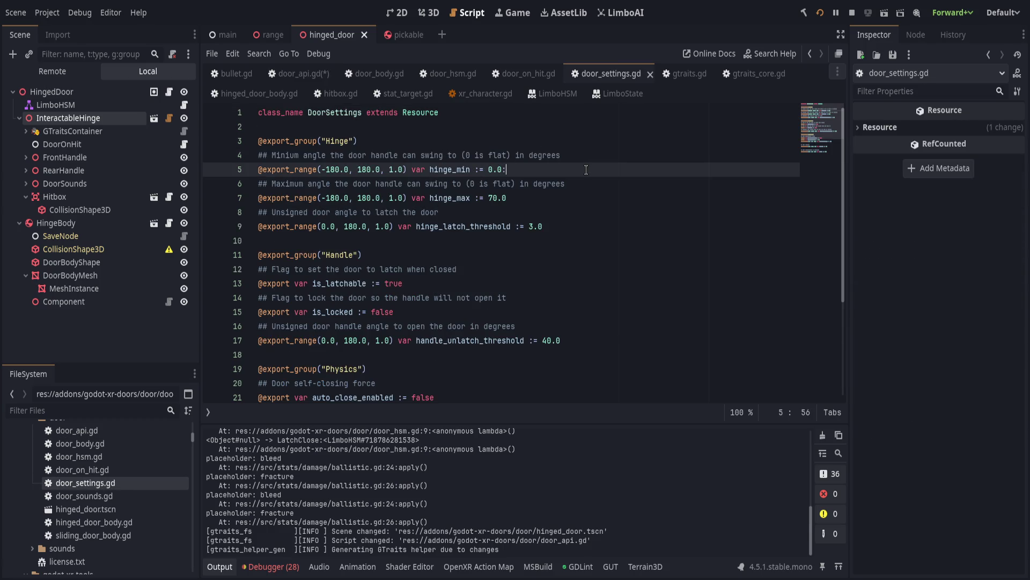
key(Return)
text(set(v):)
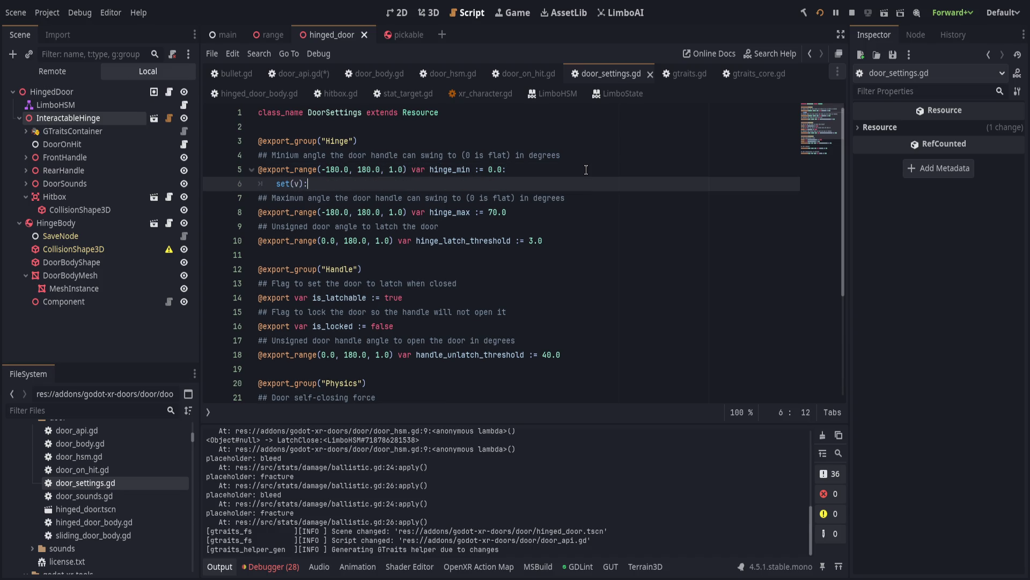
key(Return)
text(emitc)
key(Return)
key(Return)
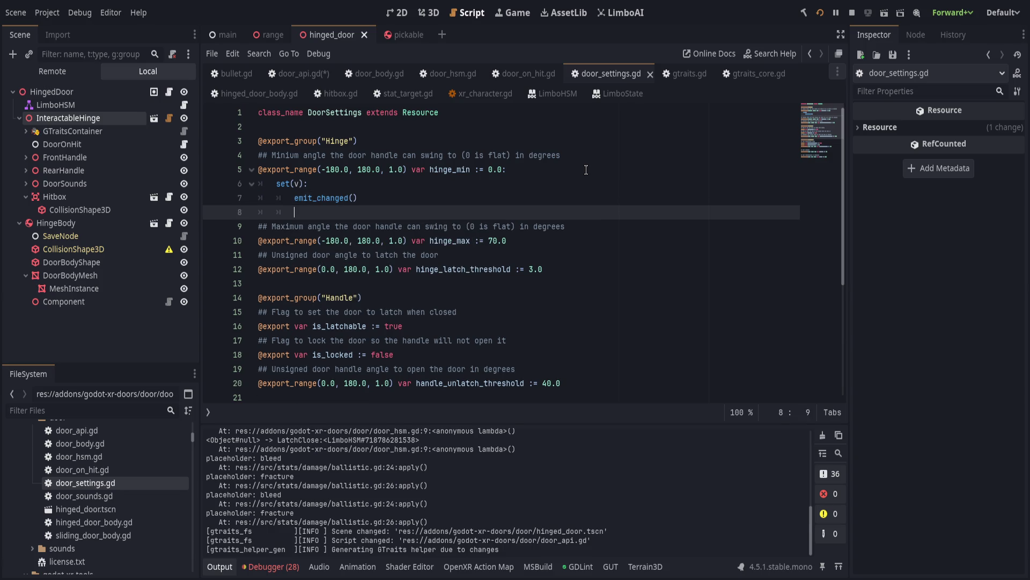
key(alt+Up)
text(hinge_mi)
key(Return)
text(= v)
key(Escape)
Delete the hinge_min setter block again and save, reloading the running game.
key(Down)
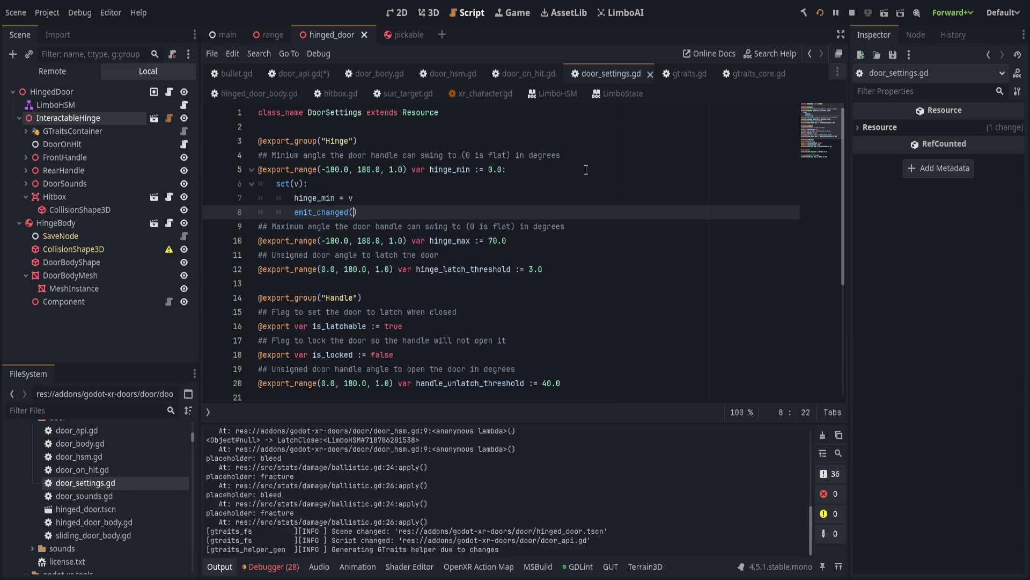
key(shift+Up)
key(shift+Up)
key(shift+Up)
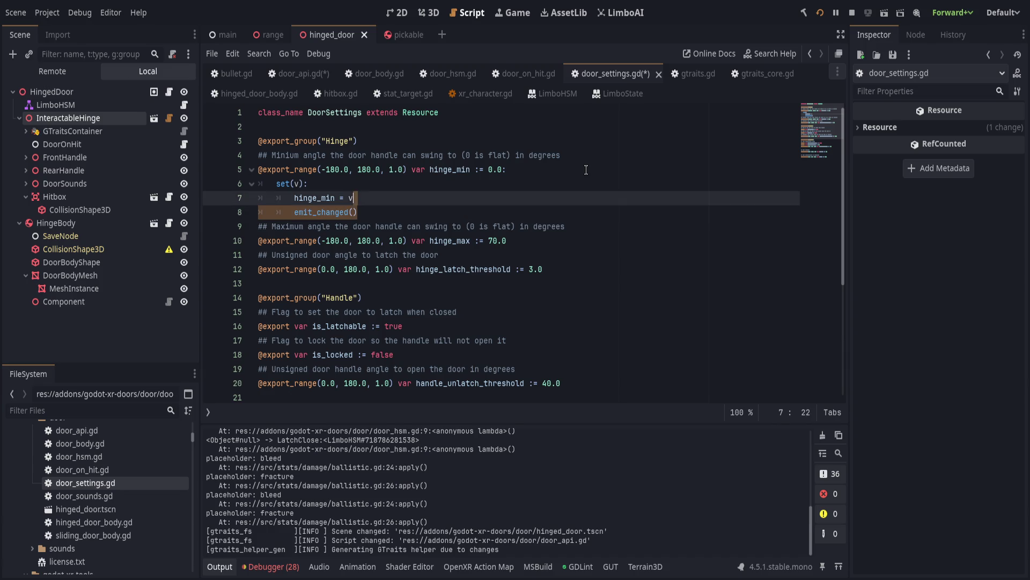
key(shift+End)
key(BackSpace)
key(ctrl+s)
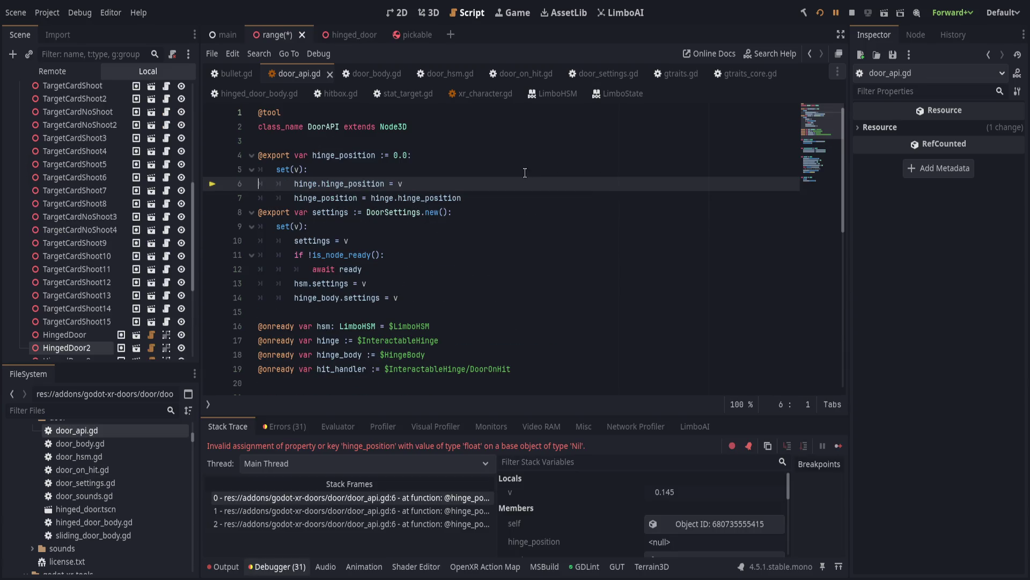
Save, then wrap the hinge assignment in door_api.gd's hinge_position setter inside an 'if hinge:' check.
click(523, 180)
key(ctrl+s)
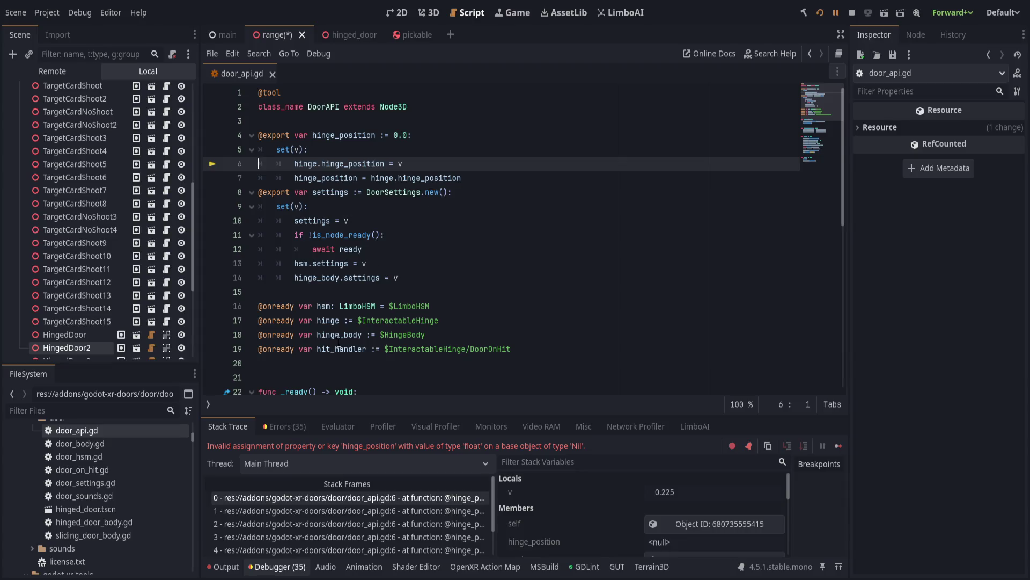
click(422, 151)
key(Return)
text(if hinge:)
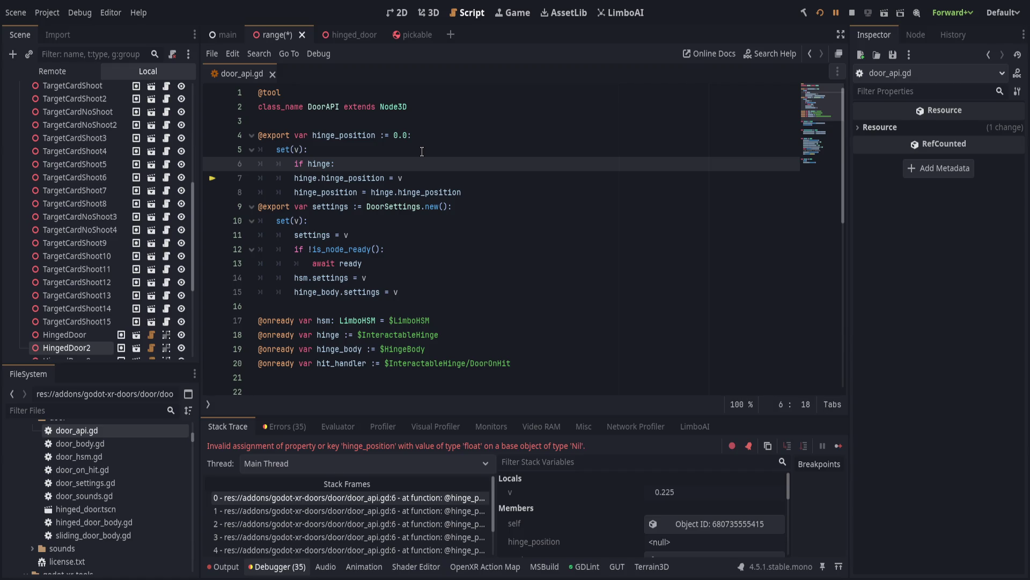
key(Down)
key(Home)
key(Tab)
key(End)
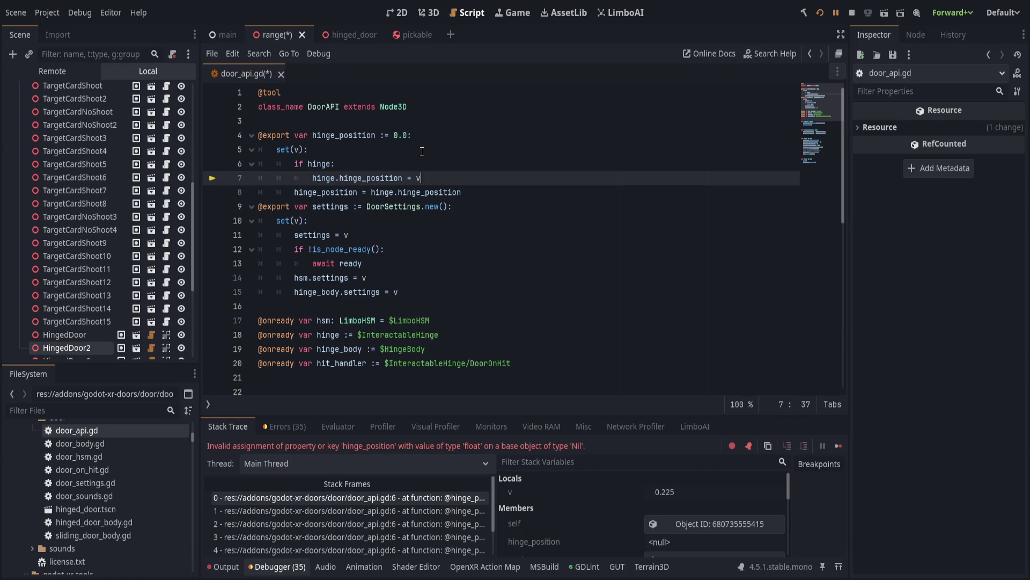
key(Up)
key(ctrl+shift+Return)
Set hinge_position from hinge.hinge_position under a '# set to new constrained angle' comment, remove the duplicate line, save.
text(hinge_pos)
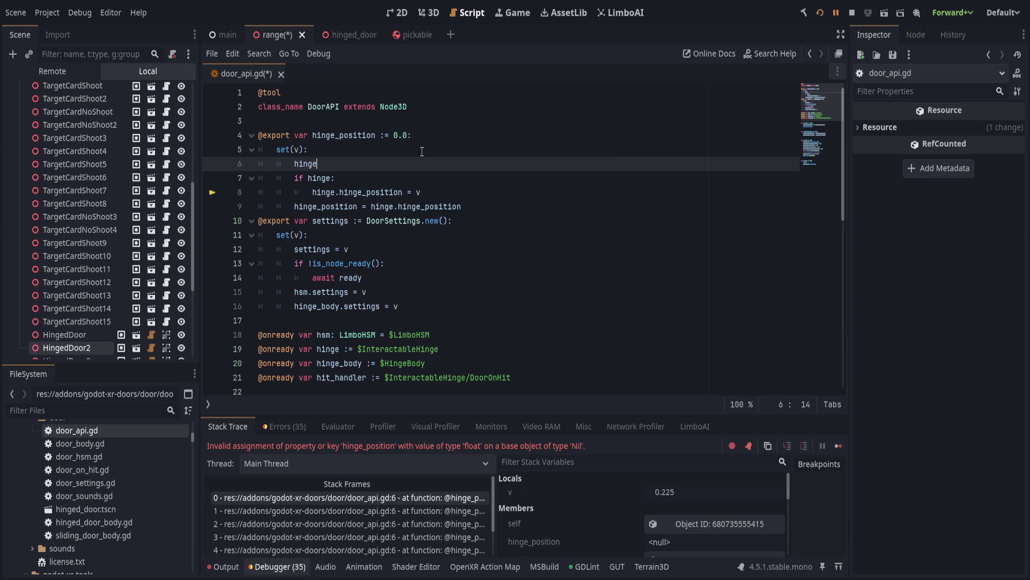
text(ition)
key(Down)
key(Down)
key(Return)
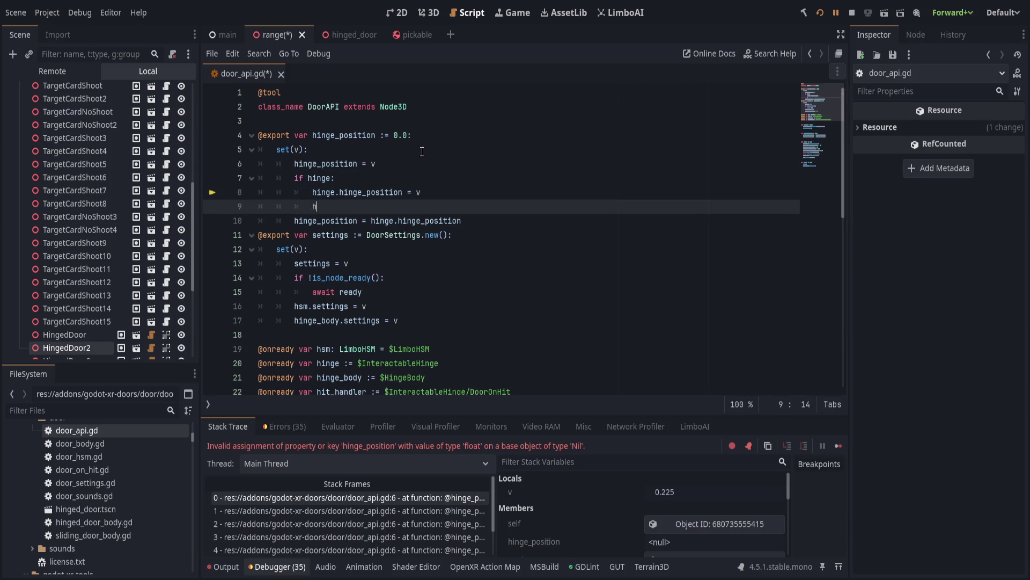
text(ge_pos)
key(Return)
text(hinge.hinge_po)
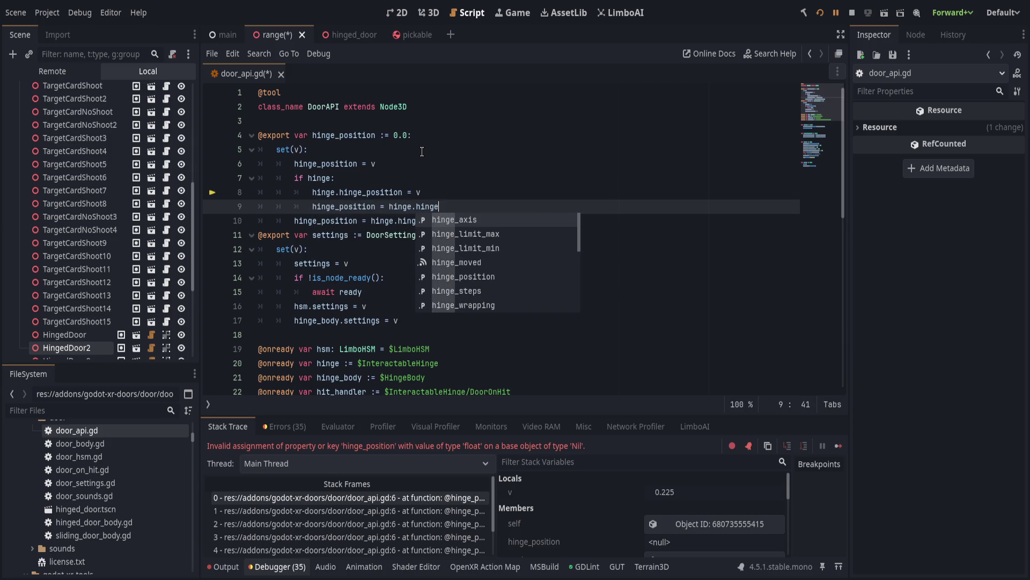
text(sition)
key(ctrl+shift+Return)
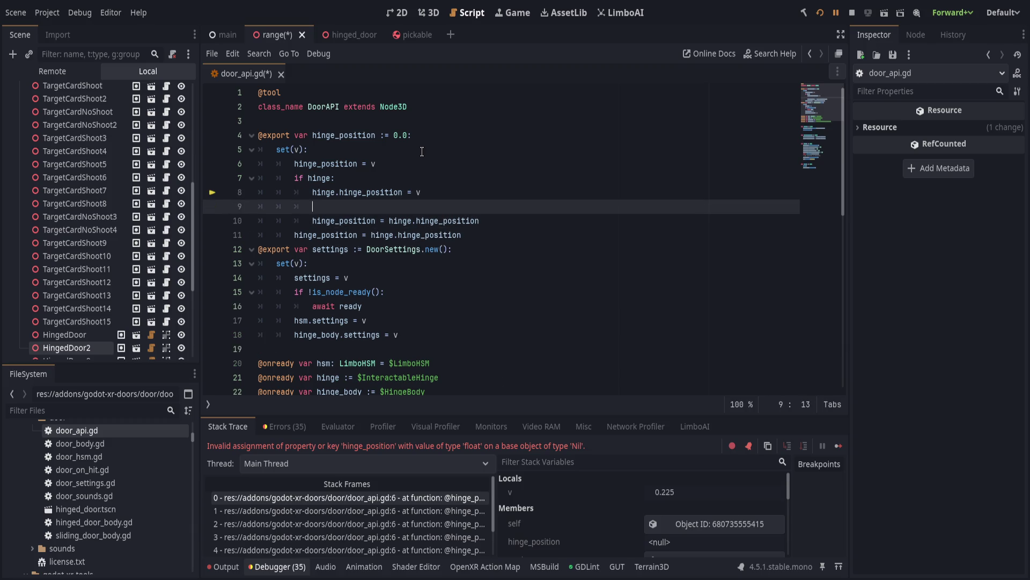
text(ssig)
key(ctrl+BackSpace)
text(re)
text(set)
text(strainte)
key(ctrl+BackSpace)
text(constrained )
text(angle)
key(Down)
key(Down)
key(ctrl+shift+k)
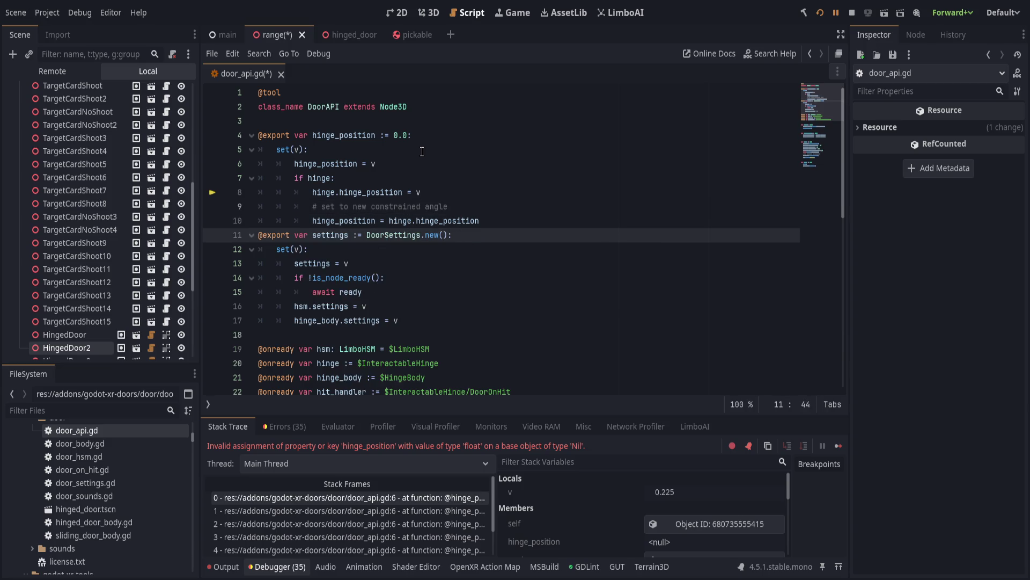
key(ctrl+s)
Scroll down to the settings setter code and stop the running game.
click(483, 167)
click(464, 220)
scroll(486, 231, down, 4)
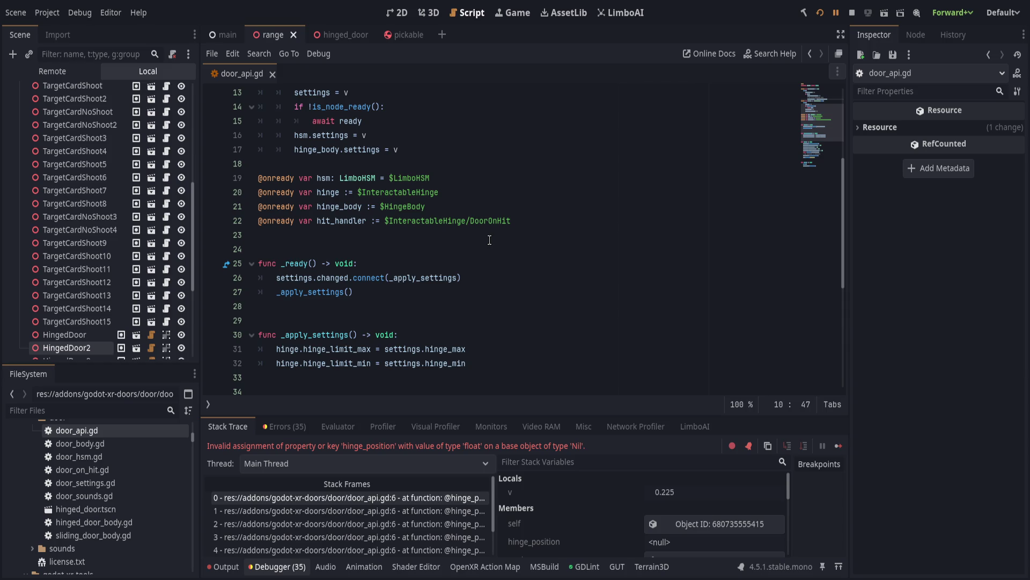
scroll(490, 240, down, 6)
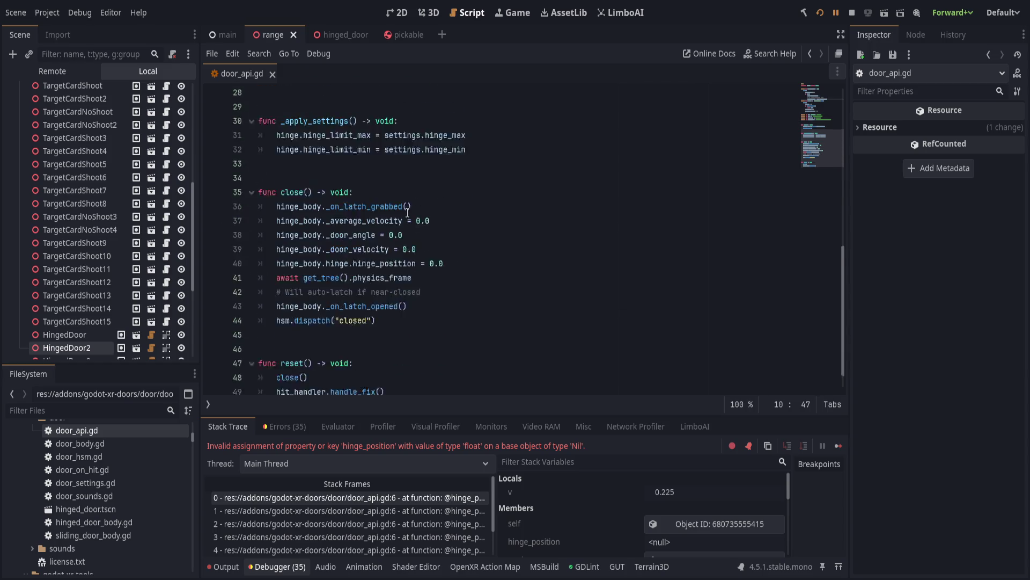
click(817, 12)
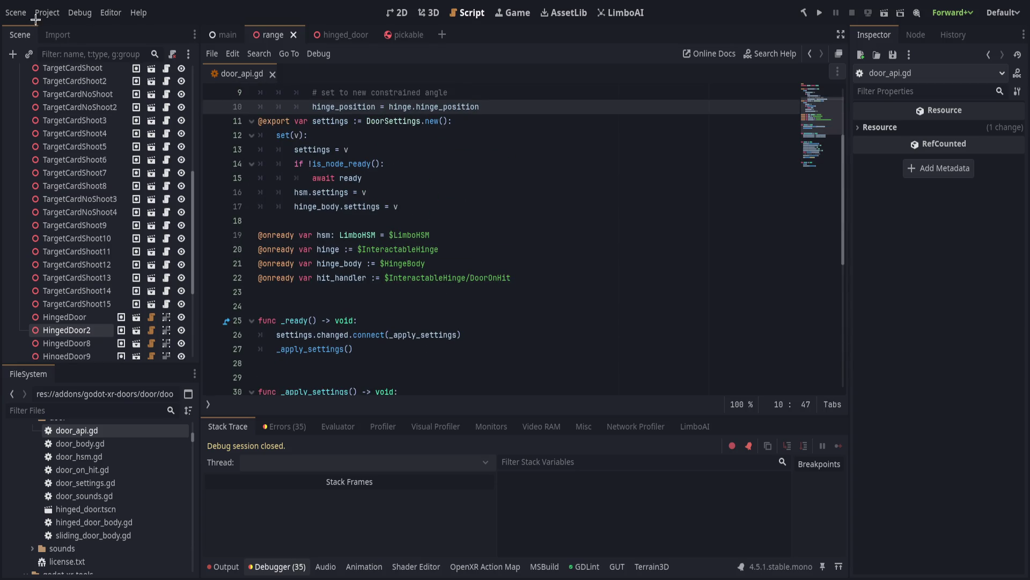
Scroll further down through the door_api.gd script.
scroll(587, 169, down, 1)
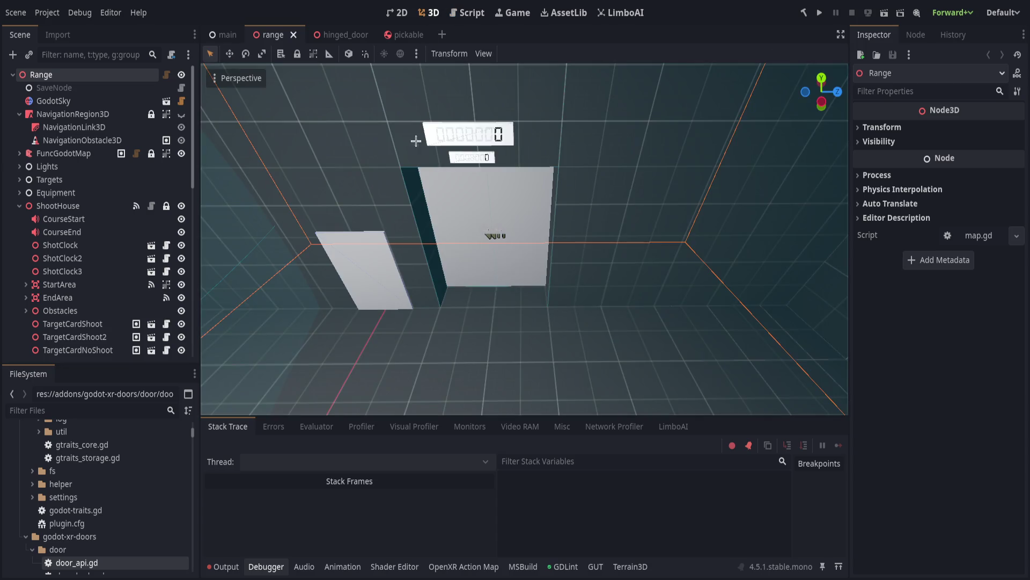
Expand ShootHouse, select HingedDoor, and drag its Hinge Position to swing the door open.
scroll(97, 296, down, 5)
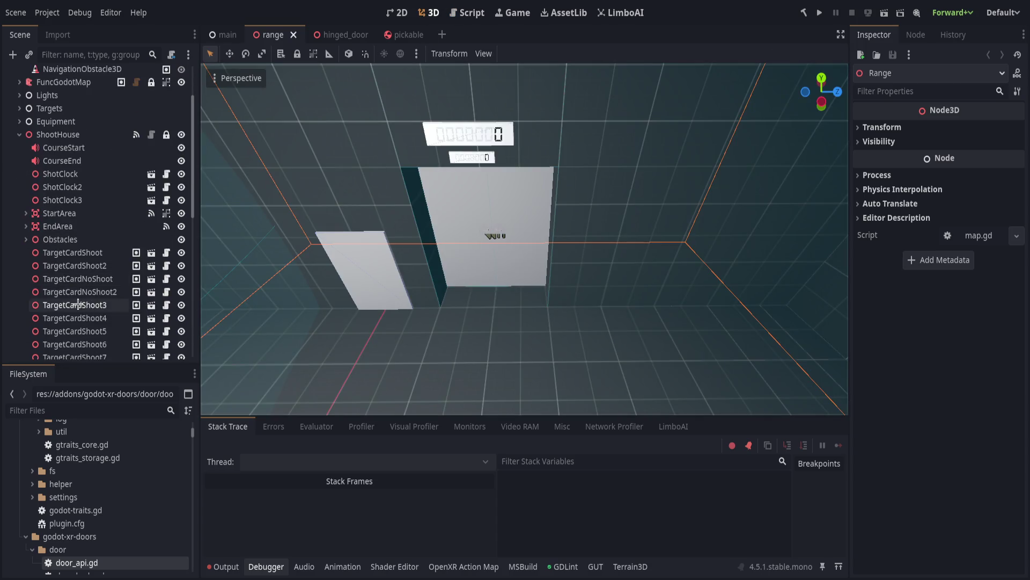
scroll(97, 295, up, 5)
click(19, 205)
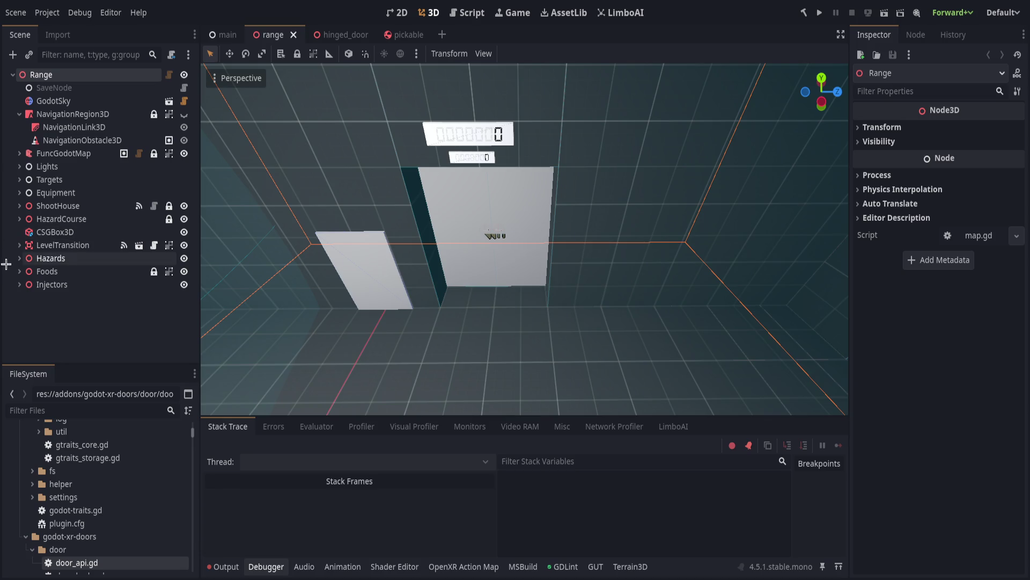
click(20, 205)
scroll(54, 252, down, 3)
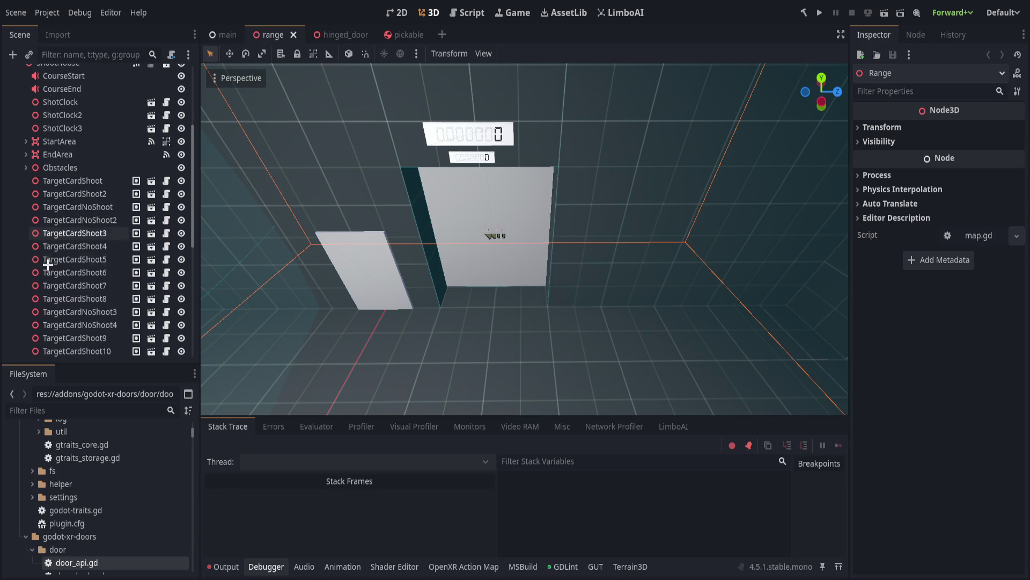
scroll(66, 257, down, 5)
click(65, 179)
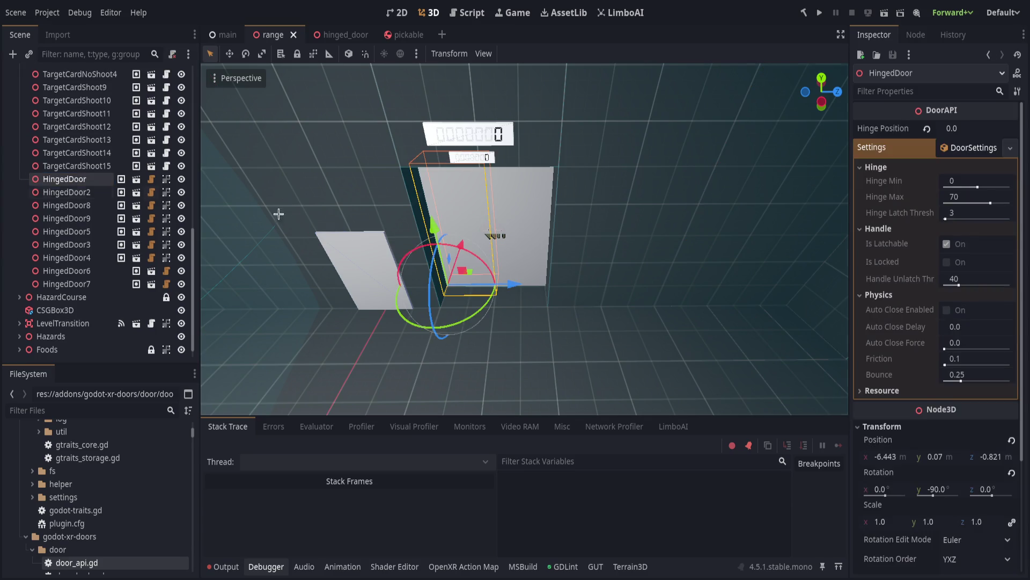
drag(952, 128, 970, 128)
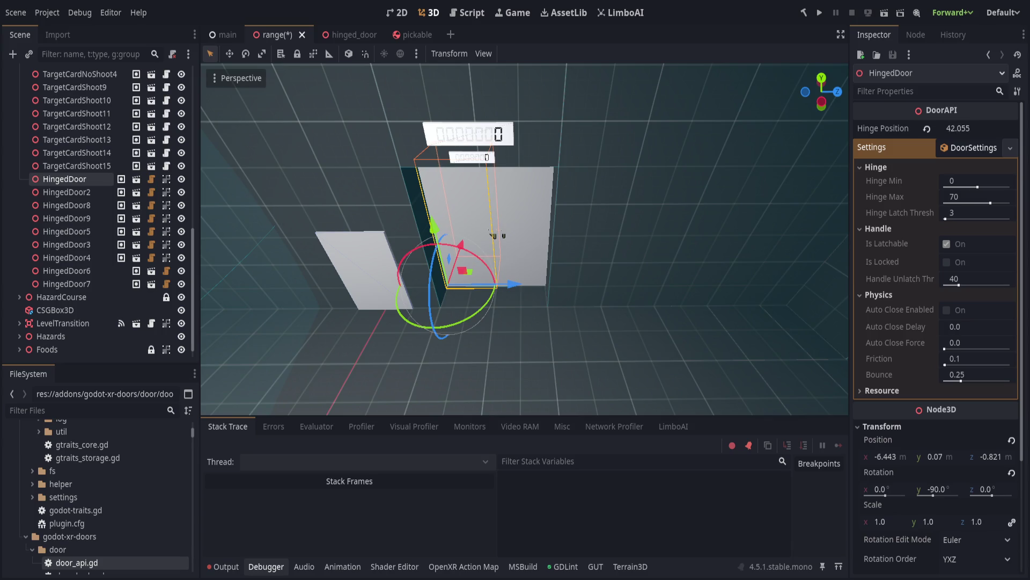
Type 0 as HingedDoor's Hinge Position, then select HingedDoor2 showing Hinge Position -70.
scroll(460, 256, up, 5)
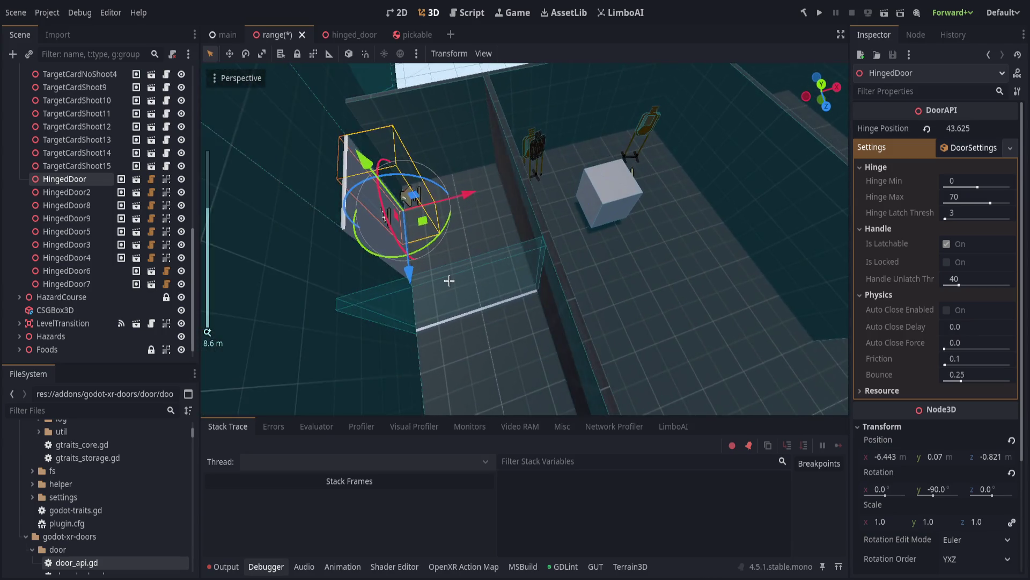
scroll(414, 242, down, 5)
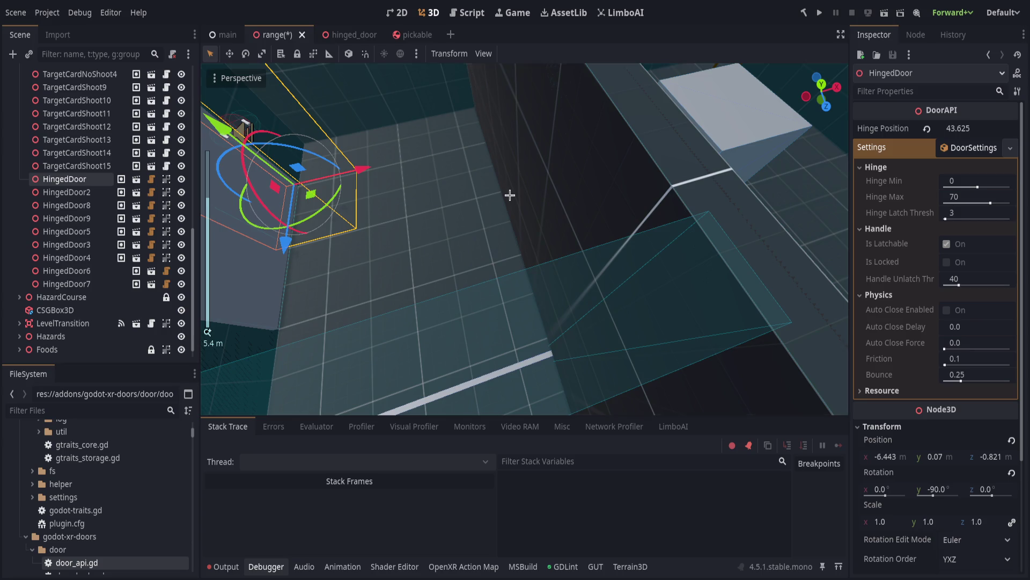
scroll(518, 196, up, 5)
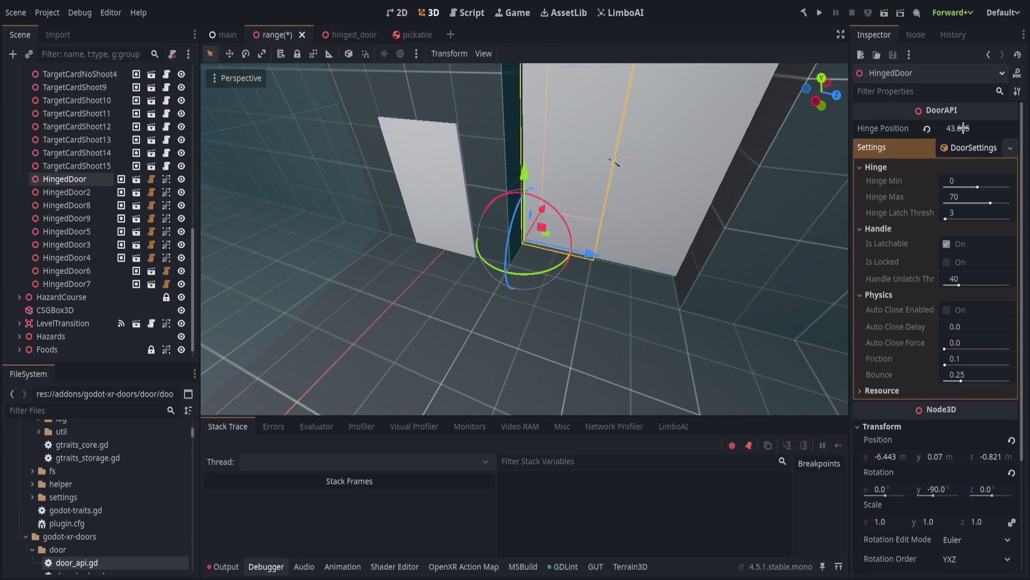
click(980, 129)
text(0)
key(Return)
click(558, 188)
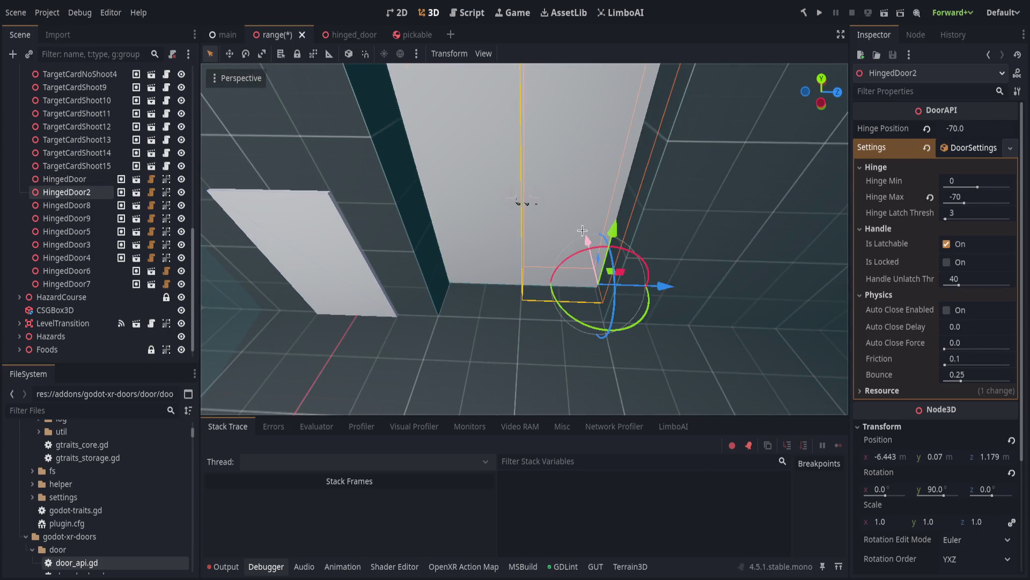
Revert HingedDoor2's Hinge Position to 0, trying a rotation and cancelling it.
click(928, 128)
mouse_move(600, 328)
mouse_down()
mouse_move(623, 365)
mouse_move(692, 343)
mouse_move(602, 321)
mouse_up()
right_click(601, 321)
Expand HingedDoor2 and select its InteractableHinge, whose Hinge Limit Max is -70.0.
click(25, 192)
mouse_move(20, 223)
mouse_down()
mouse_move(23, 237)
mouse_move(81, 231)
mouse_up()
click(97, 219)
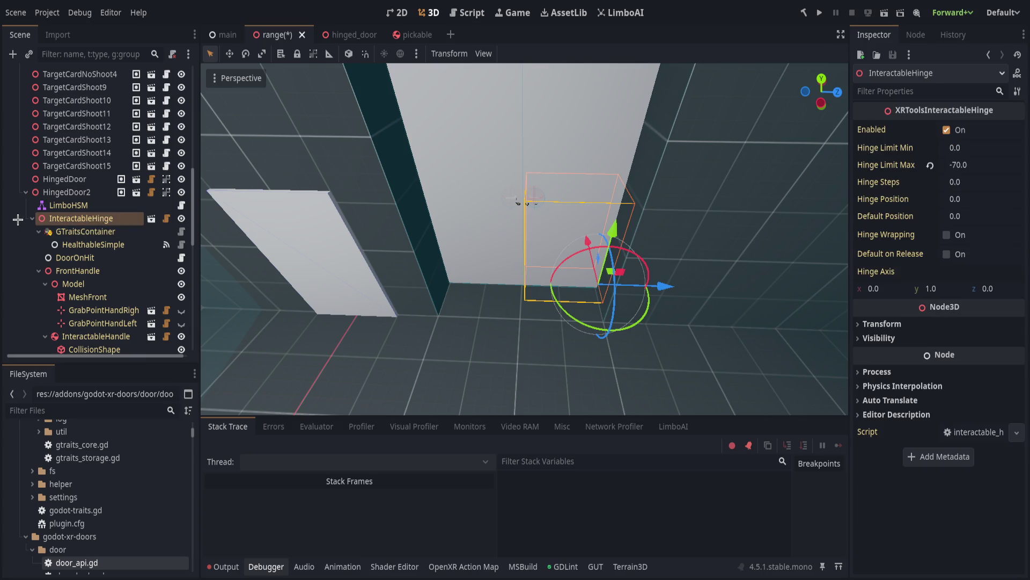
scroll(32, 226, down, 3)
scroll(70, 315, up, 10)
scroll(71, 316, up, 3)
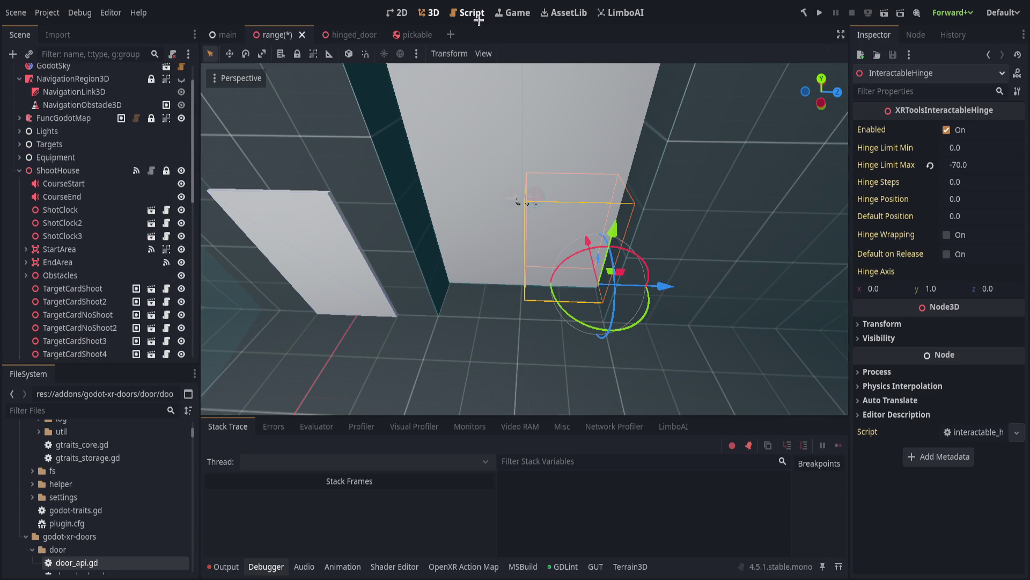
Return to door_api.gd and look over the code around line 8.
click(467, 13)
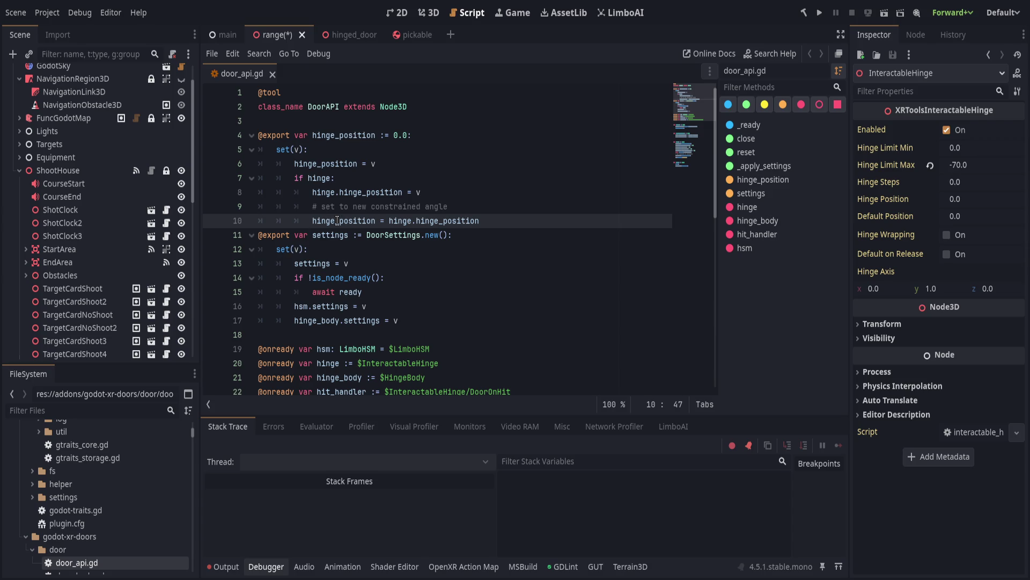
click(486, 194)
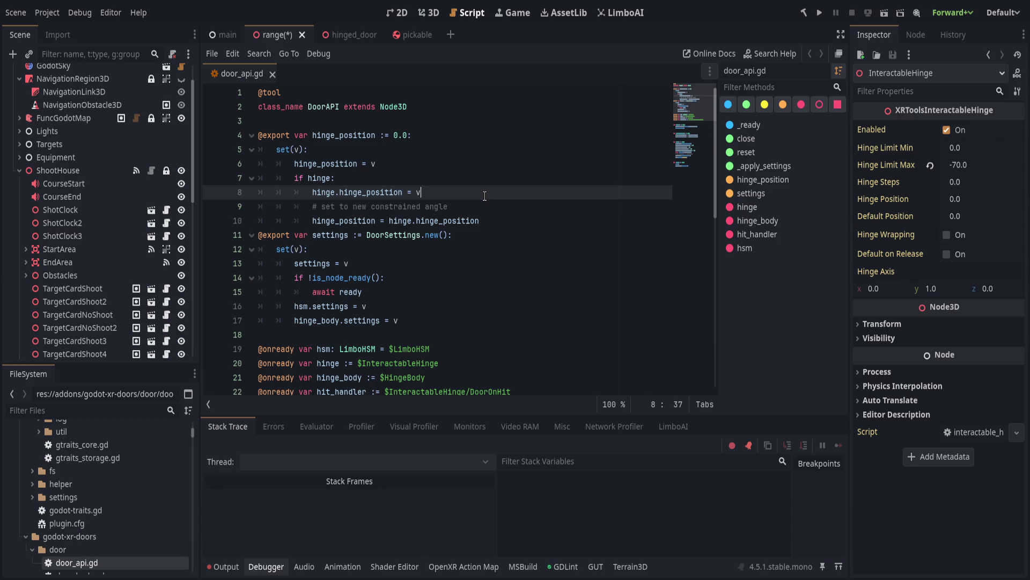
scroll(122, 315, down, 3)
scroll(123, 315, down, 7)
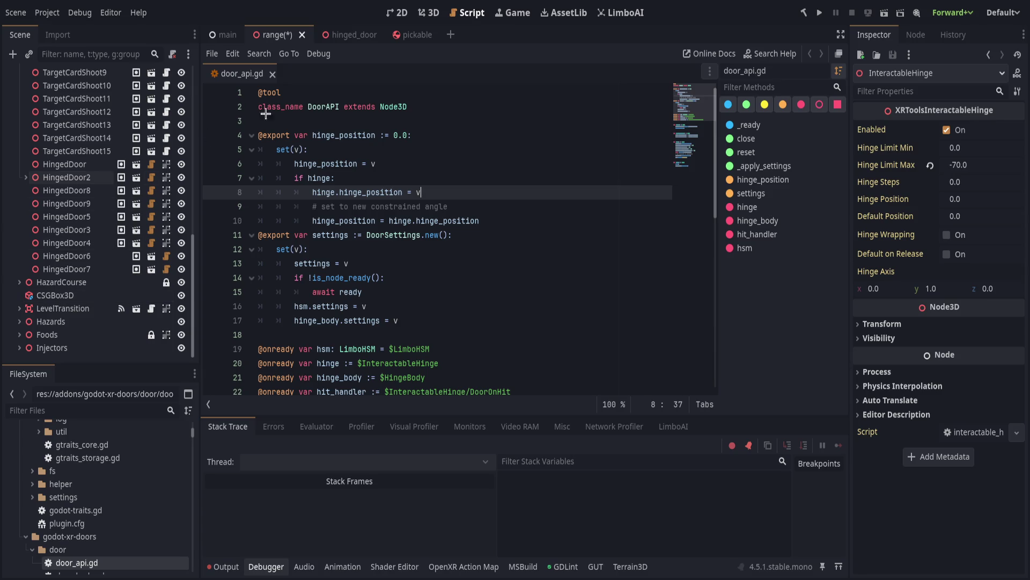
In the hinged_door scene, check InteractableHinge's max 70 limit, test-swing the door, and save.
click(338, 31)
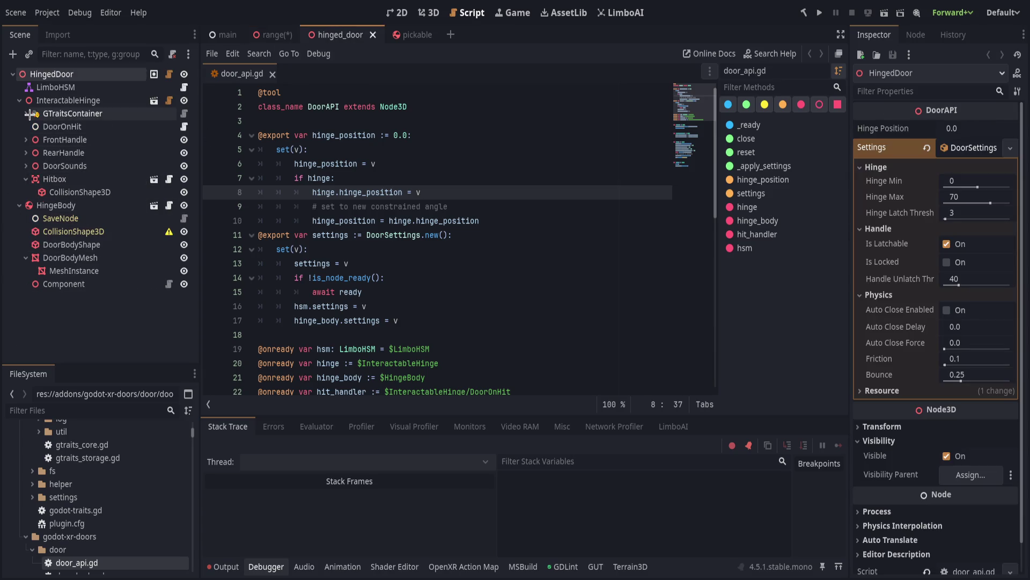
click(36, 86)
click(37, 101)
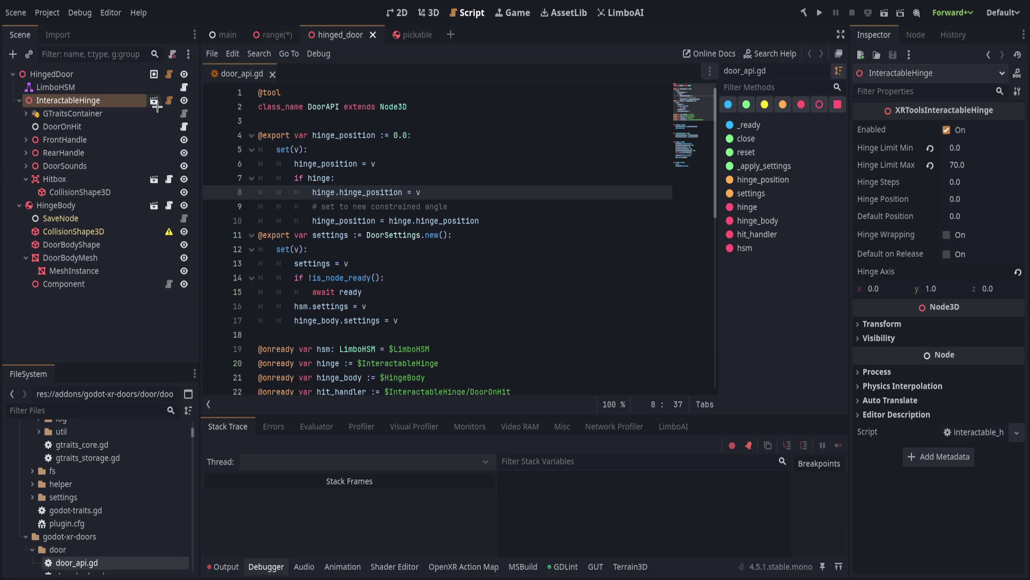
click(428, 12)
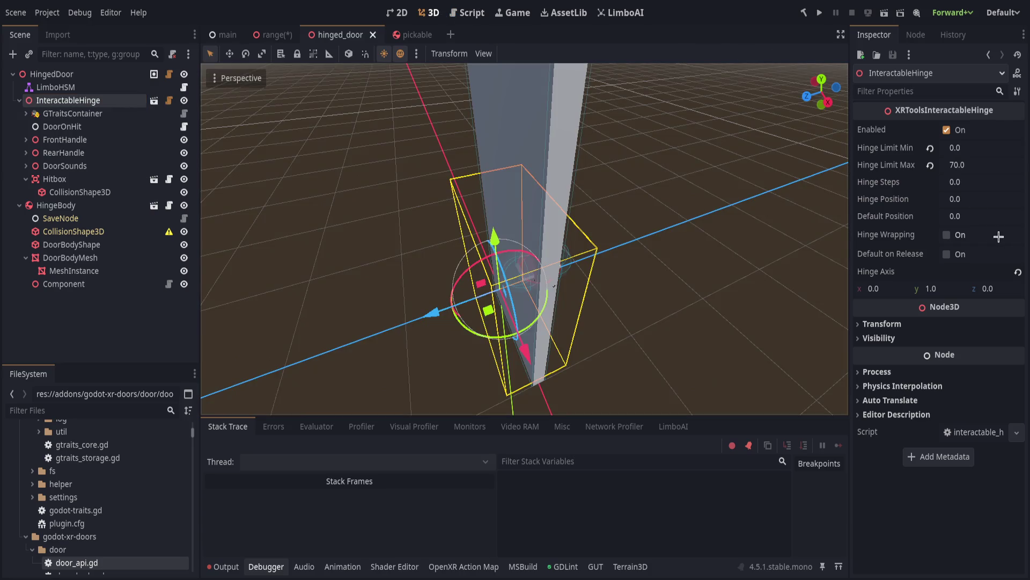
mouse_move(967, 200)
mouse_down()
mouse_move(980, 201)
mouse_move(966, 201)
mouse_up()
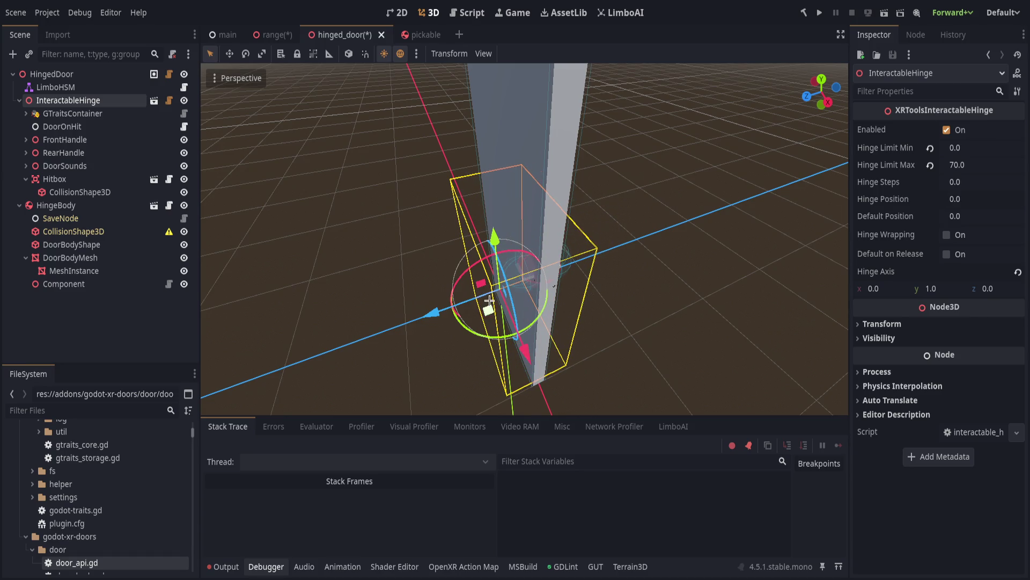
key(ctrl+s)
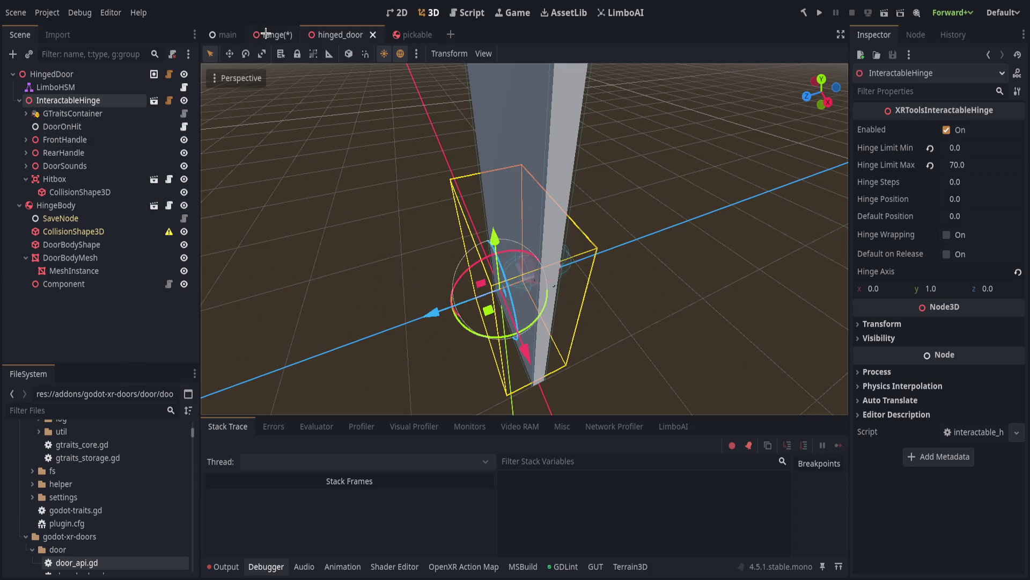
Back in the range scene, collapse HingedDoor2's children and reselect HingedDoor2.
key(ctrl+shift+Tab)
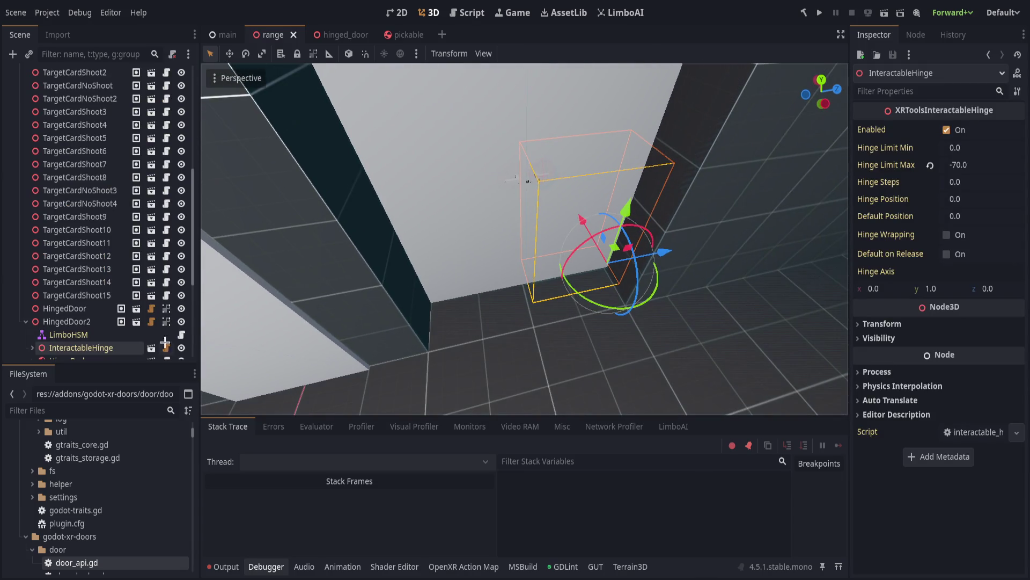
click(25, 321)
click(75, 309)
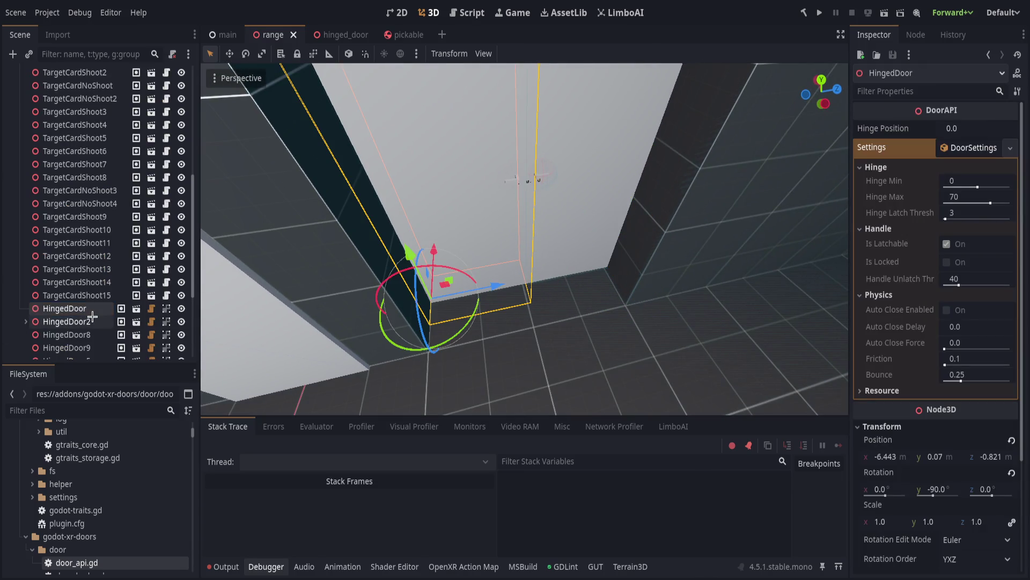
click(92, 318)
click(970, 198)
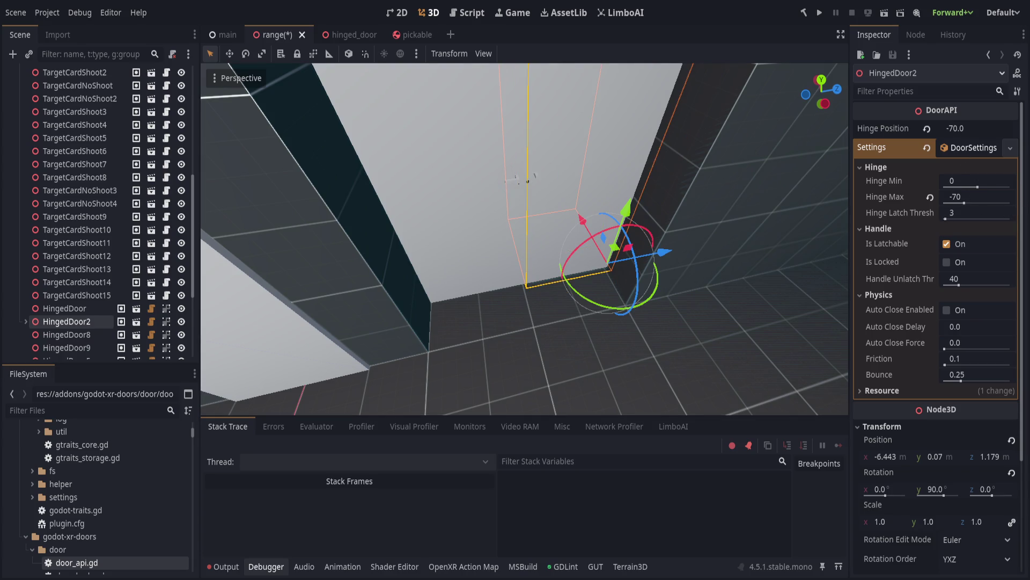
Try Hinge Max 0 on HingedDoor2, revert Hinge Min to 0 and Hinge Max to 70, and save.
click(972, 181)
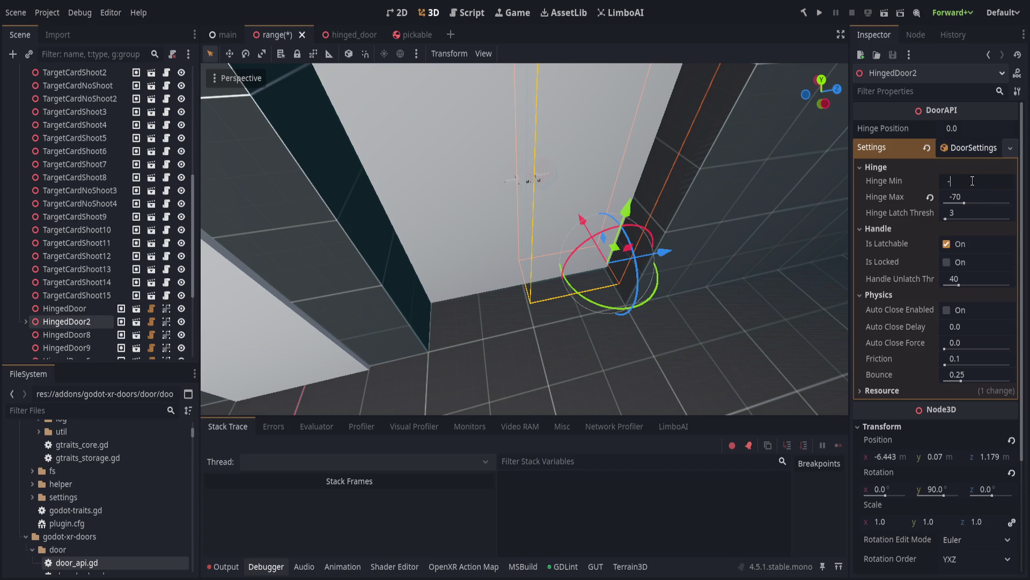
key(Tab)
text(0)
key(Return)
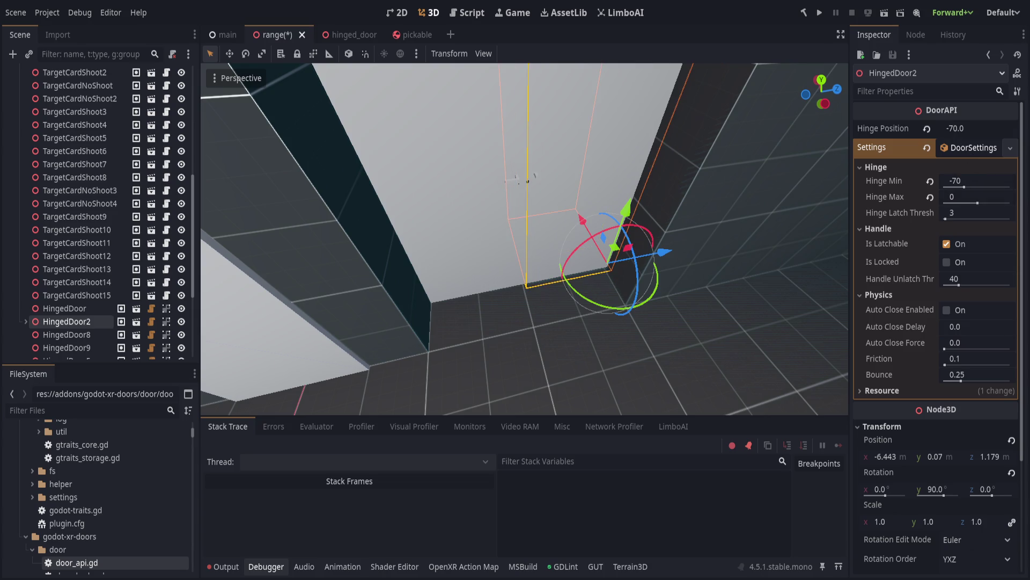
click(931, 180)
click(930, 197)
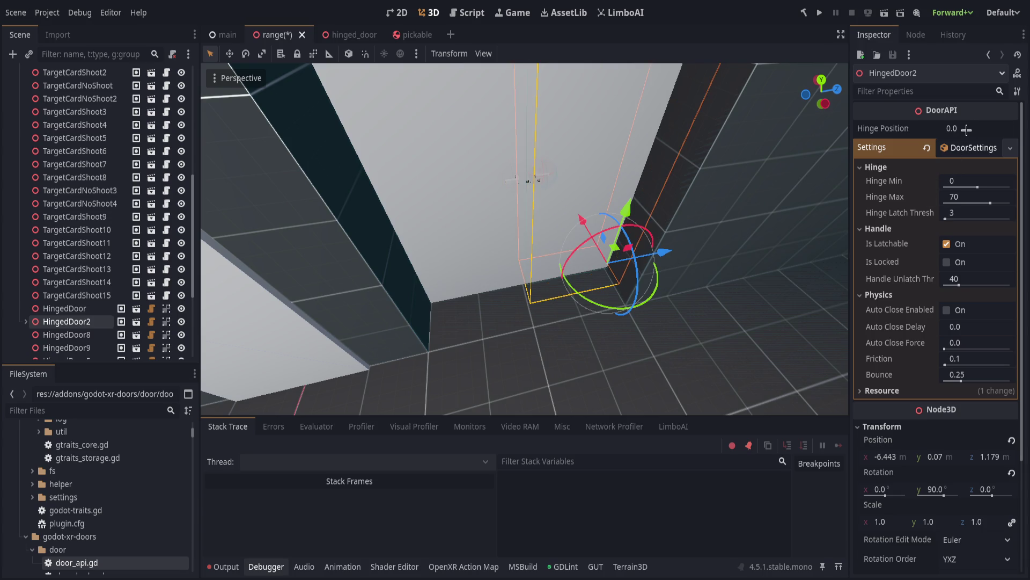
key(ctrl+s)
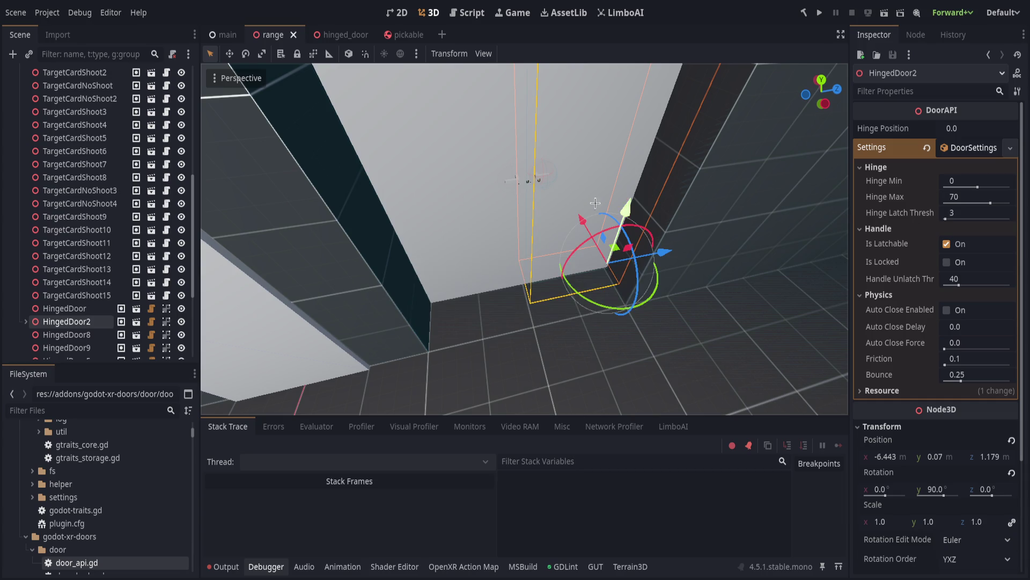
Select HingedDoor and swing it open up to its 70 Hinge Max limit.
click(43, 308)
click(53, 321)
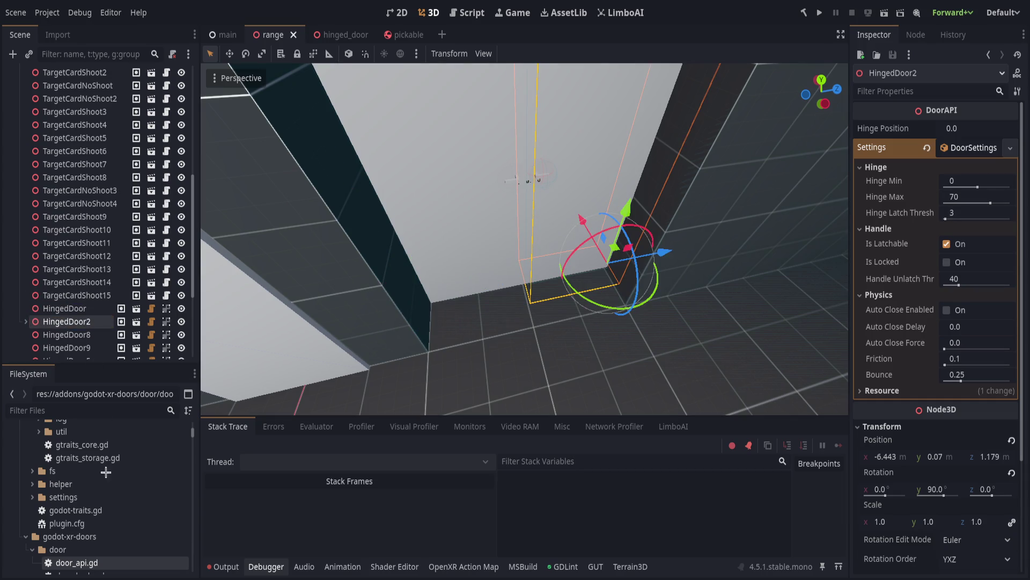
click(348, 308)
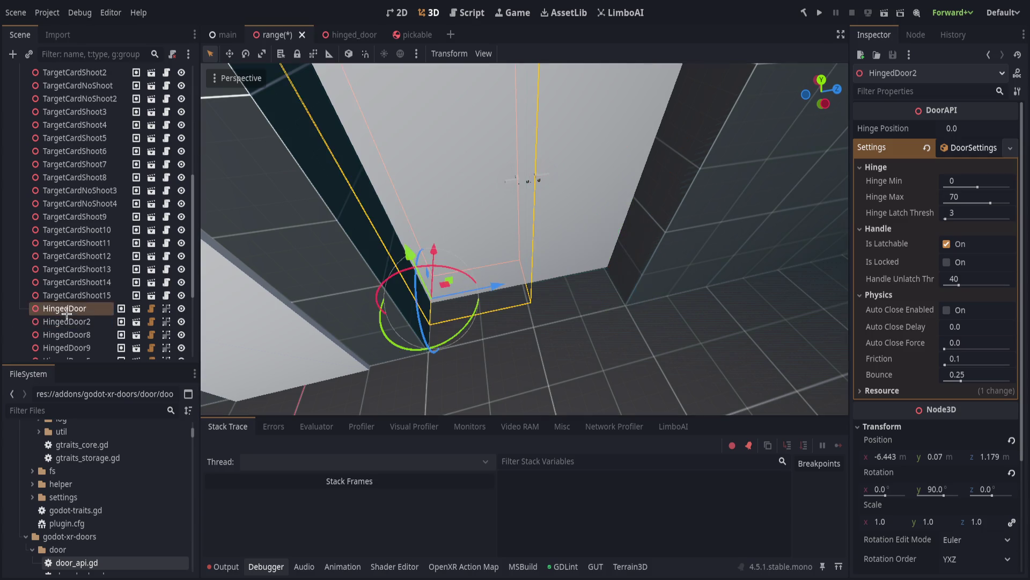
drag(958, 128, 982, 129)
mouse_move(593, 103)
mouse_down()
mouse_move(569, 123)
mouse_move(593, 102)
mouse_up()
drag(958, 128, 1009, 128)
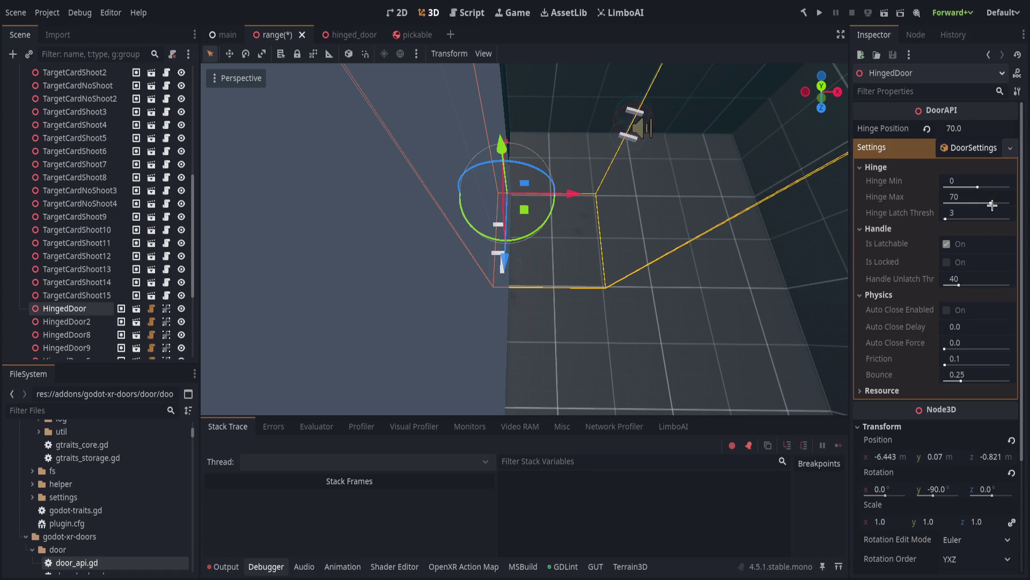
Drag HingedDoor's Hinge Max to 128 in the Hinge group, save the range scene, open hinged_door.
click(999, 247)
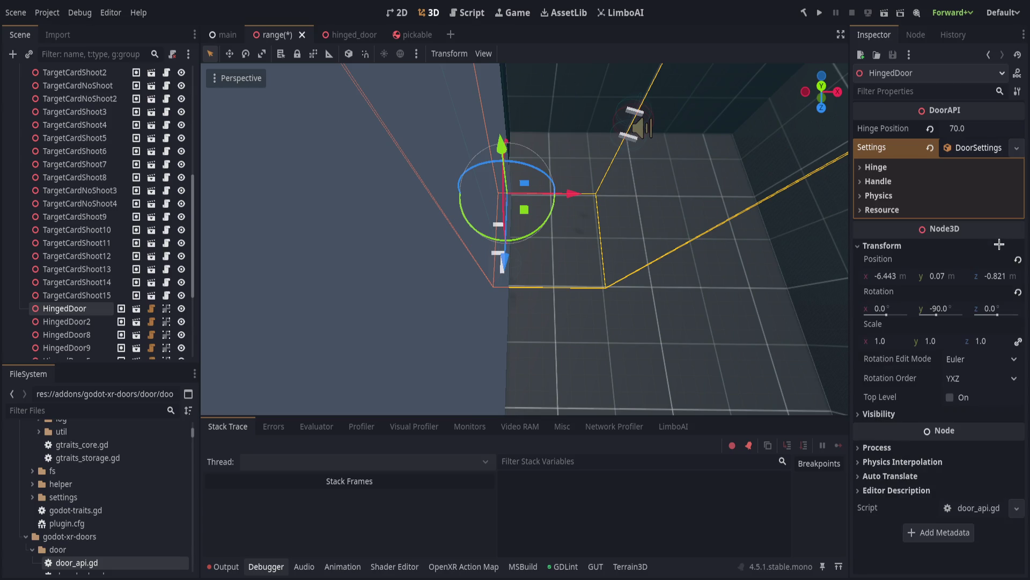
click(878, 167)
drag(989, 202, 1000, 202)
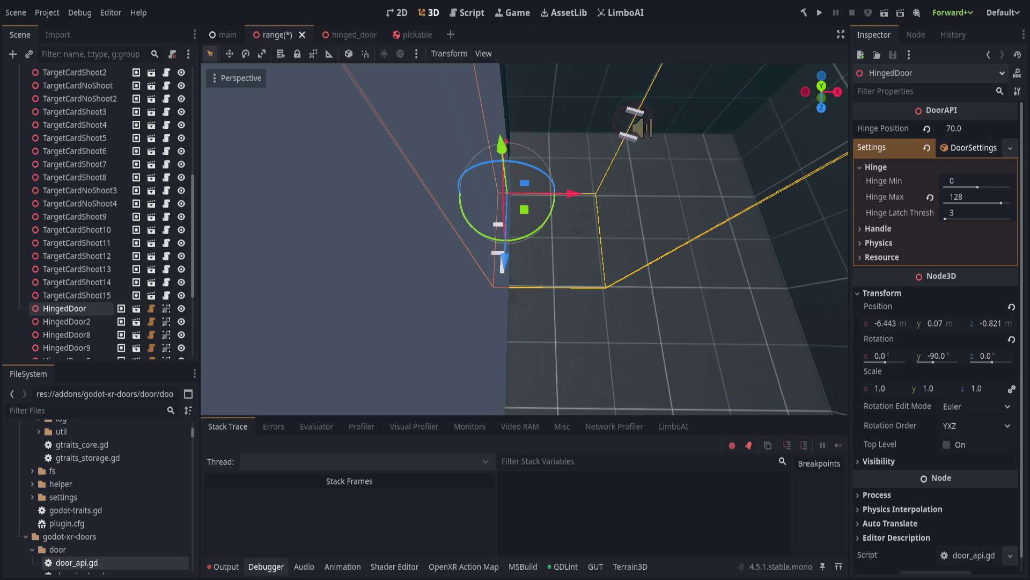
key(ctrl+s)
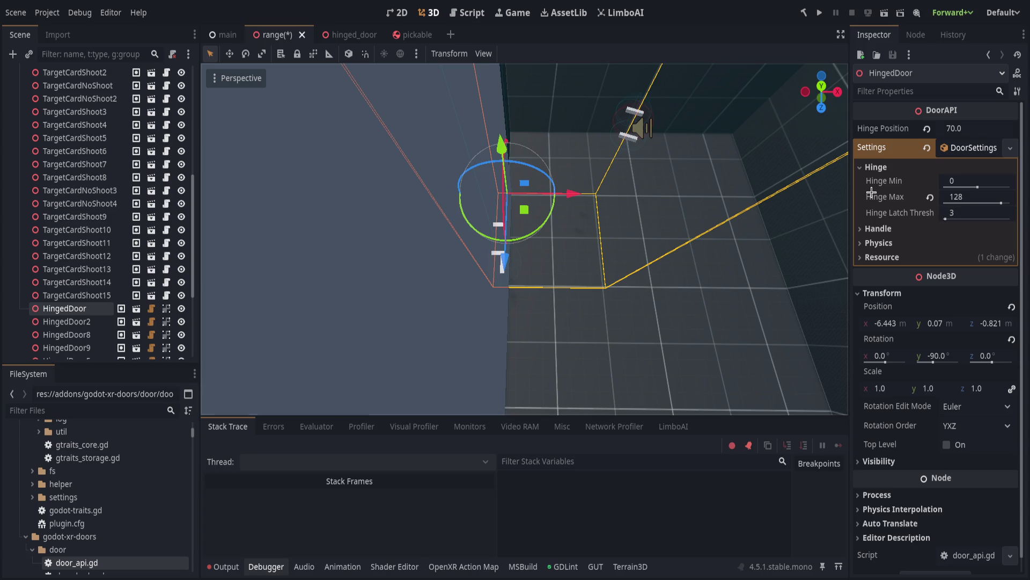
click(138, 309)
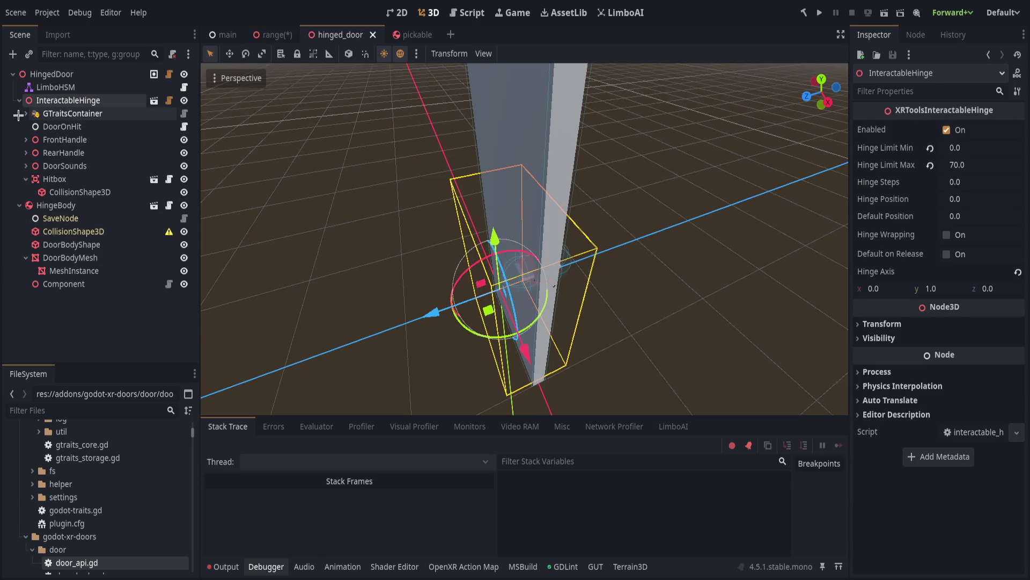
Add print("applied") at the top of _apply_settings in door_api.gd and save the script.
click(155, 75)
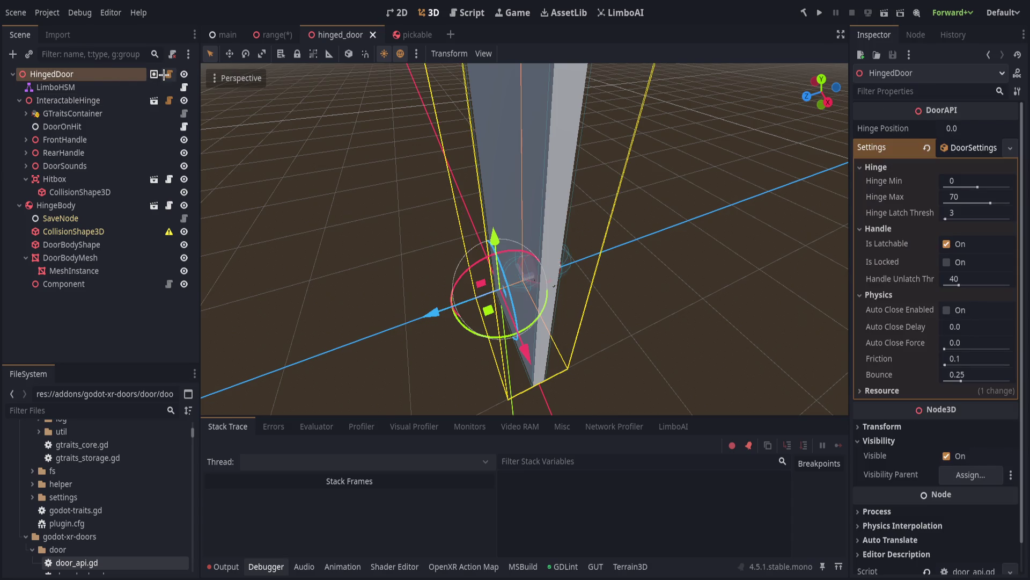
click(166, 74)
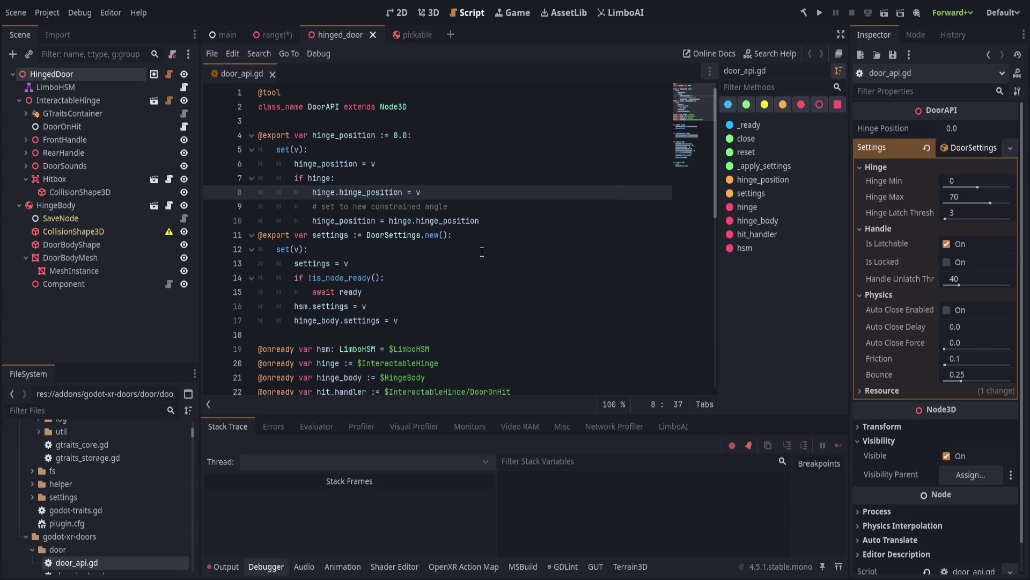
scroll(482, 251, down, 3)
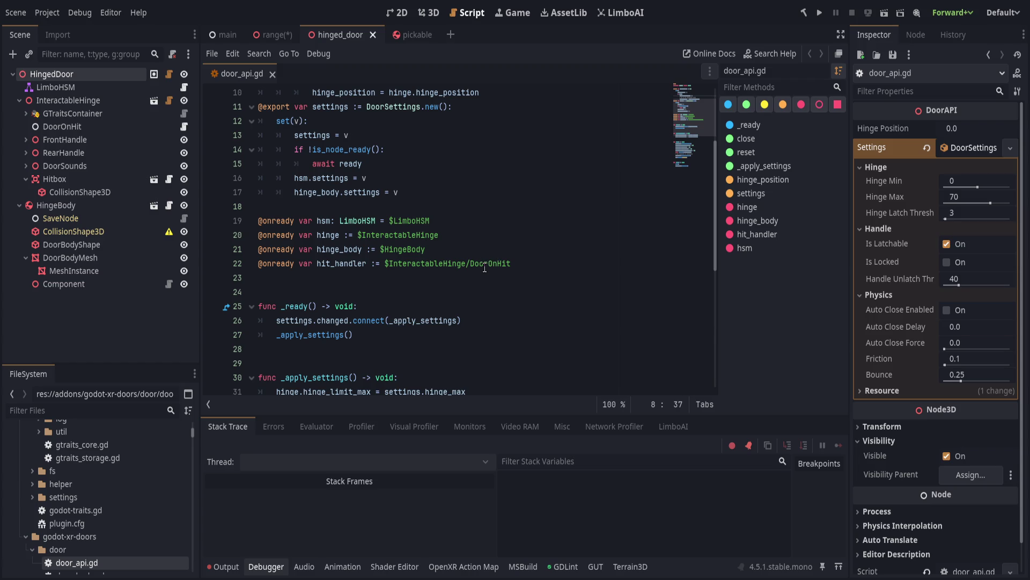
scroll(410, 300, down, 1)
click(443, 291)
scroll(443, 291, down, 1)
click(455, 291)
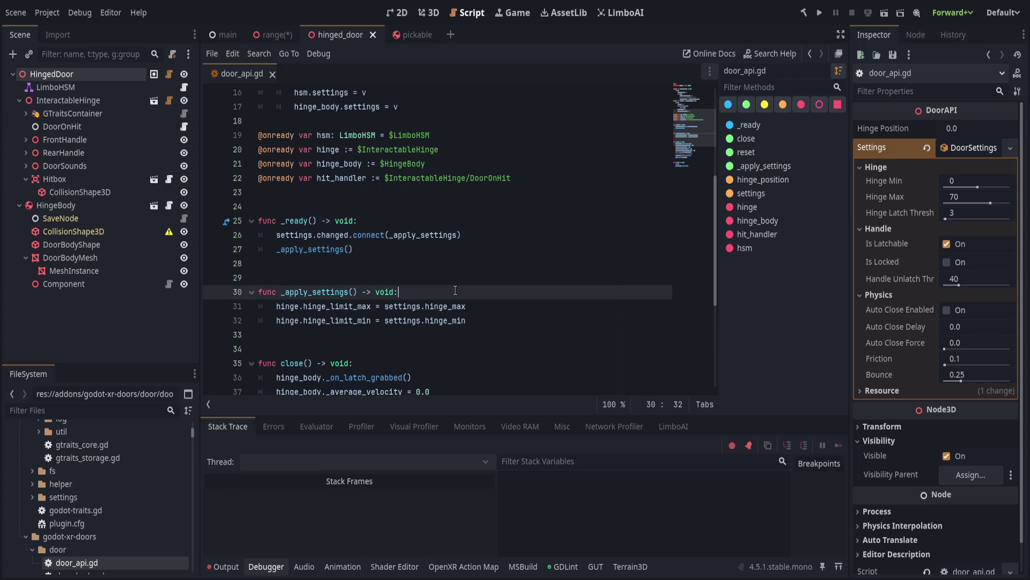
key(Return)
text(int("applied)
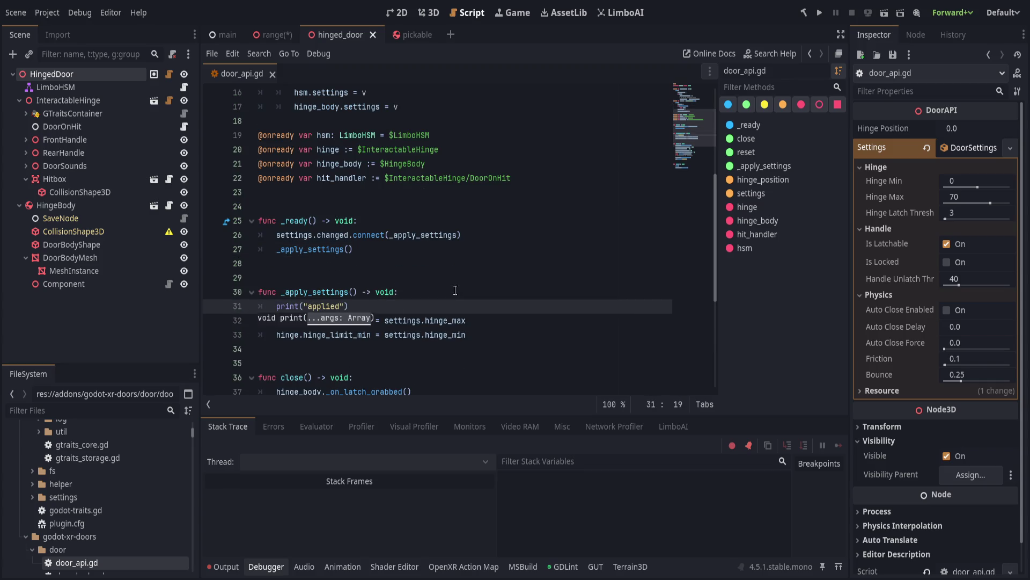
key(End)
key(ctrl+s)
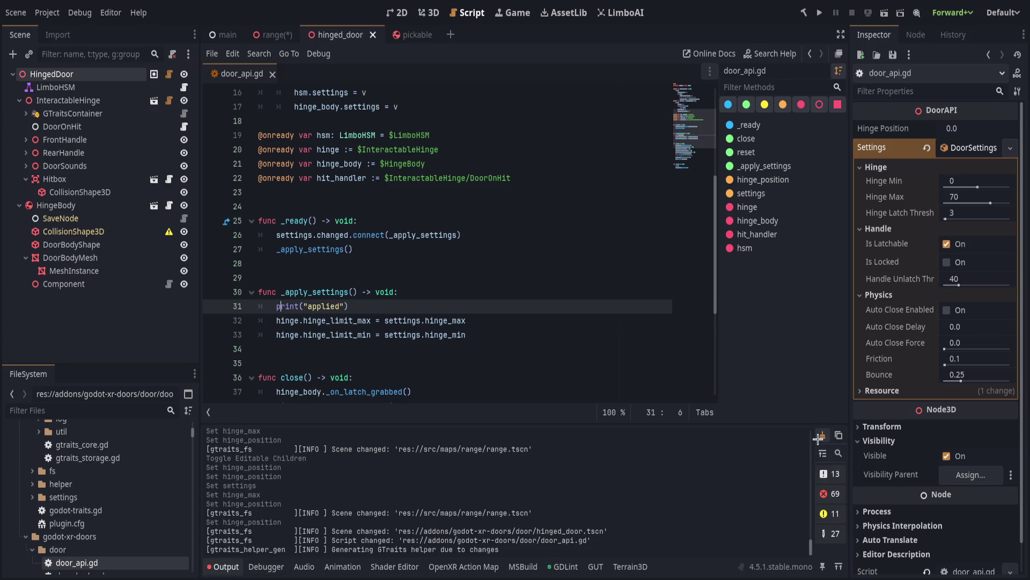
Clear the output, test the Hinge Min/Max sliders, revert them to 0 and 70, and save both scenes.
click(822, 435)
mouse_move(979, 187)
mouse_down()
mouse_move(958, 186)
mouse_move(989, 187)
mouse_move(968, 201)
mouse_up()
click(931, 181)
click(930, 197)
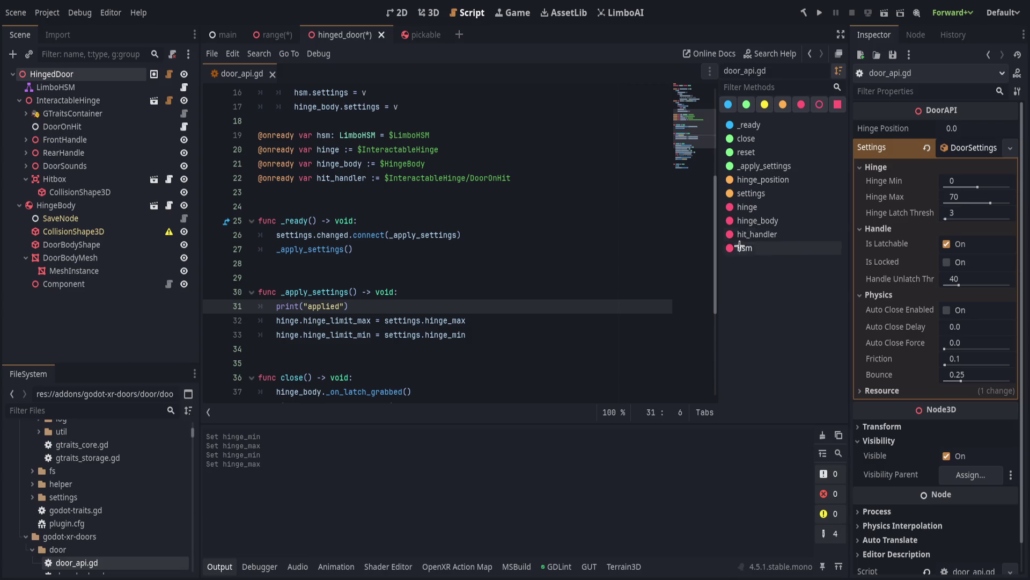
scroll(411, 276, up, 5)
key(ctrl+shift+alt+s)
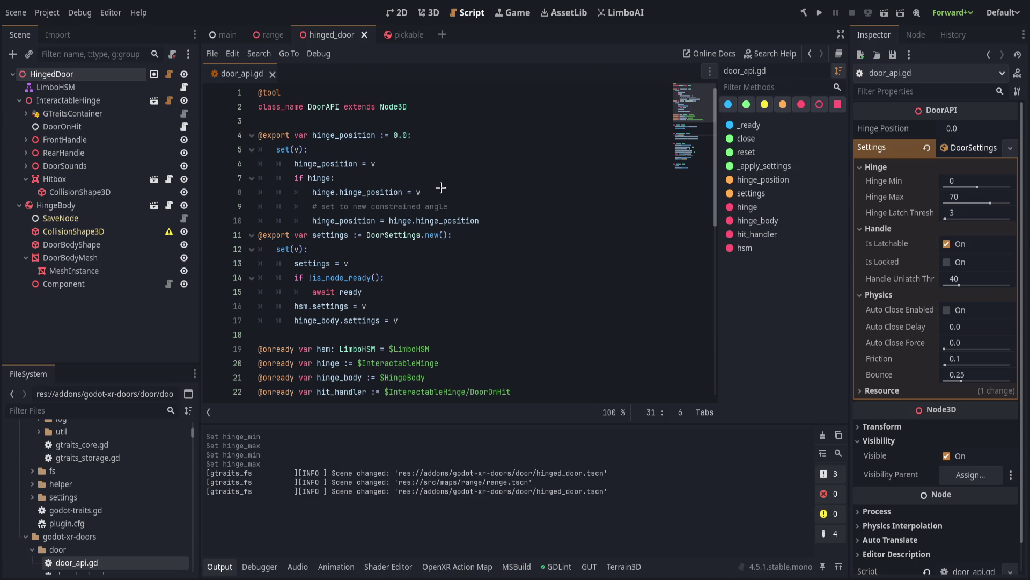
ctrl+click(384, 235)
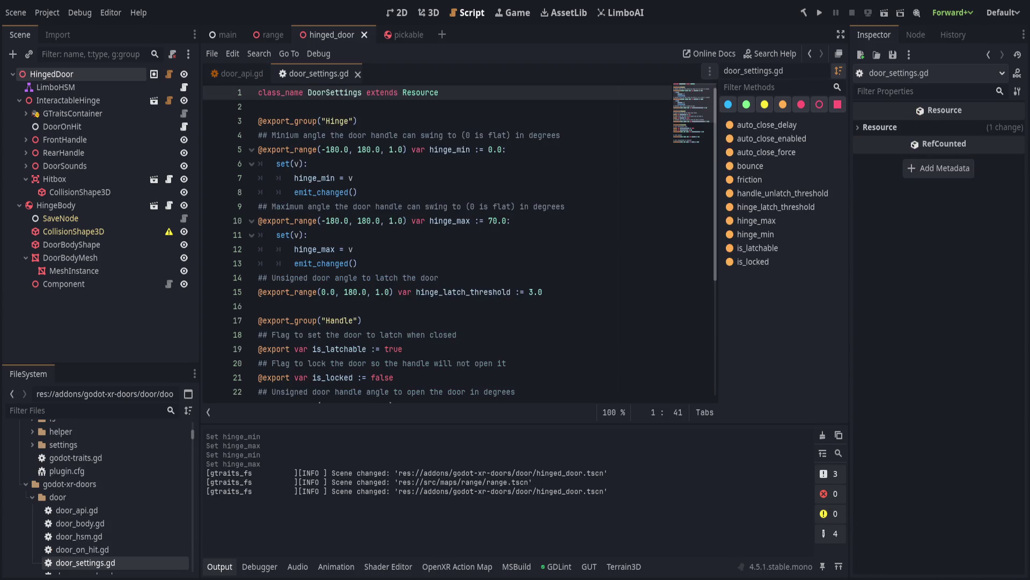
click(475, 208)
click(492, 91)
key(ctrl+shift+Return)
text(@tool)
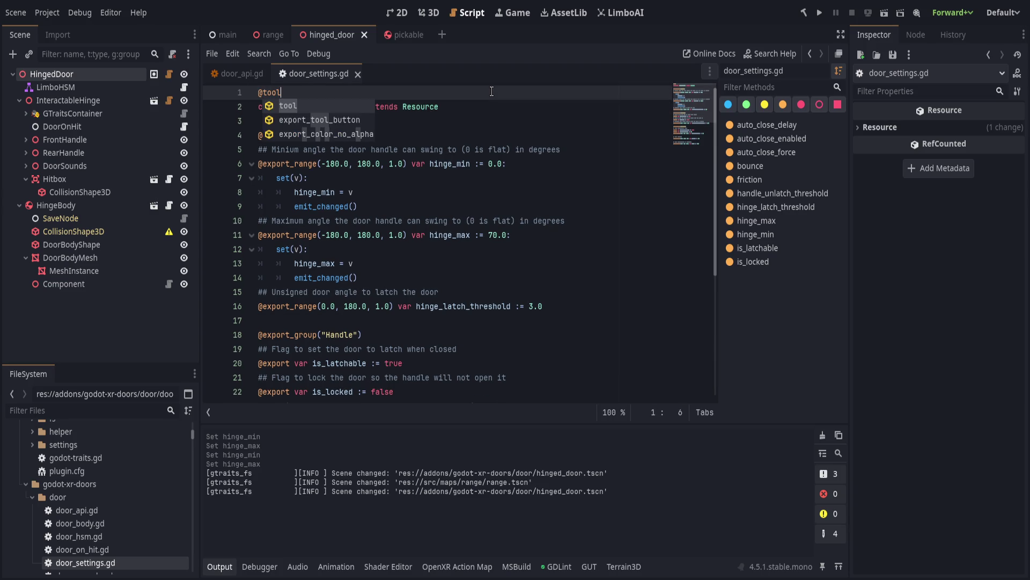
key(ctrl+s)
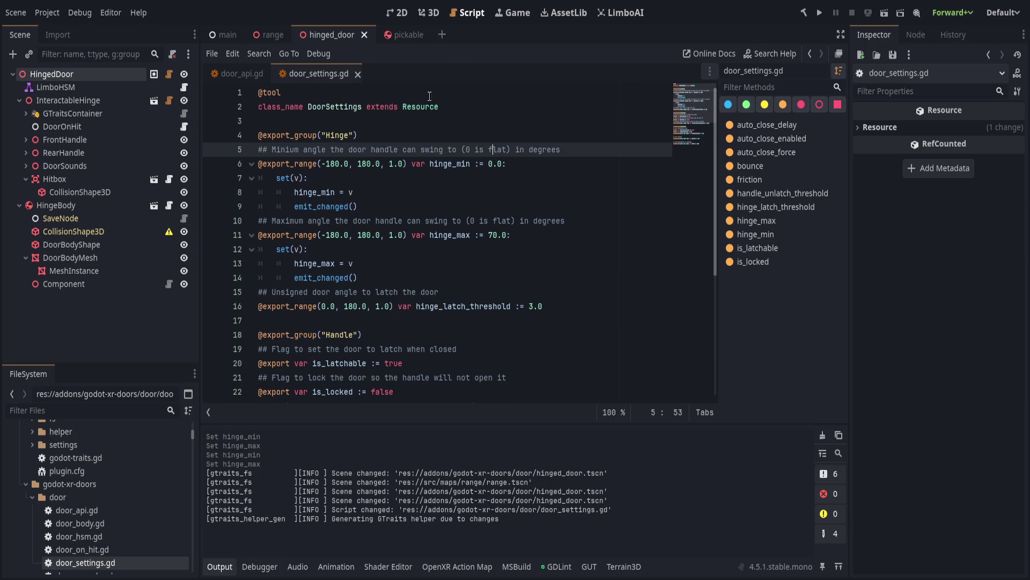
click(428, 13)
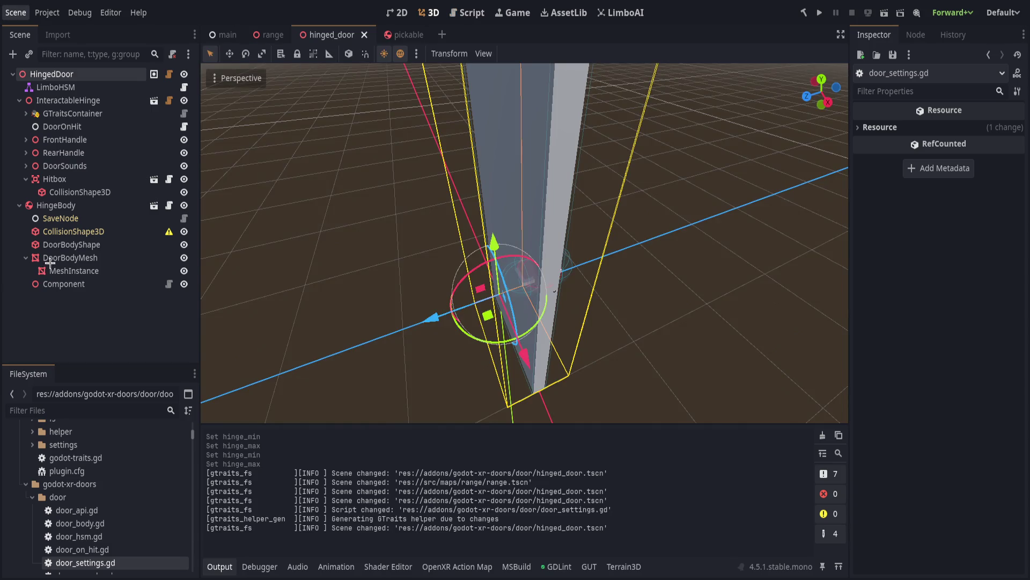
In the range scene, clear the output, test Hinge Max, revert it to 70, and save.
click(287, 35)
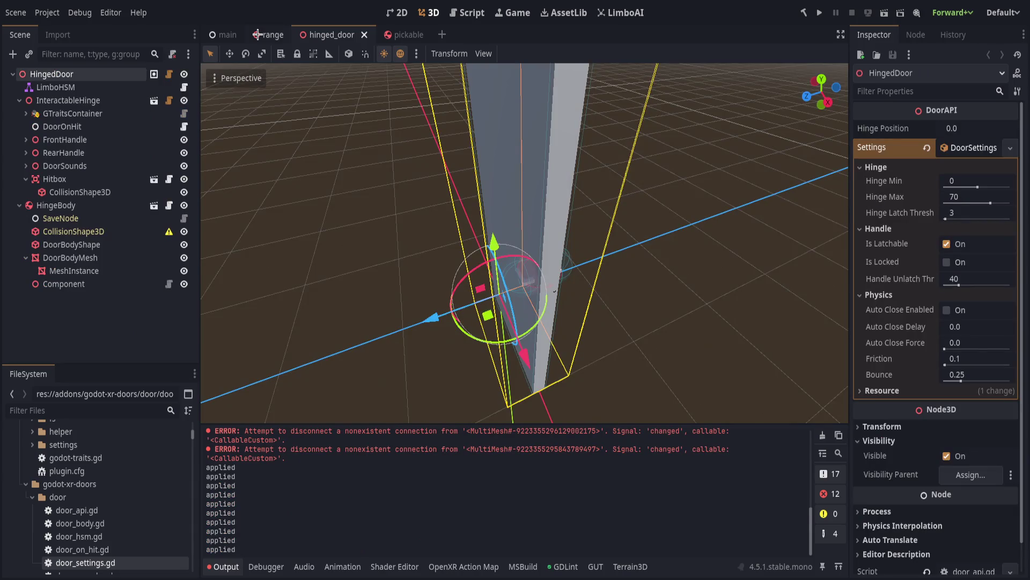
click(257, 34)
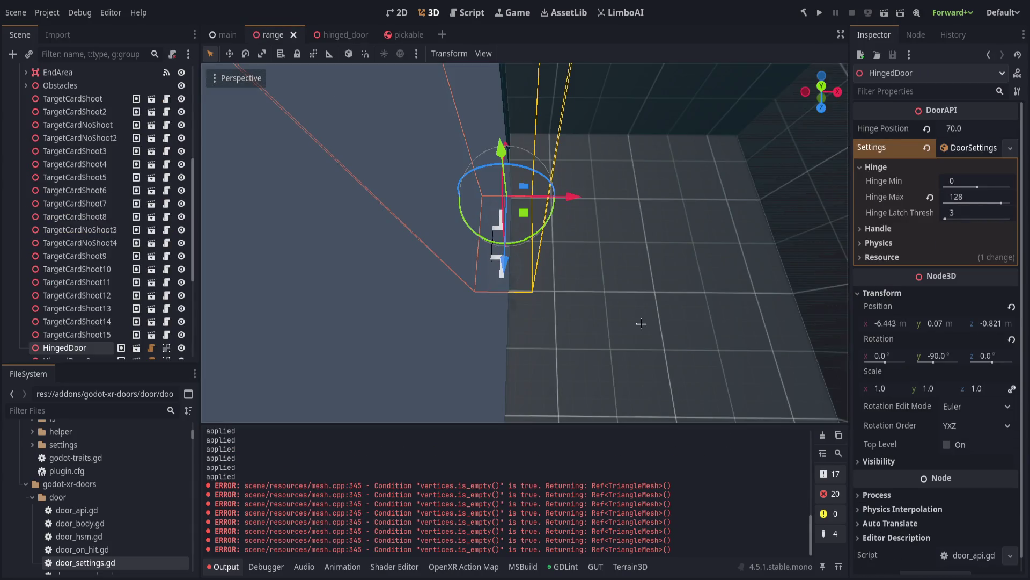
click(823, 436)
drag(1002, 203, 977, 202)
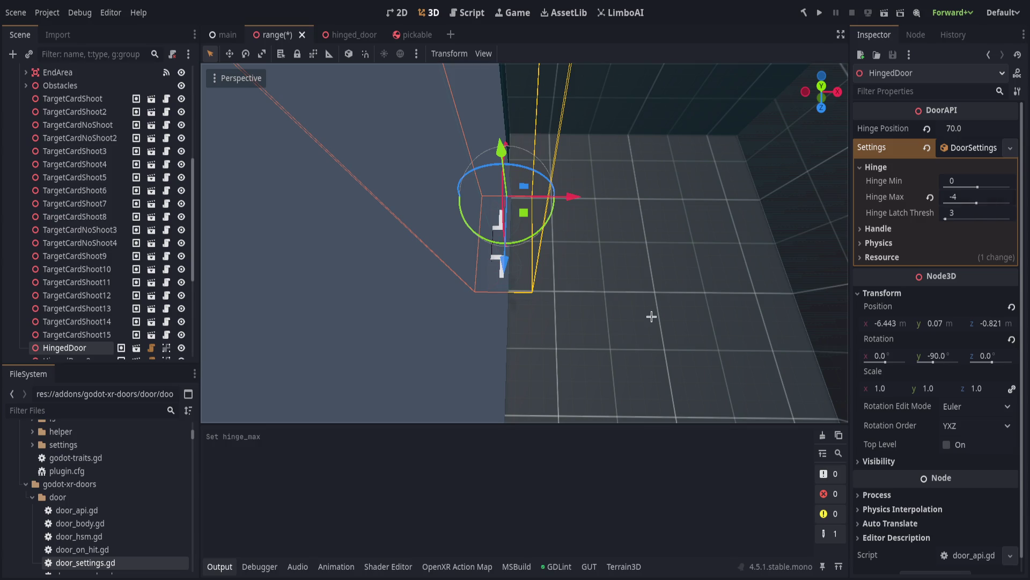
click(930, 197)
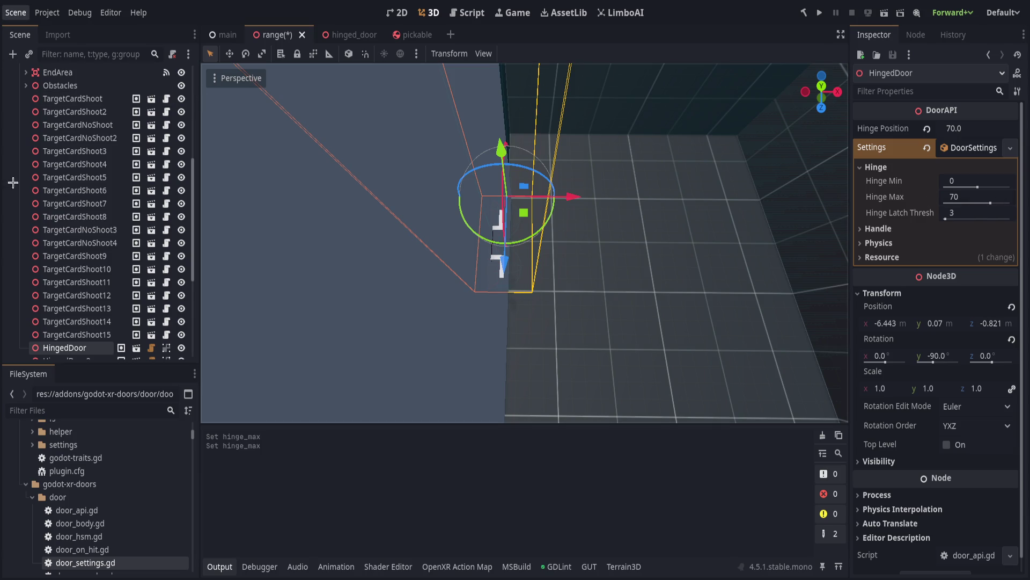
key(ctrl+s)
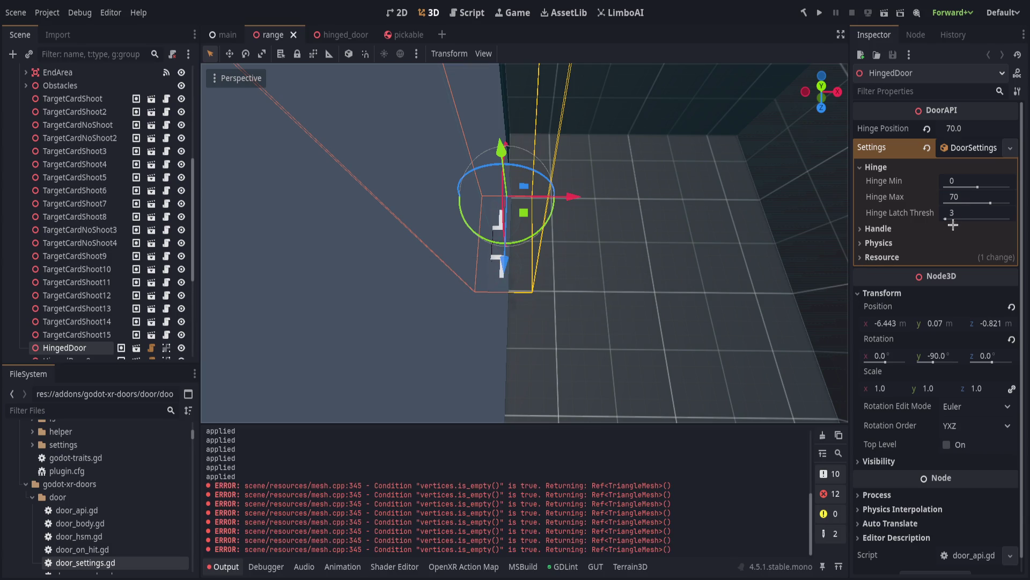
Reset HingedDoor's door settings, set Hinge Position 0 and Hinge Min -76, and save.
mouse_move(992, 204)
mouse_down()
mouse_move(1012, 204)
mouse_move(983, 202)
mouse_up()
click(927, 148)
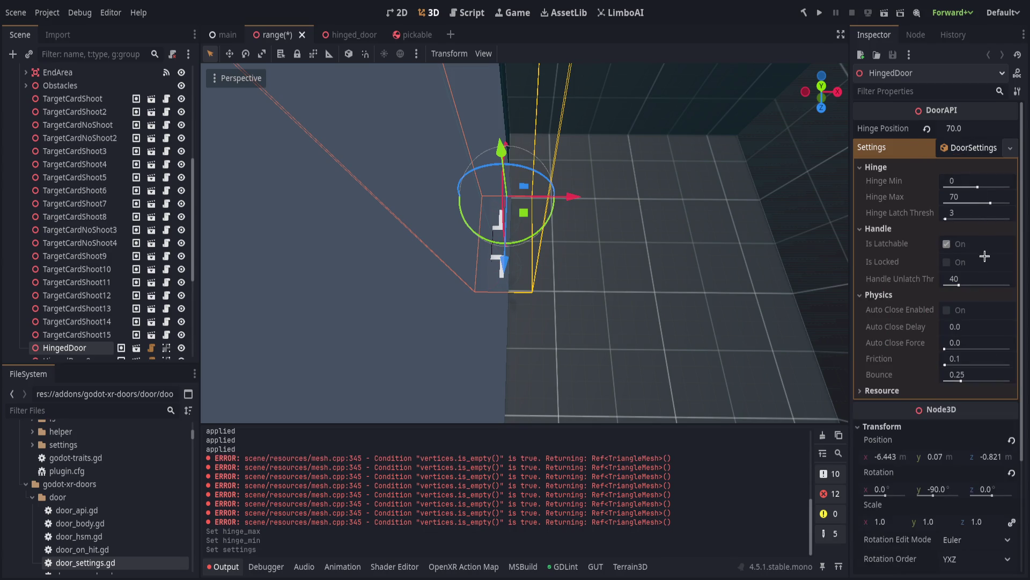
click(890, 167)
mouse_move(976, 185)
mouse_down()
mouse_move(929, 184)
mouse_move(969, 186)
mouse_up()
drag(961, 129, 984, 123)
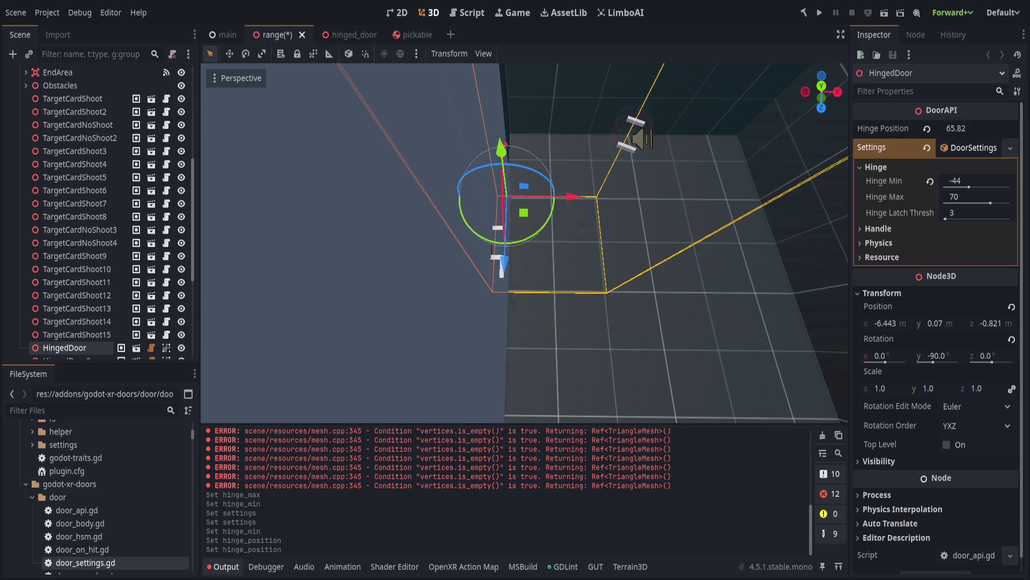
click(927, 129)
drag(957, 178, 947, 179)
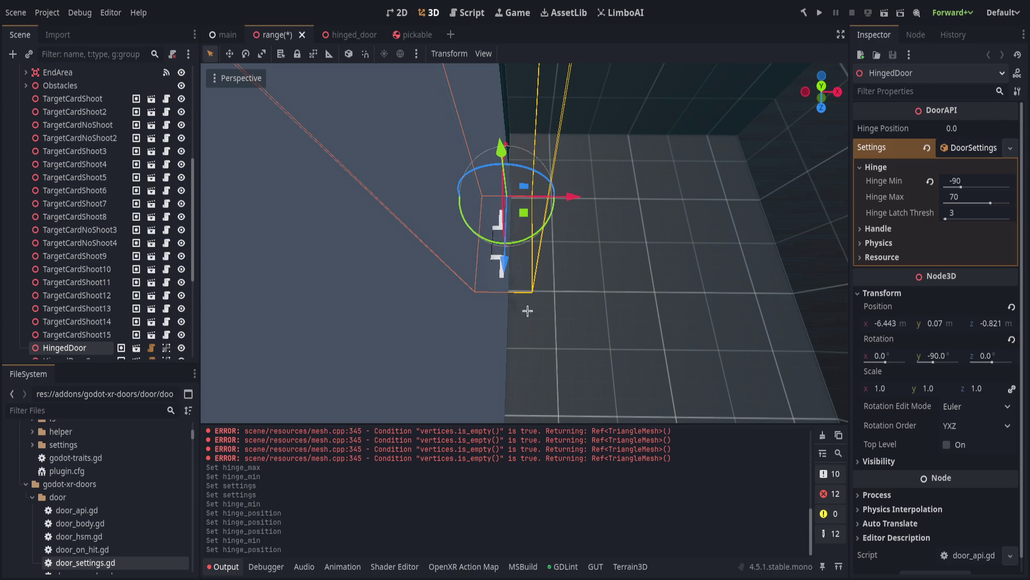
drag(961, 187, 962, 188)
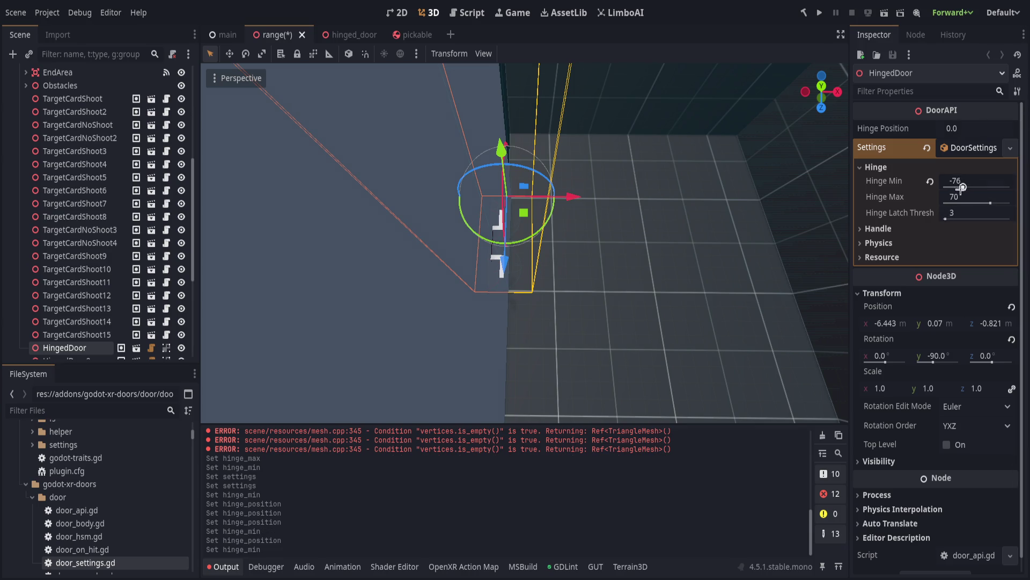
key(ctrl+s)
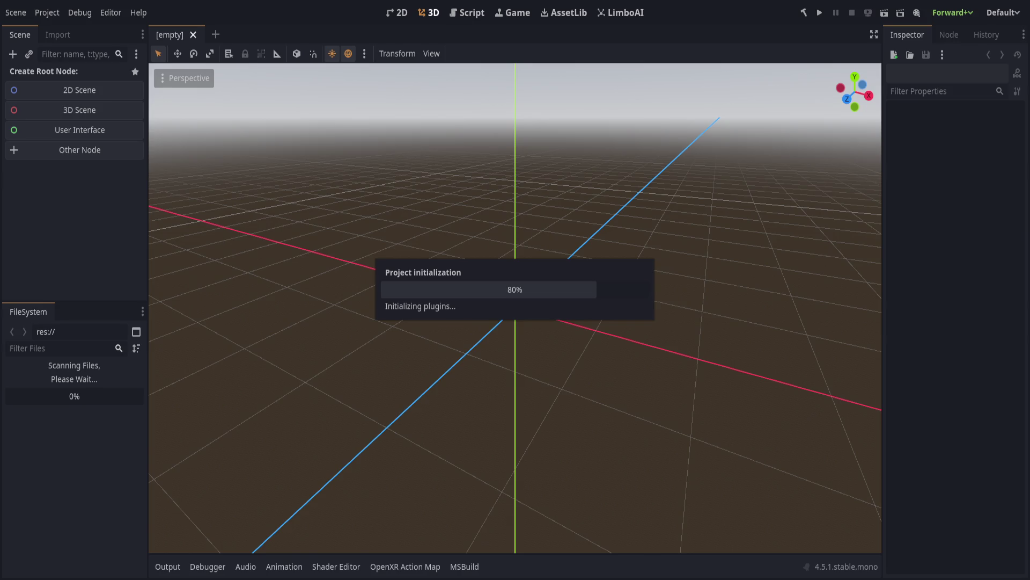
Open door_settings.gd in Zed and change line 9's emit_changed() to changed.emit().
key(ctrl+p)
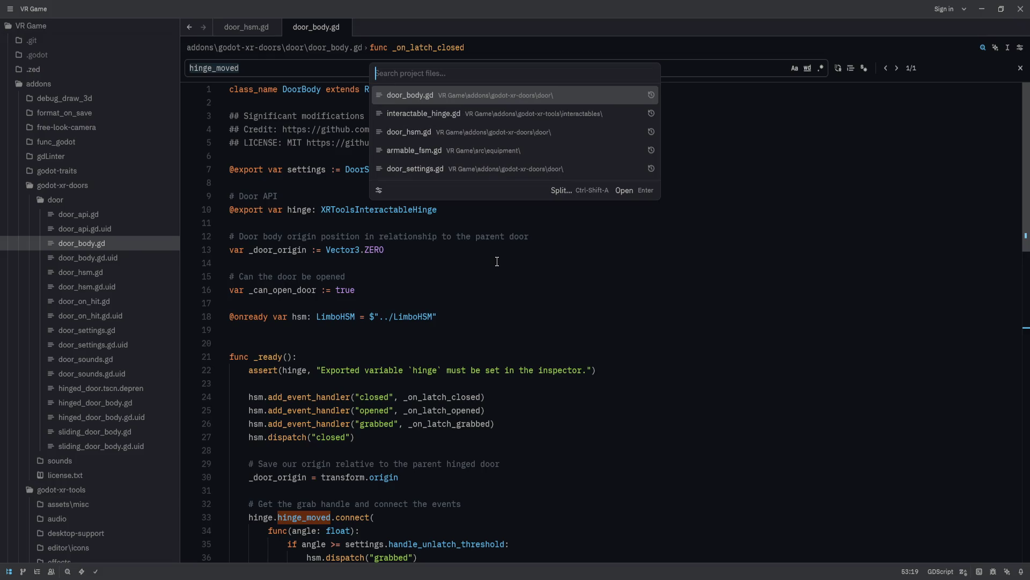
text(door_sett)
key(Return)
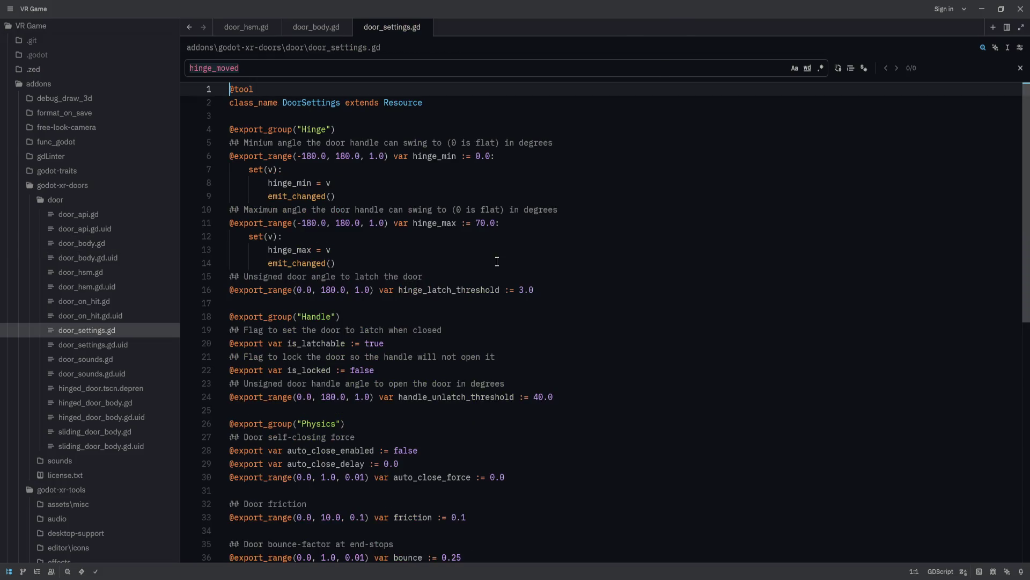
click(353, 200)
key(BackSpace)
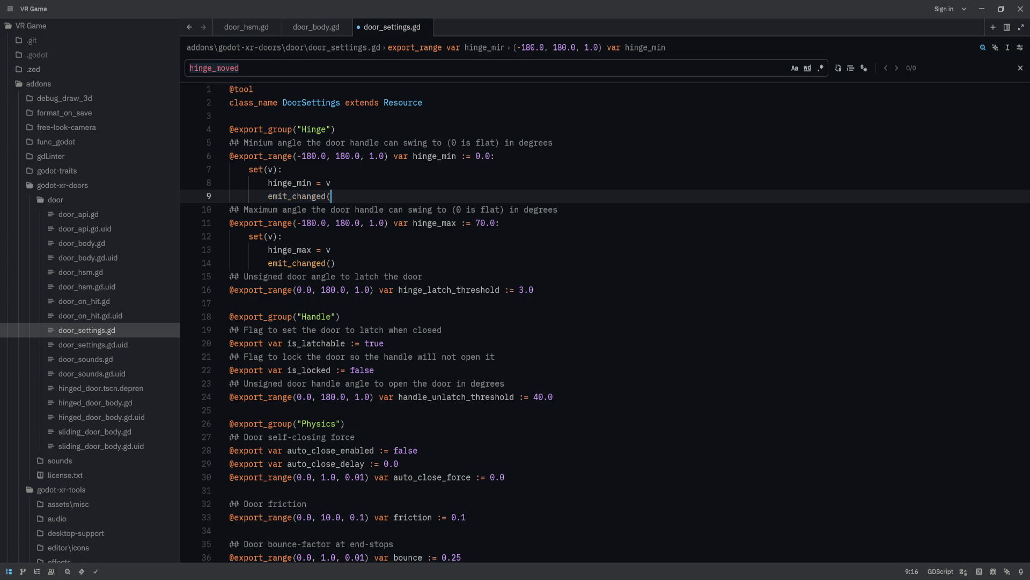
key(ctrl+BackSpace)
text(changed.emoit)
key(ctrl+space)
key(Return)
Replace line 14's emit_changed() with the copied changed.emit() call, then return to Godot.
key(ctrl+shift+Left)
key(ctrl+shift+Left)
key(ctrl+shift+Left)
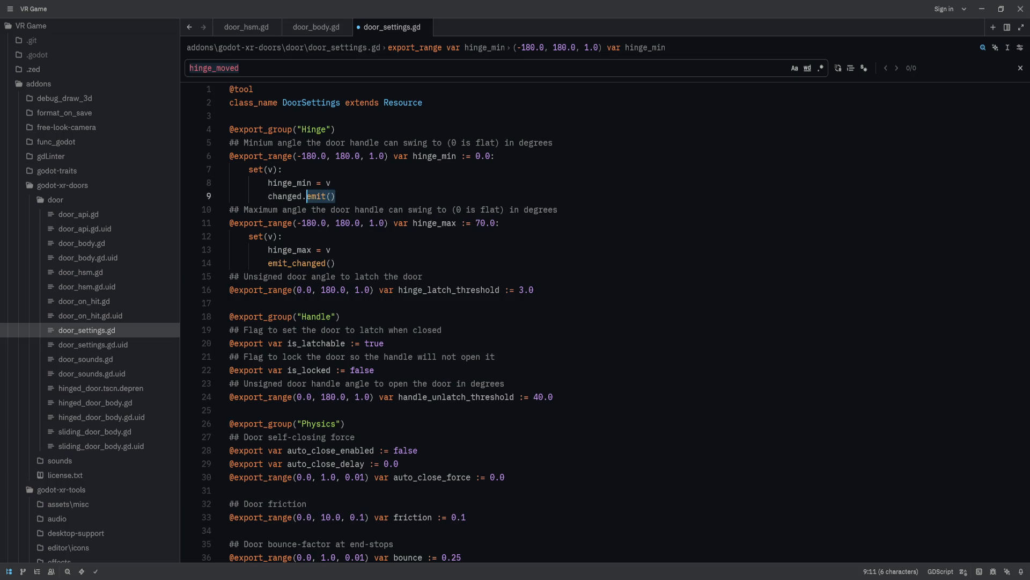
key(ctrl+c)
click(409, 258)
key(shift+Home)
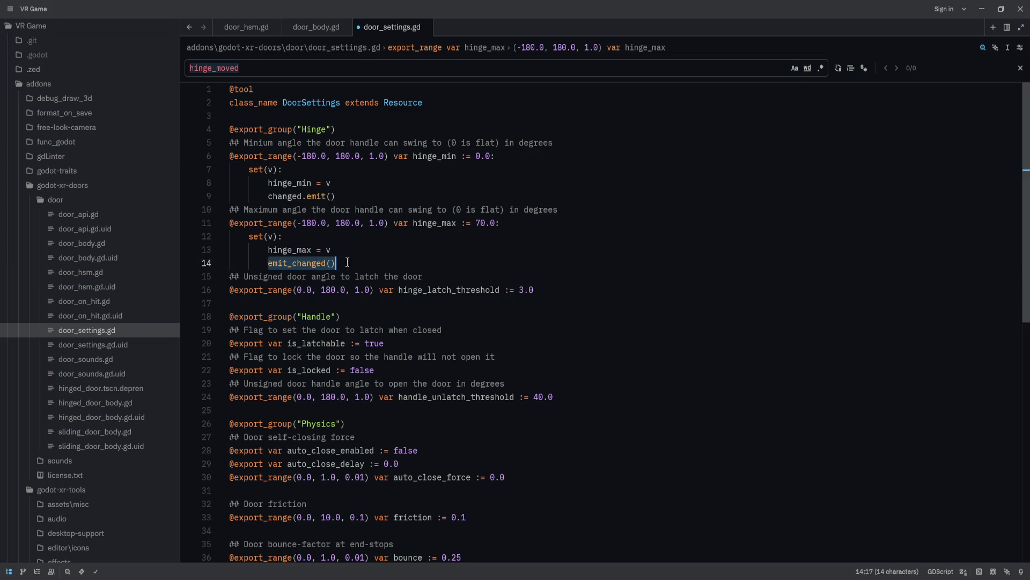
key(ctrl+v)
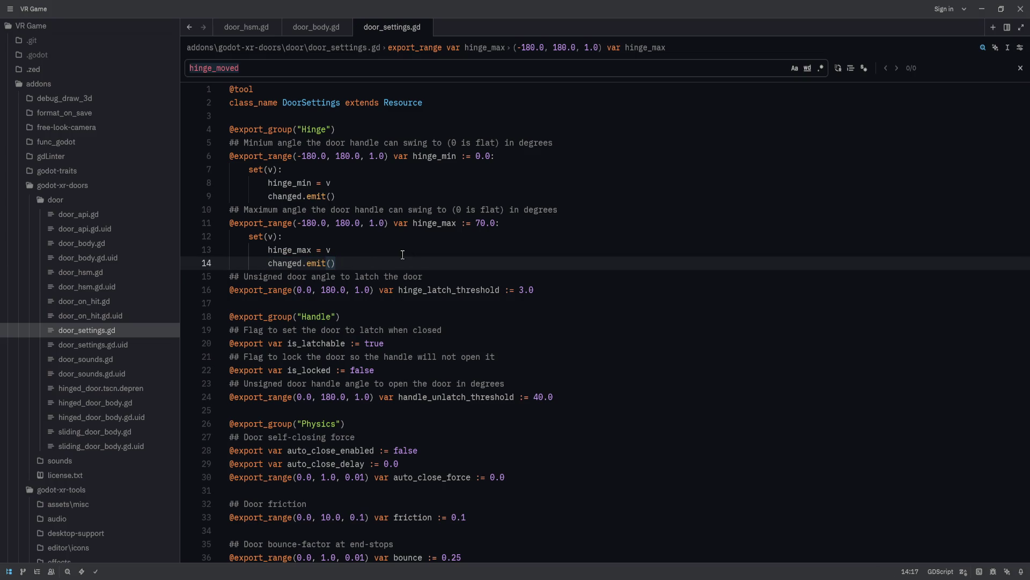
key(alt+Tab)
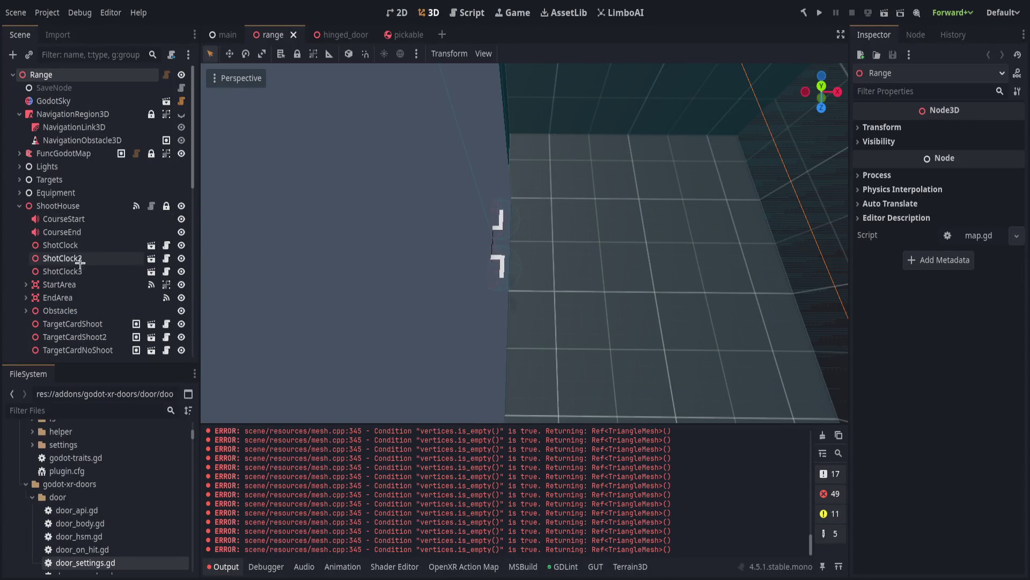
On HingedDoor2, keep the maximum hinge angle at 70 and set the minimum to -130.
scroll(107, 241, down, 6)
click(395, 308)
key(f)
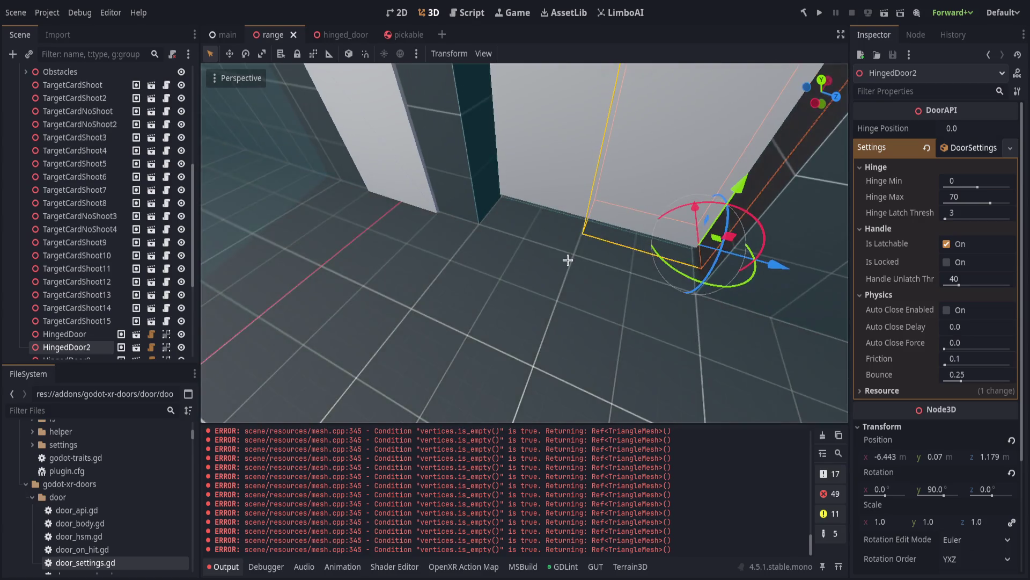
mouse_move(990, 202)
mouse_down()
mouse_move(1003, 202)
mouse_move(941, 181)
mouse_up()
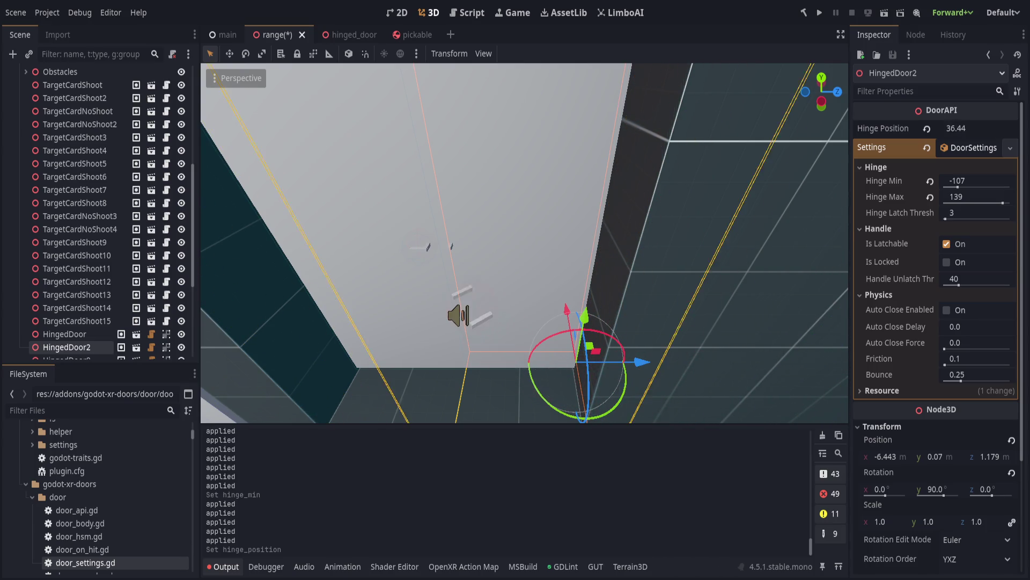
mouse_move(933, 211)
mouse_down()
mouse_move(929, 199)
mouse_move(947, 181)
mouse_up()
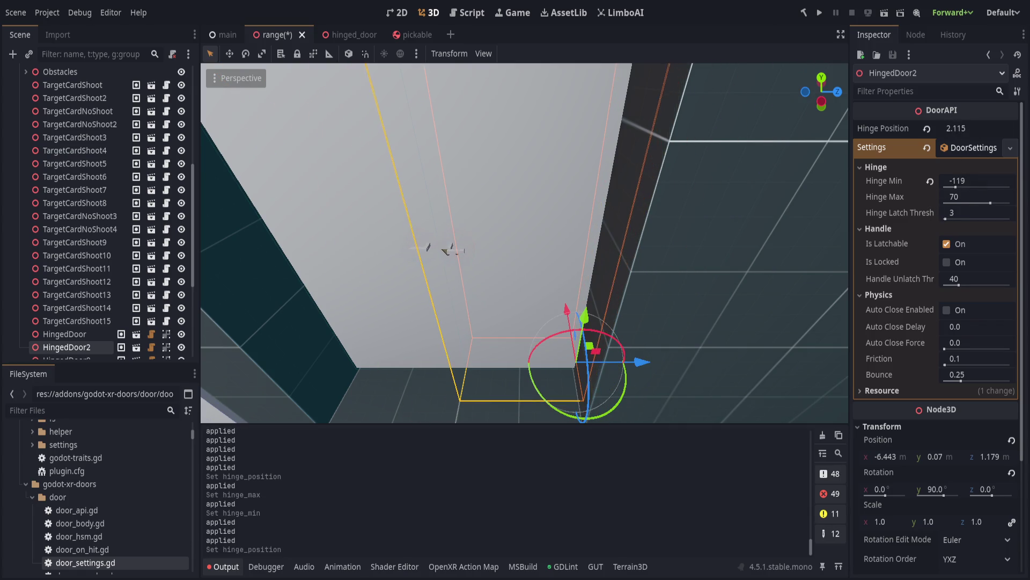
click(971, 181)
text(-130)
key(Return)
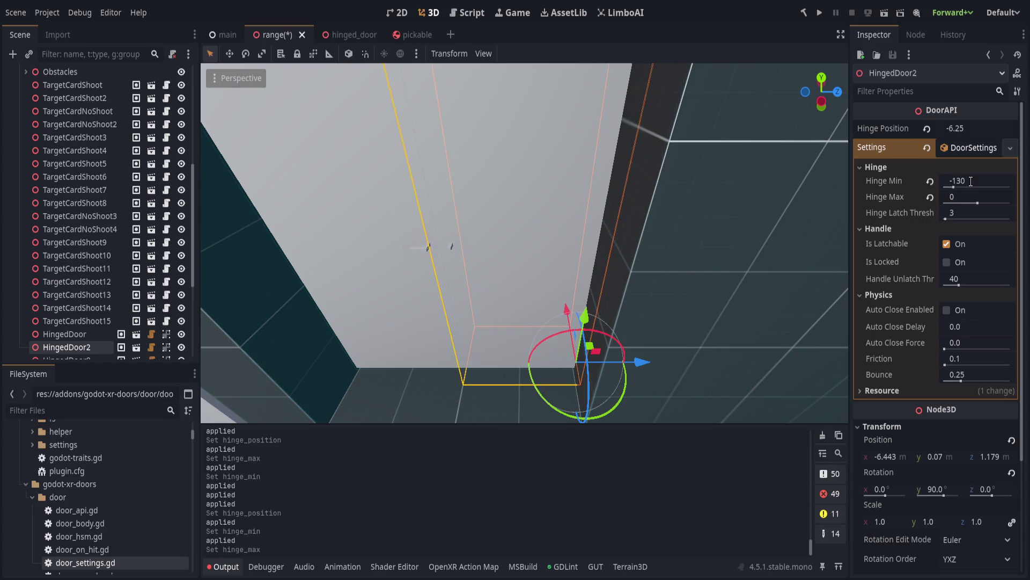
mouse_move(512, 213)
mouse_down()
mouse_move(547, 205)
mouse_move(503, 201)
mouse_up()
Set HingedDoor's maximum hinge angle to 130, save the range scene and run the game.
click(432, 216)
click(931, 181)
drag(988, 197, 996, 197)
click(985, 201)
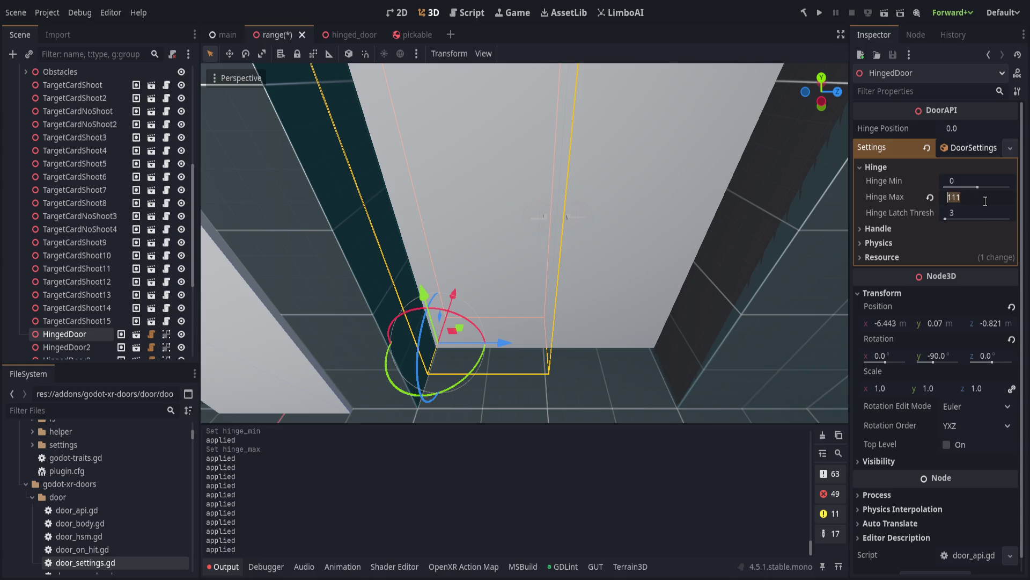
text(130)
key(Return)
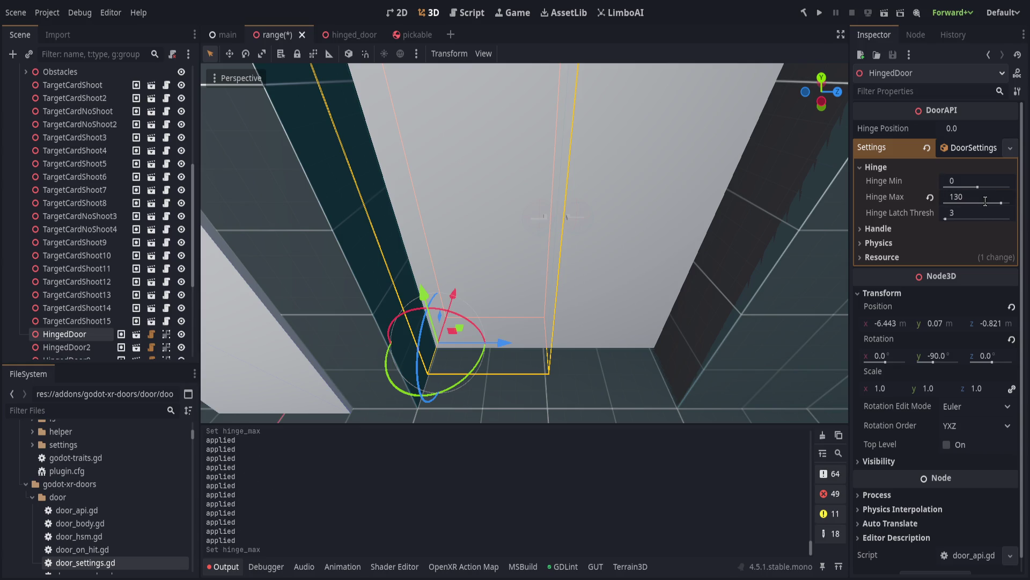
key(ctrl+s)
click(821, 12)
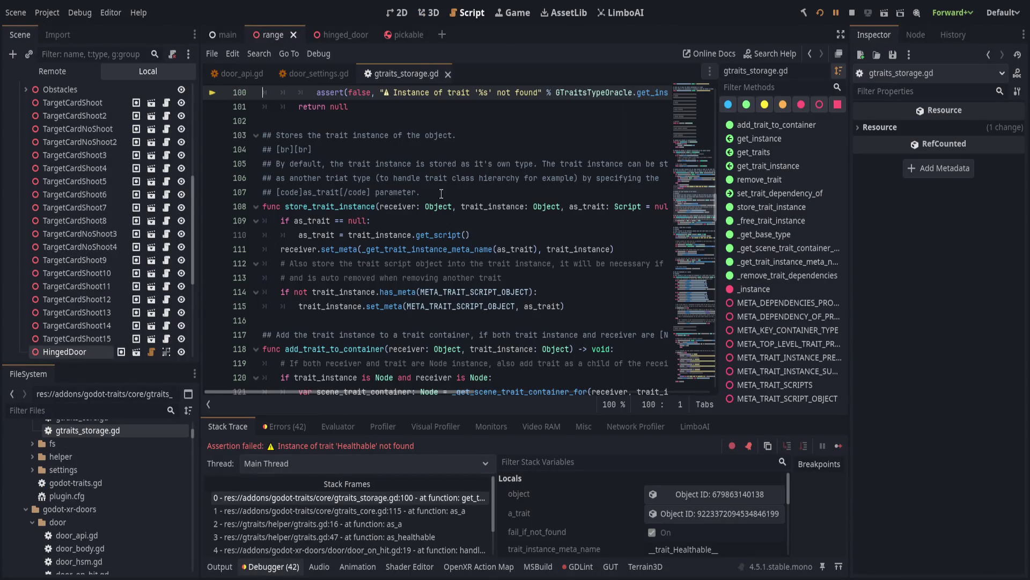
Follow the stack frames from the Healthable assertion down to handle_fix in door_on_hit.gd.
scroll(441, 194, up, 5)
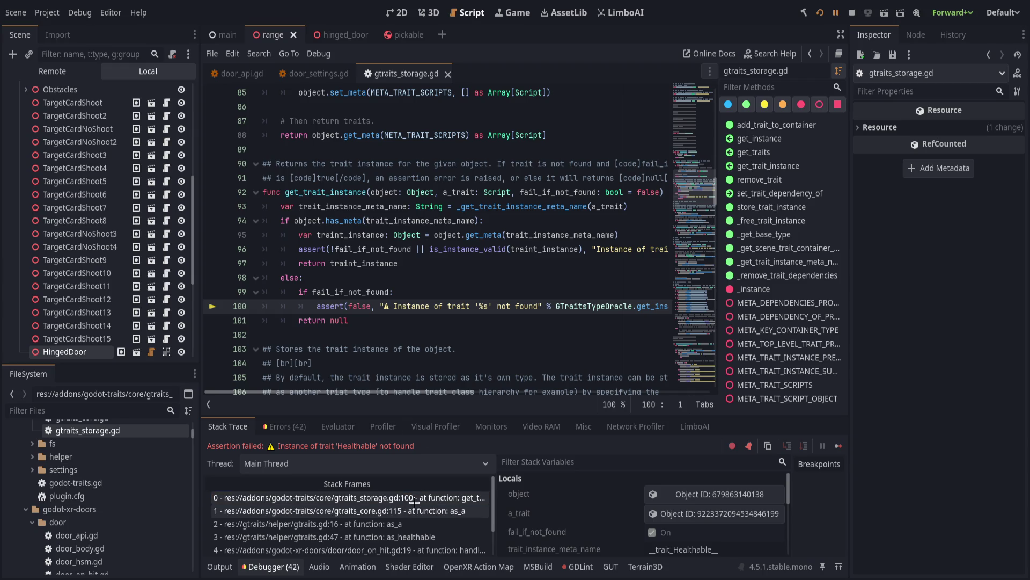
click(402, 515)
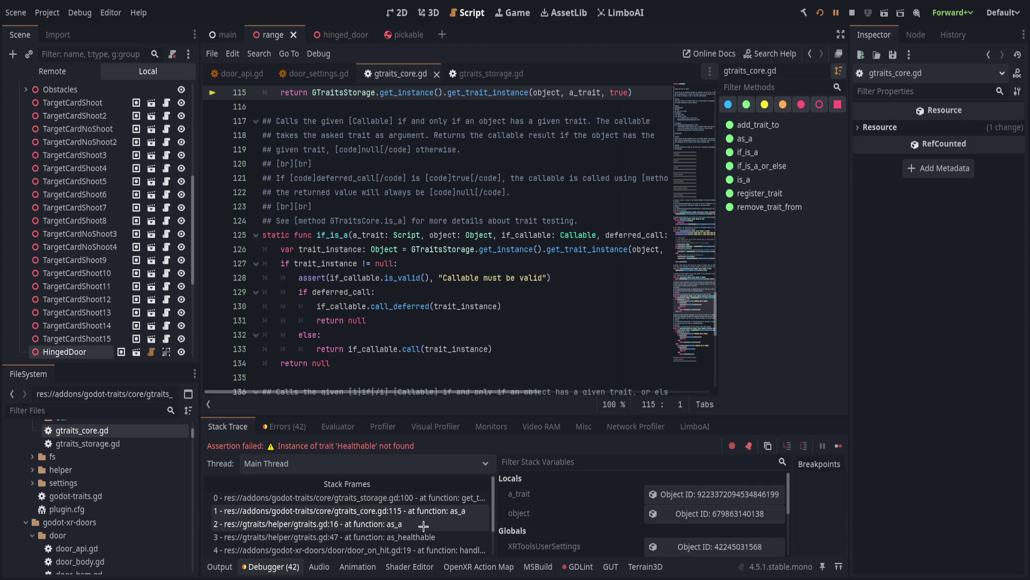
key(Down)
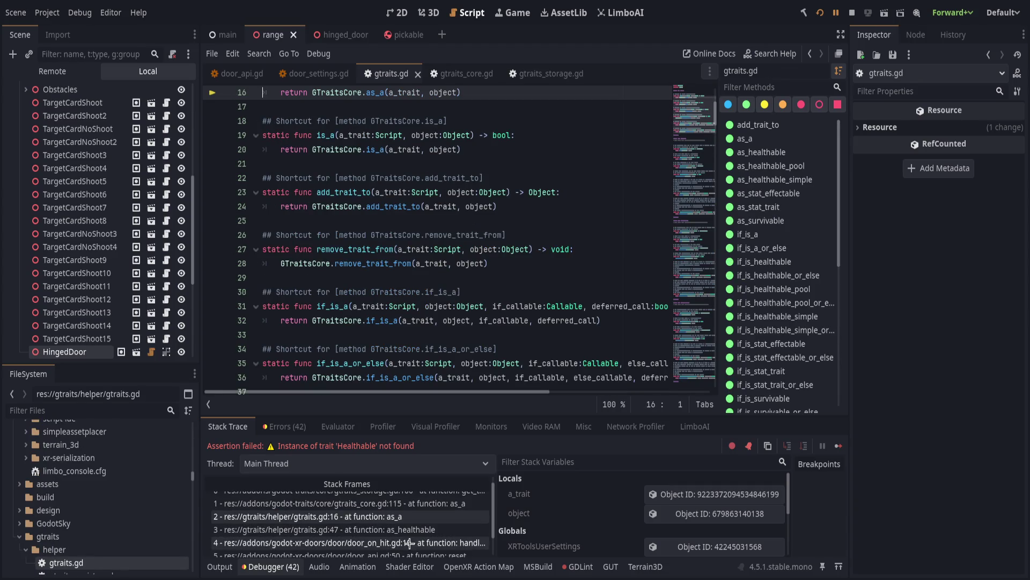
click(410, 543)
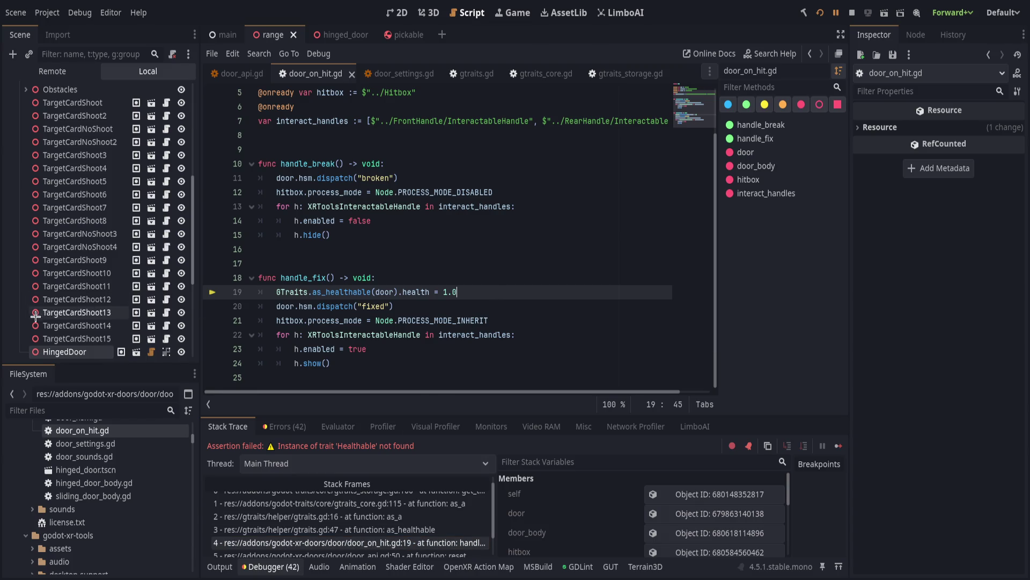
scroll(80, 314, up, 5)
Switch to the hinged_door scene and expand GTraitsContainer to see its traits.
click(345, 35)
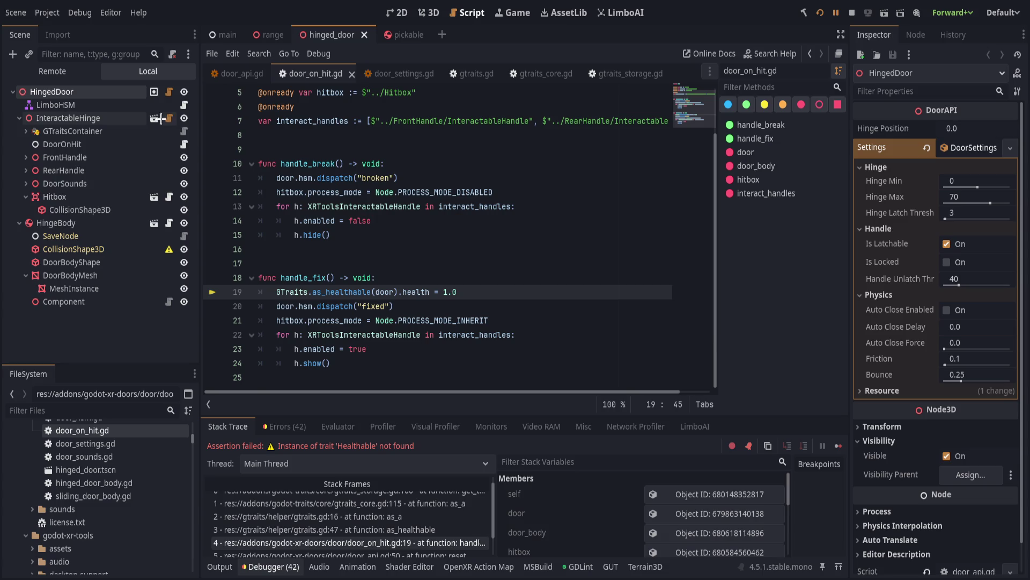
click(453, 304)
scroll(465, 291, up, 1)
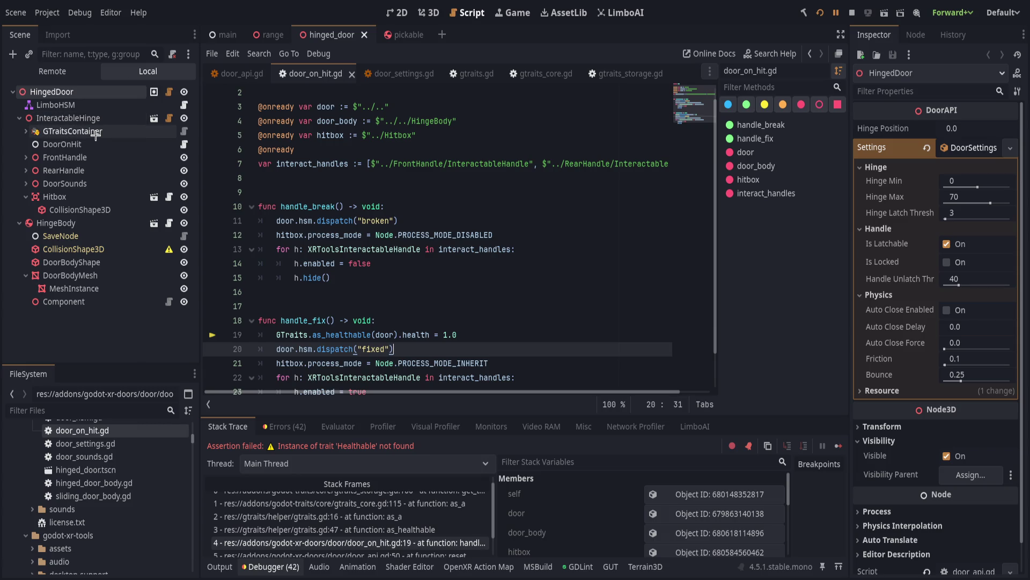
click(26, 131)
Make GTraitsContainer HingedDoor's first child, use owner instead of get_parent() in hitbox.gd, save, and stop the game.
drag(80, 132, 67, 99)
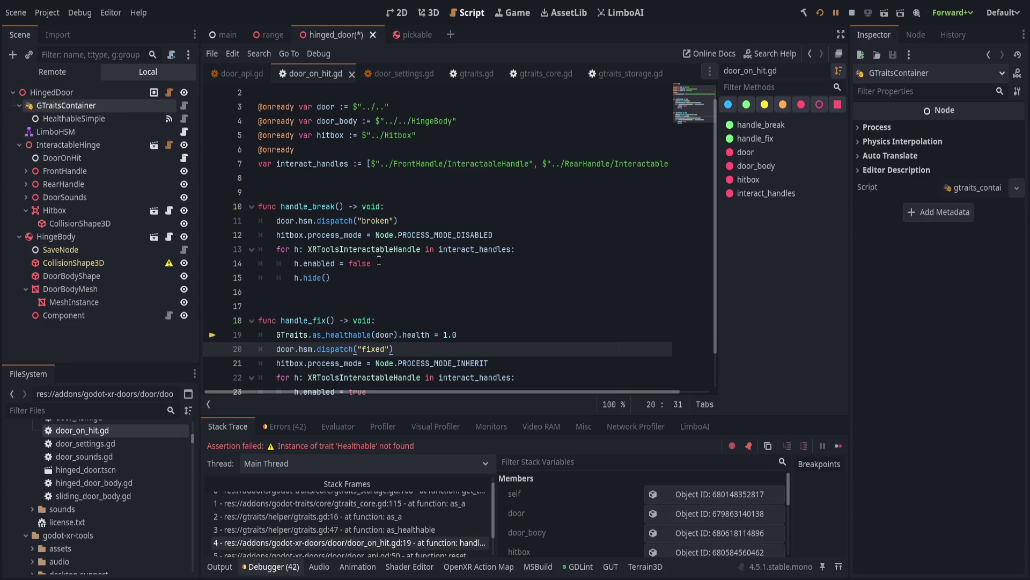
click(168, 210)
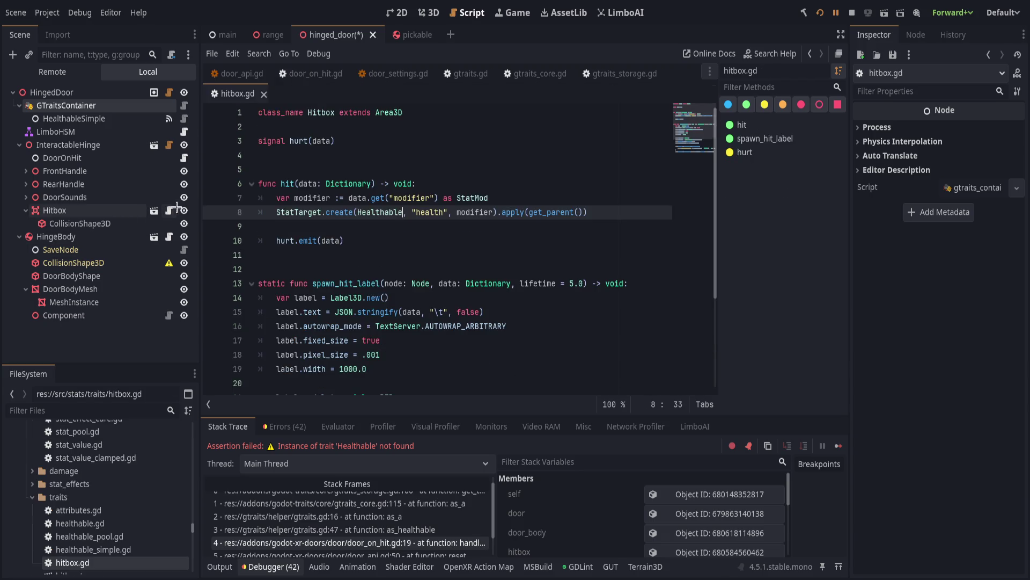
double_click(556, 212)
key(shift+Right)
key(shift+Right)
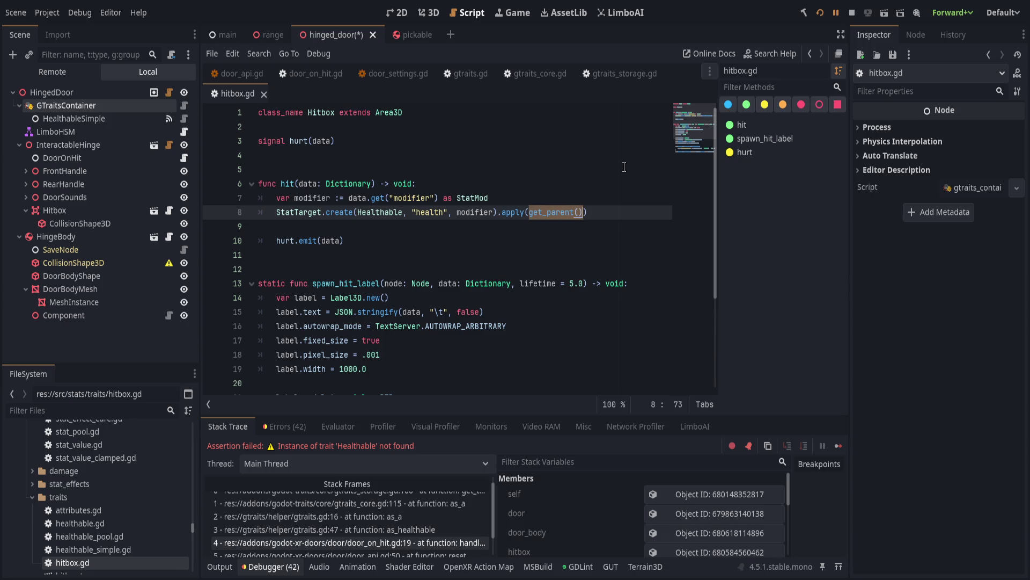
text(owner)
key(ctrl+s)
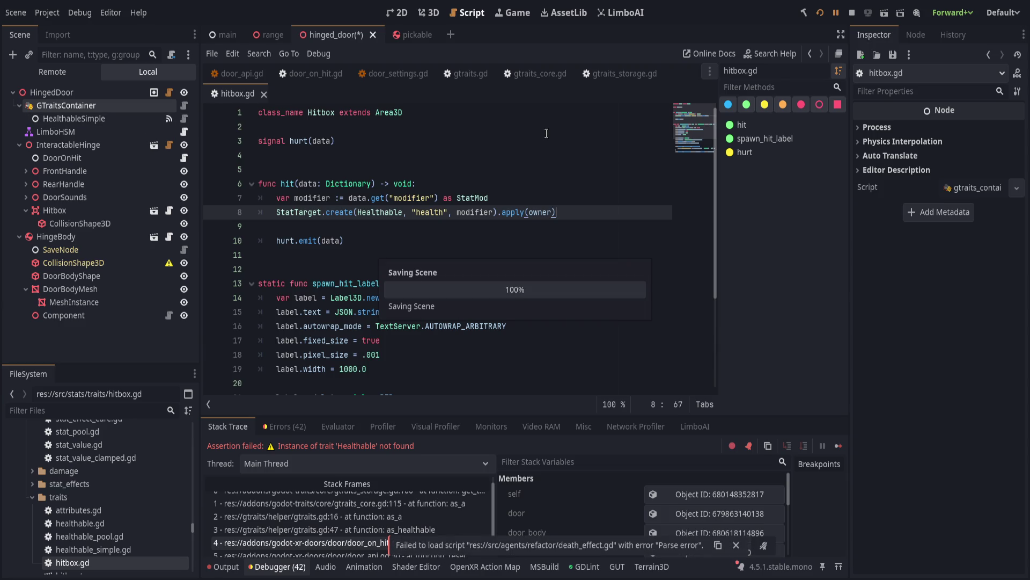
click(820, 12)
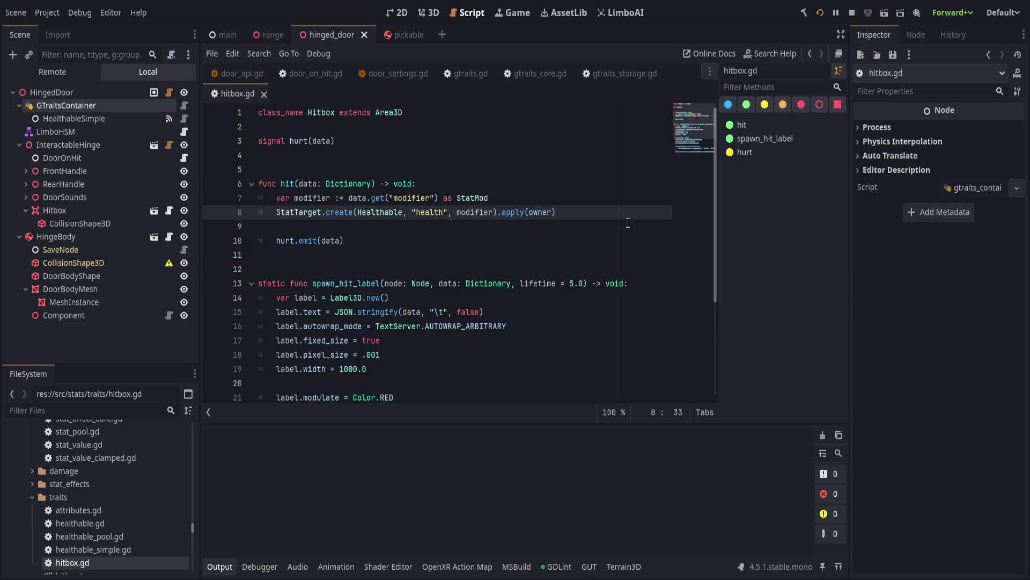
Rerun the game and scroll through the door state-machine transition logs in Output.
click(820, 12)
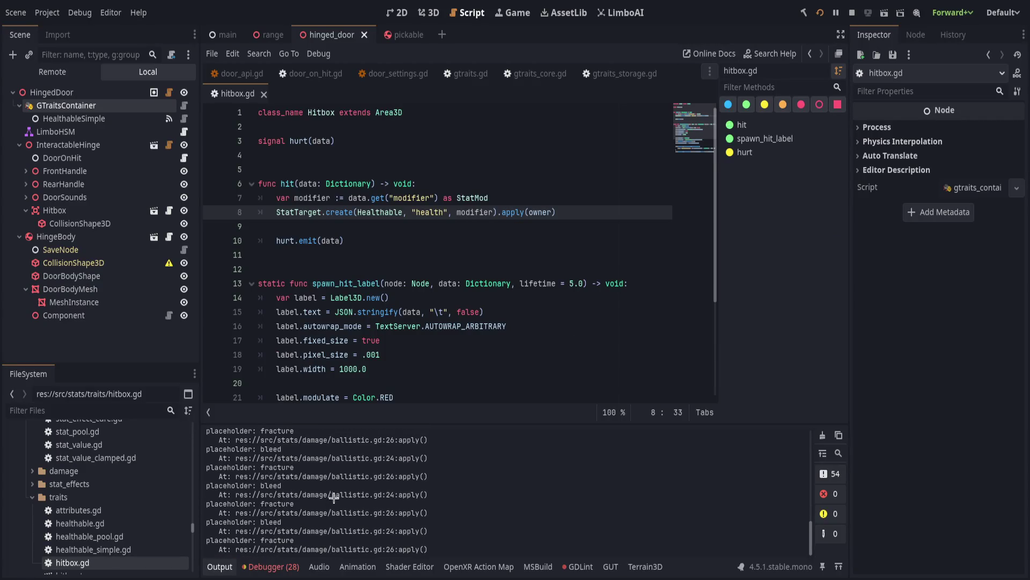
scroll(338, 488, up, 5)
drag(264, 435, 663, 478)
click(548, 501)
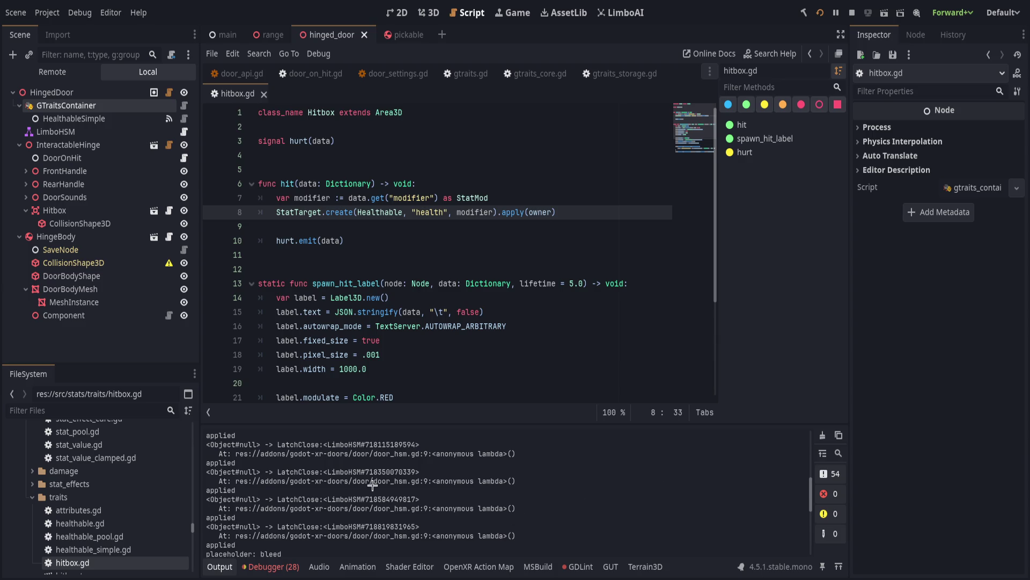
scroll(373, 485, down, 1)
scroll(376, 481, up, 10)
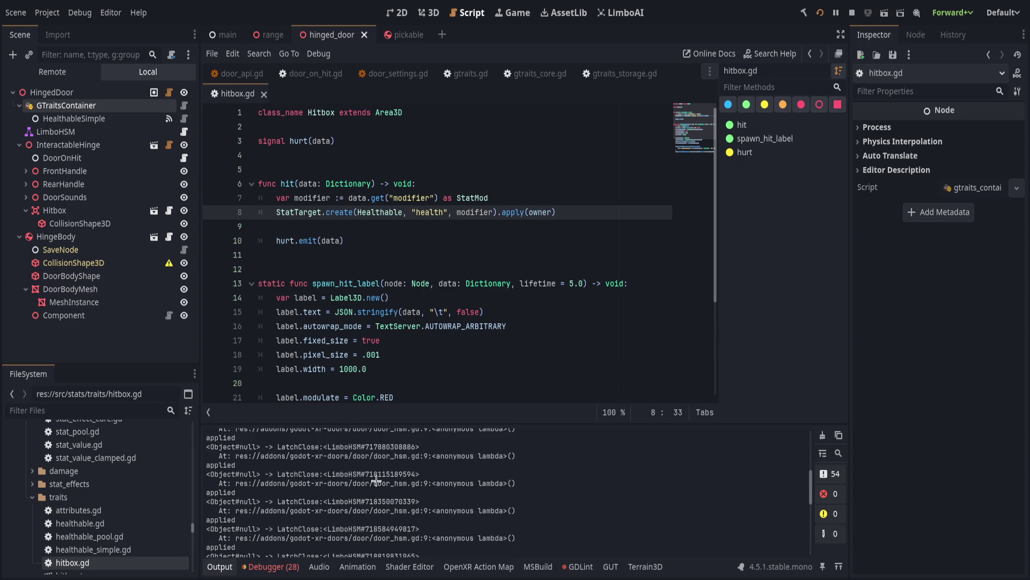
scroll(377, 481, up, 2)
scroll(378, 482, down, 6)
scroll(378, 481, down, 8)
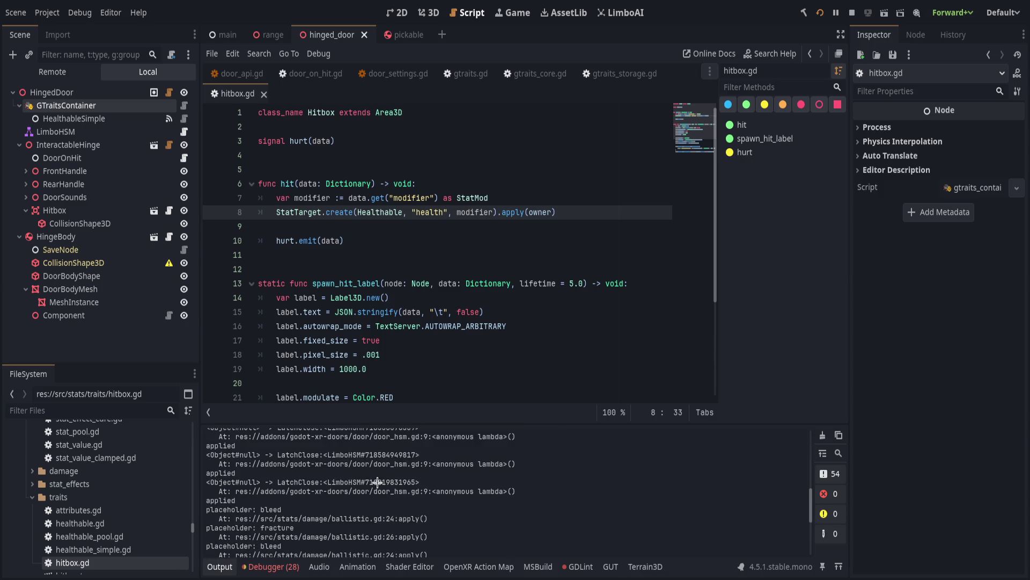
scroll(378, 482, down, 3)
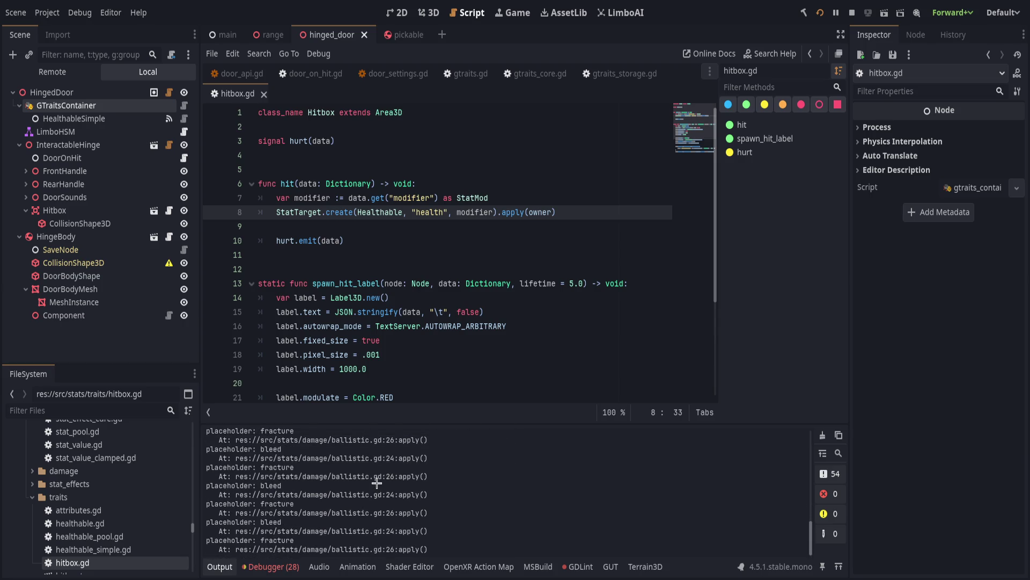
Bring up the Debugger's Errors list showing all 28 errors.
click(286, 567)
click(284, 426)
scroll(429, 532, down, 3)
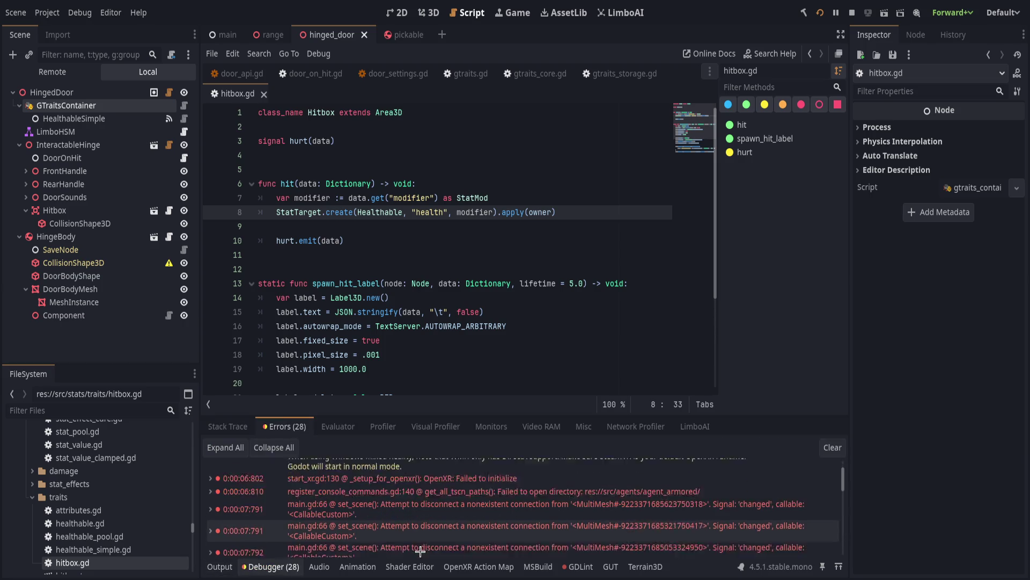
Jump from the errors to door_hsm.gd and door_body.gd, then return to door_hsm.gd.
scroll(428, 532, down, 2)
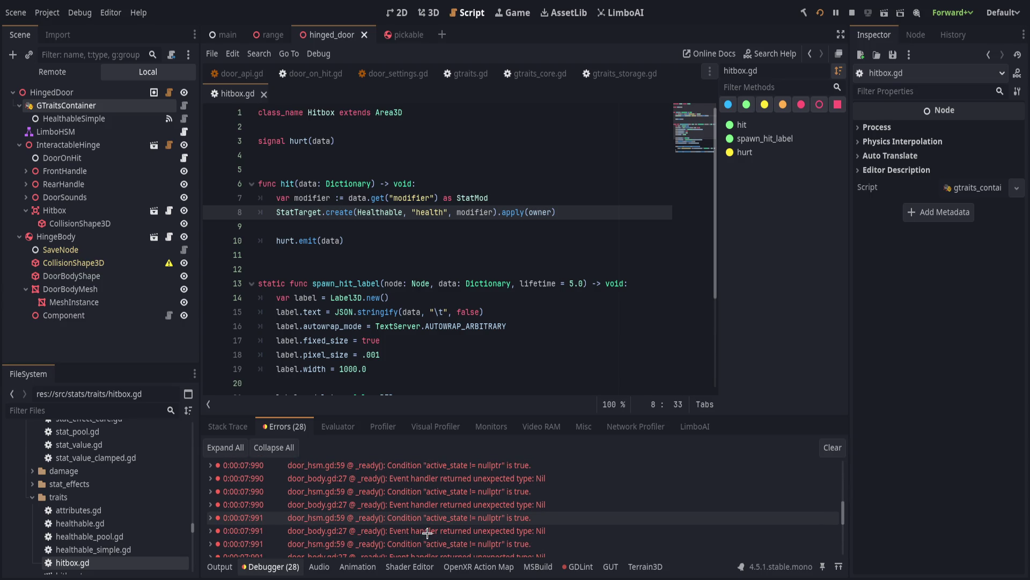
double_click(565, 518)
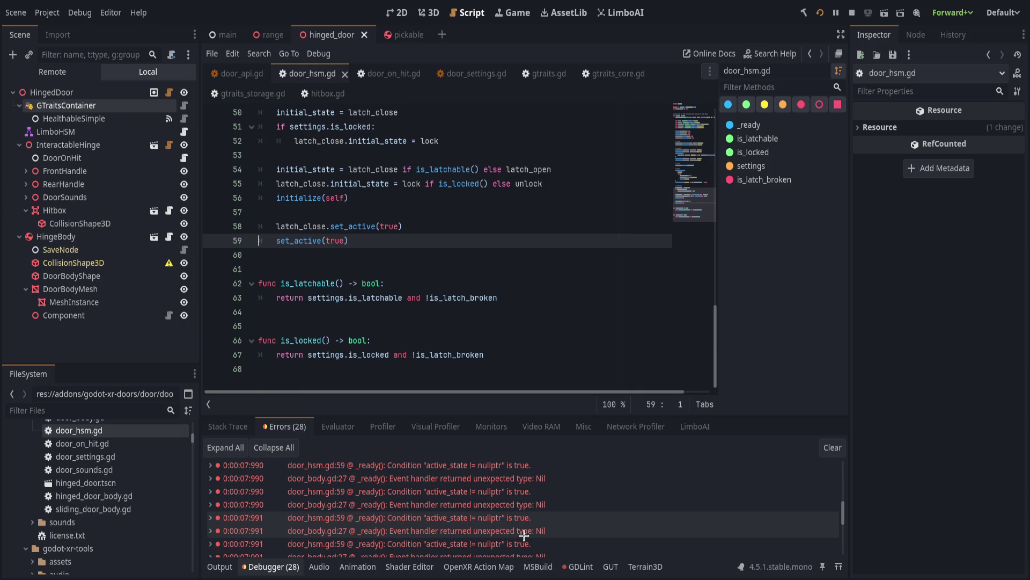
double_click(494, 479)
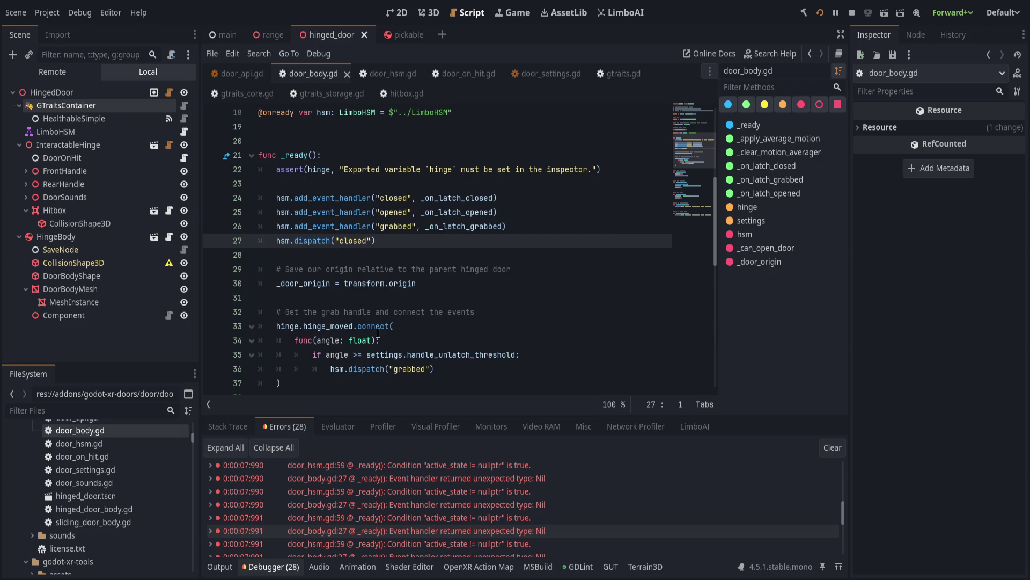
scroll(350, 372, up, 1)
scroll(350, 373, down, 3)
click(380, 73)
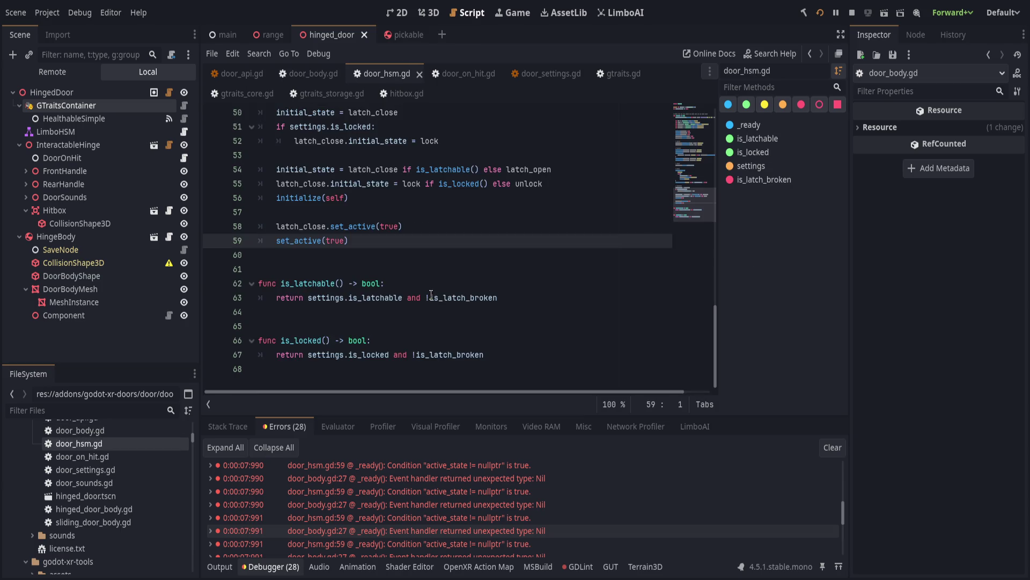
scroll(458, 269, up, 7)
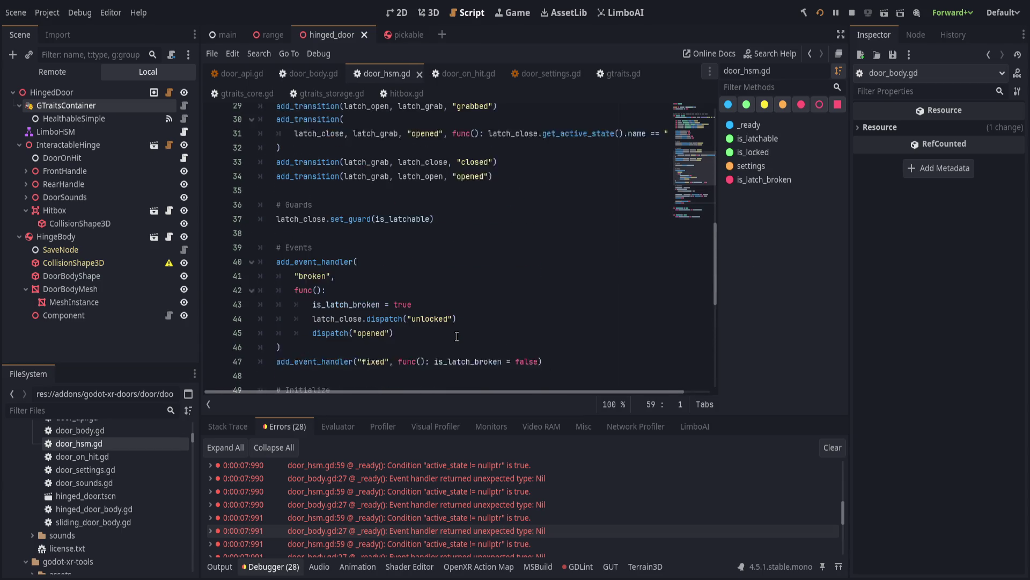
scroll(537, 270, up, 3)
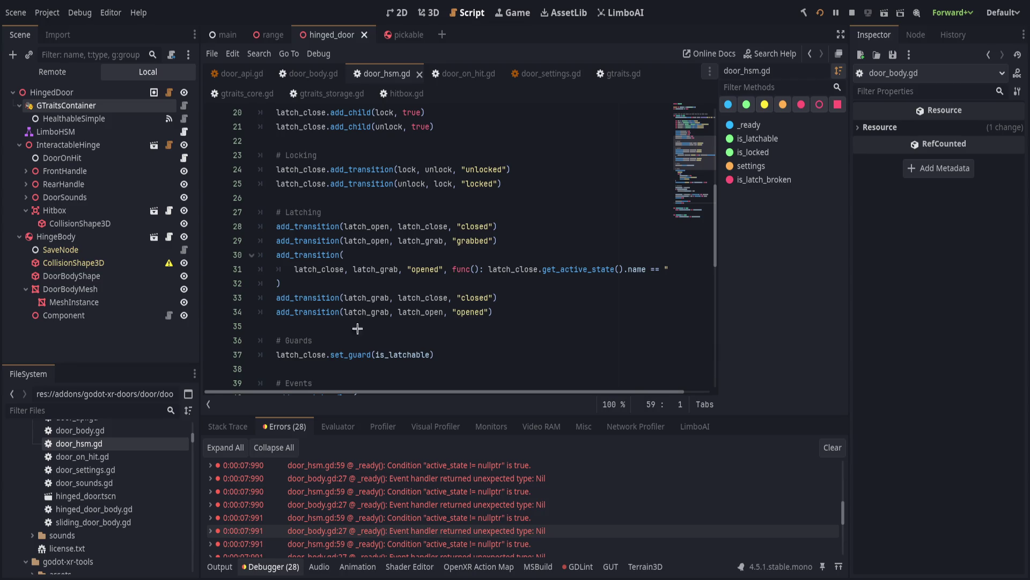
Insert return before the latch_close active-state comparison in line 31's lambda.
click(489, 241)
click(490, 270)
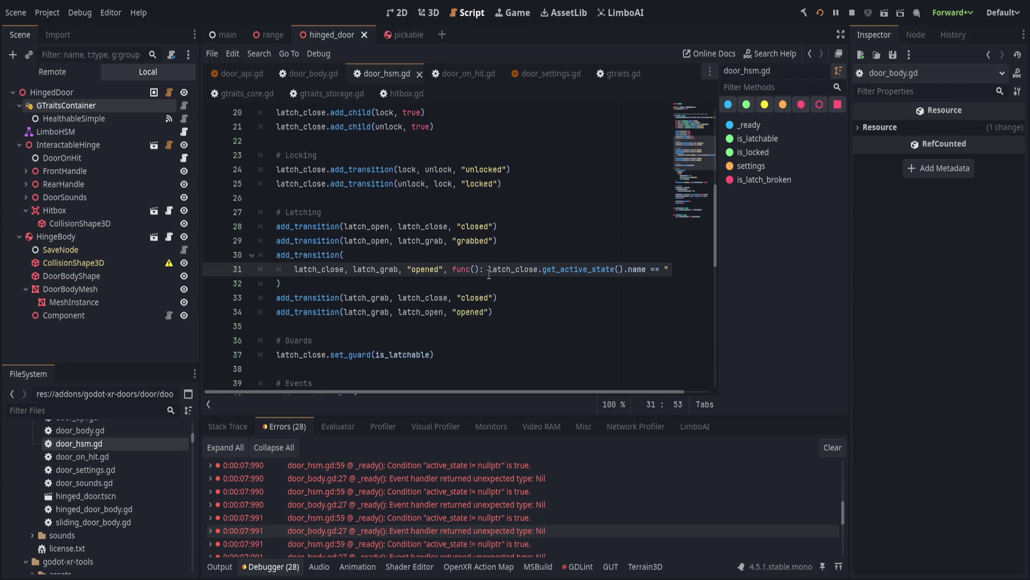
text(erturn)
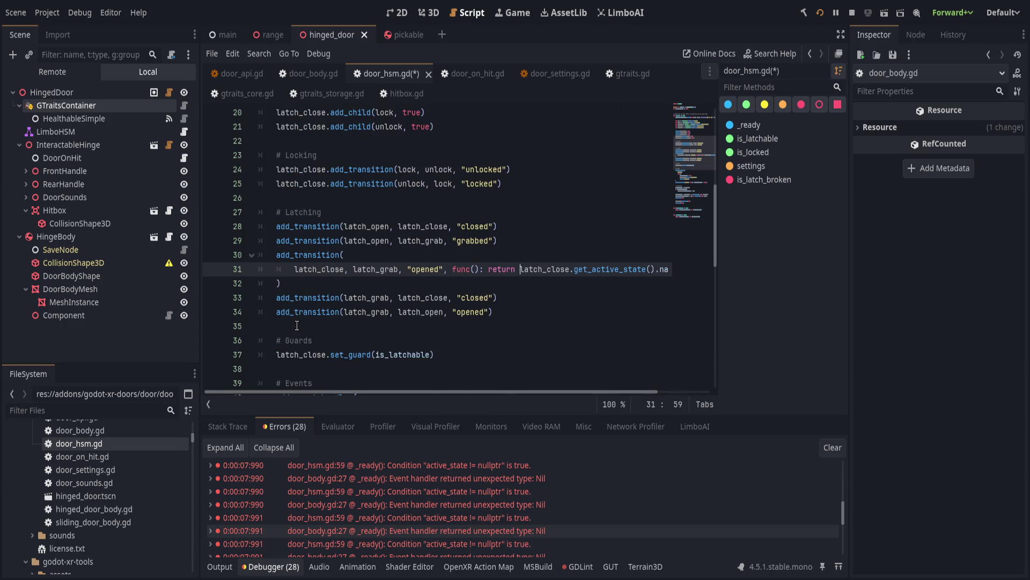
Place the caret inside the 'broken' event handler's empty parameter list.
scroll(397, 289, up, 3)
scroll(398, 290, down, 5)
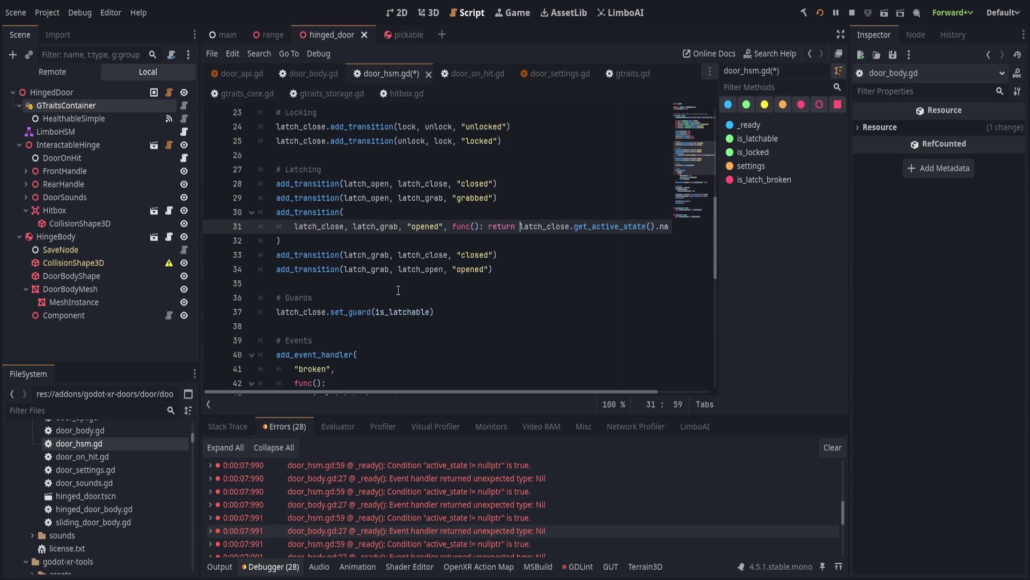
scroll(398, 290, down, 2)
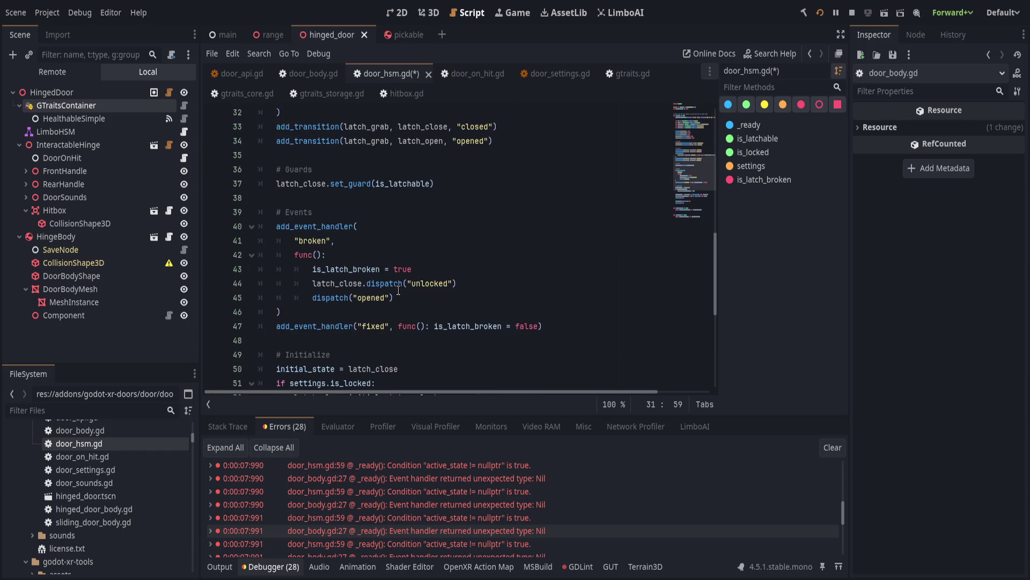
click(421, 292)
click(403, 258)
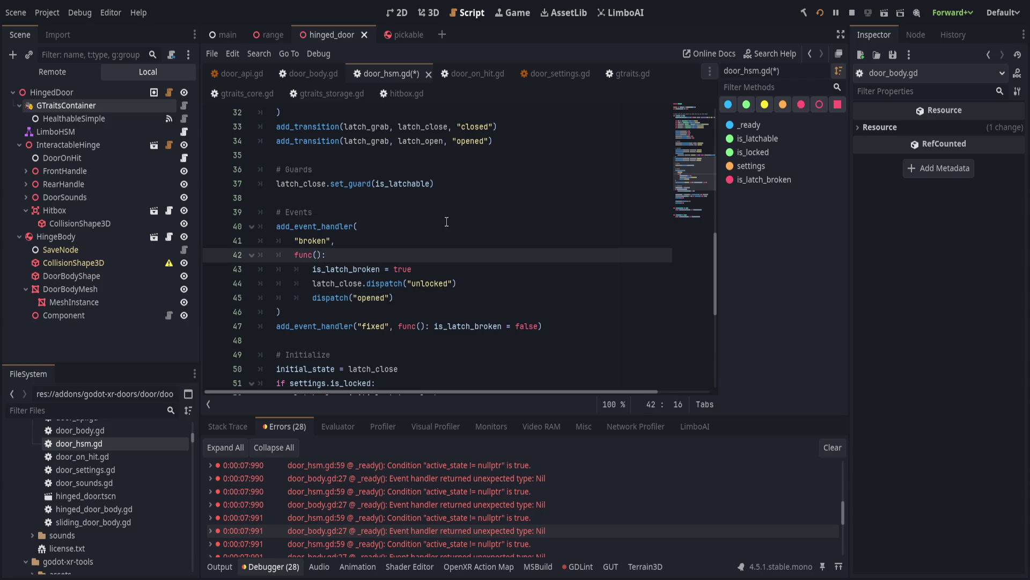
click(319, 255)
Give the 'broken' handler a data parameter and make it return true.
text(data)
key(Down)
key(Down)
key(Down)
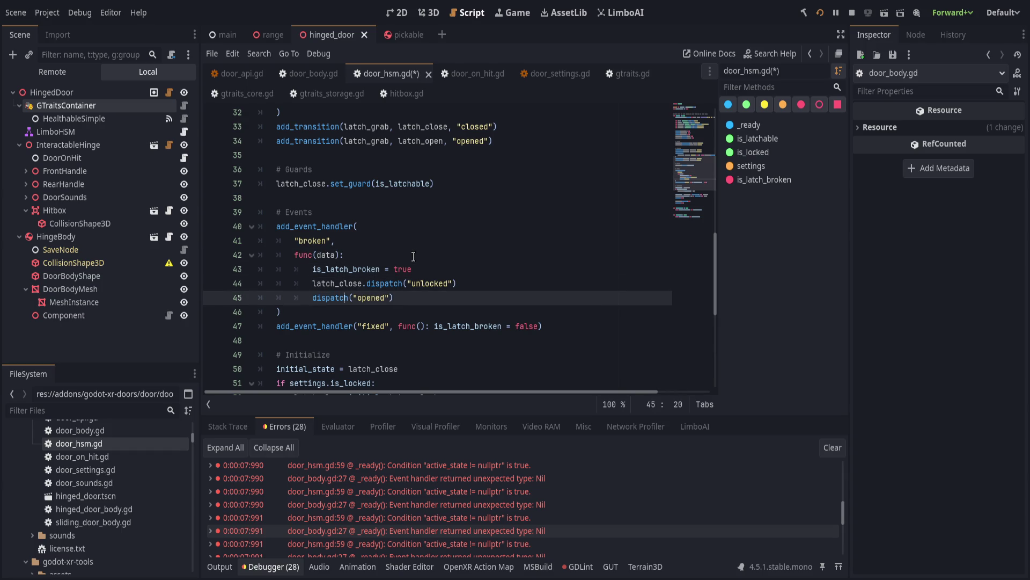
key(Return)
text(return true)
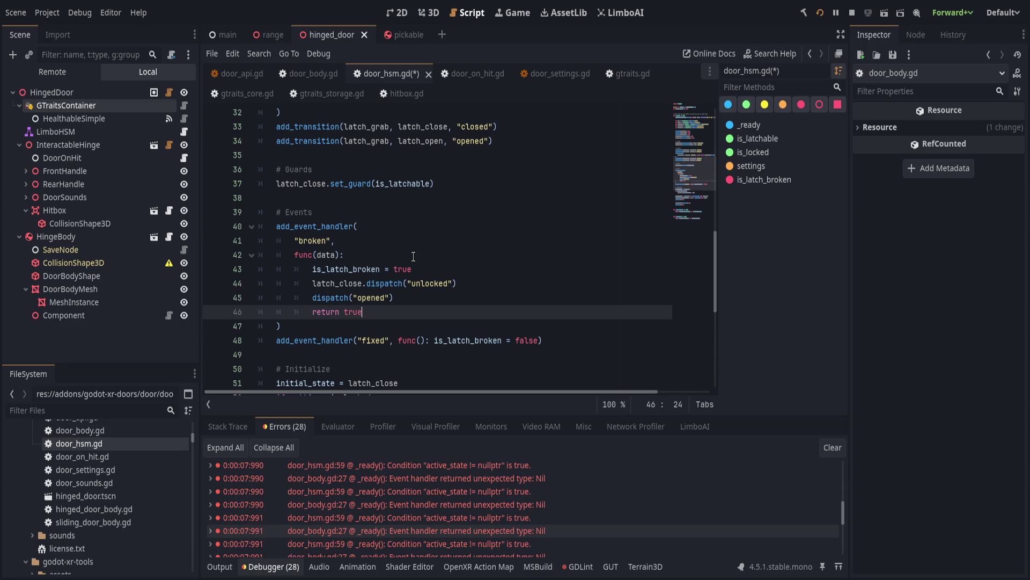
click(427, 303)
click(426, 306)
Add a data parameter and a return true line to the 'fixed' handler.
click(434, 340)
key(Left)
key(Left)
key(Left)
text(data))
key(ctrl+Right)
key(Return)
text(return true)
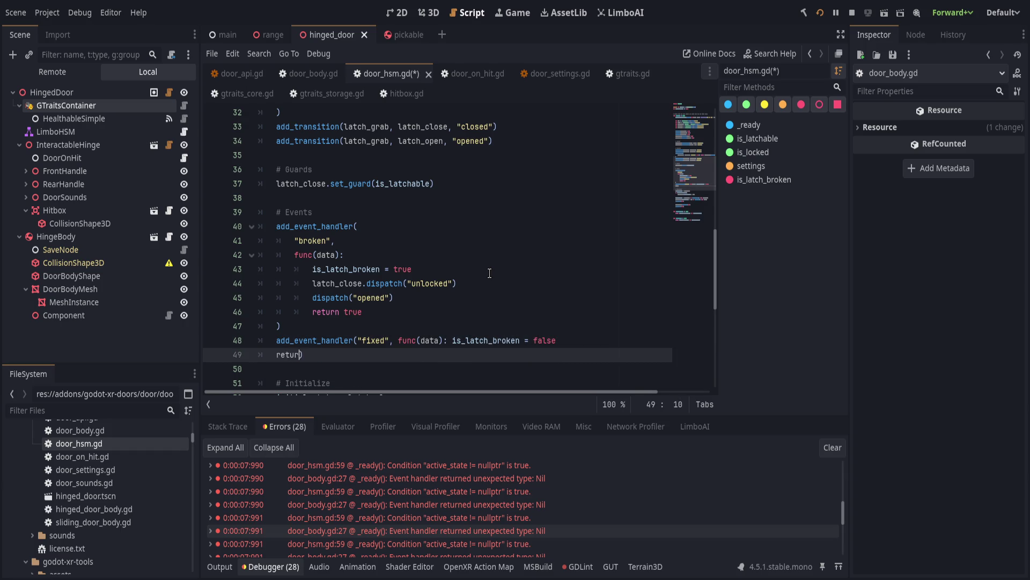
key(Home)
key(Tab)
Spread the 'fixed' handler call over several lines and save door_hsm.gd.
key(Up)
key(End)
key(ctrl+shift+Left)
key(ctrl+shift+Left)
key(ctrl+shift+Left)
key(ctrl+x)
key(Return)
key(ctrl+v)
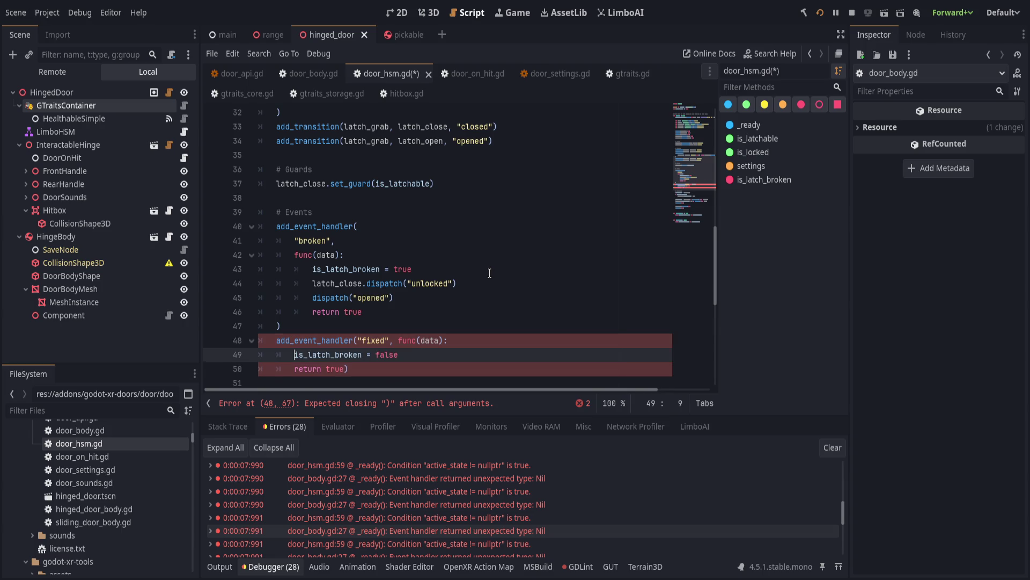
key(ctrl+s)
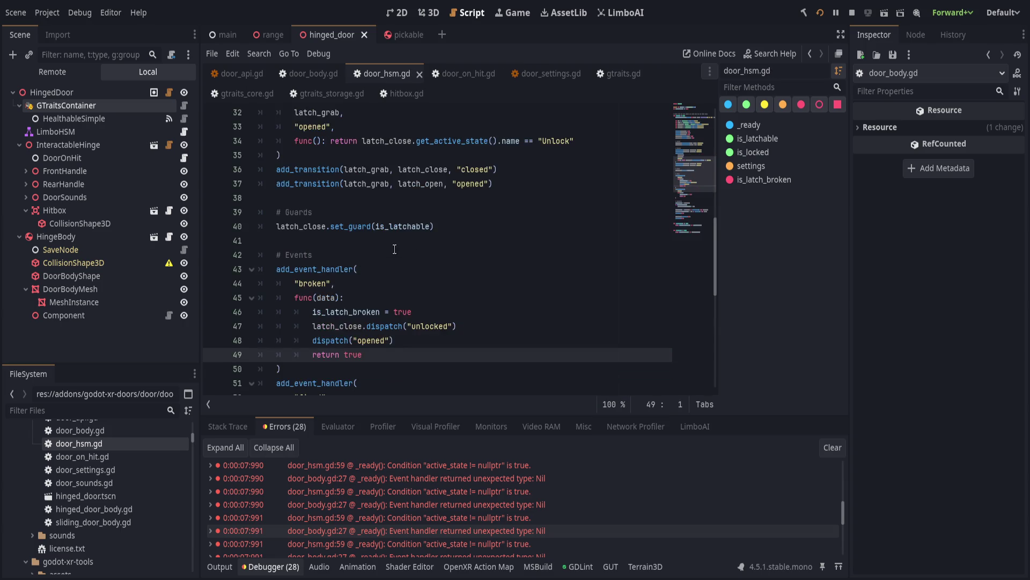
scroll(395, 249, down, 3)
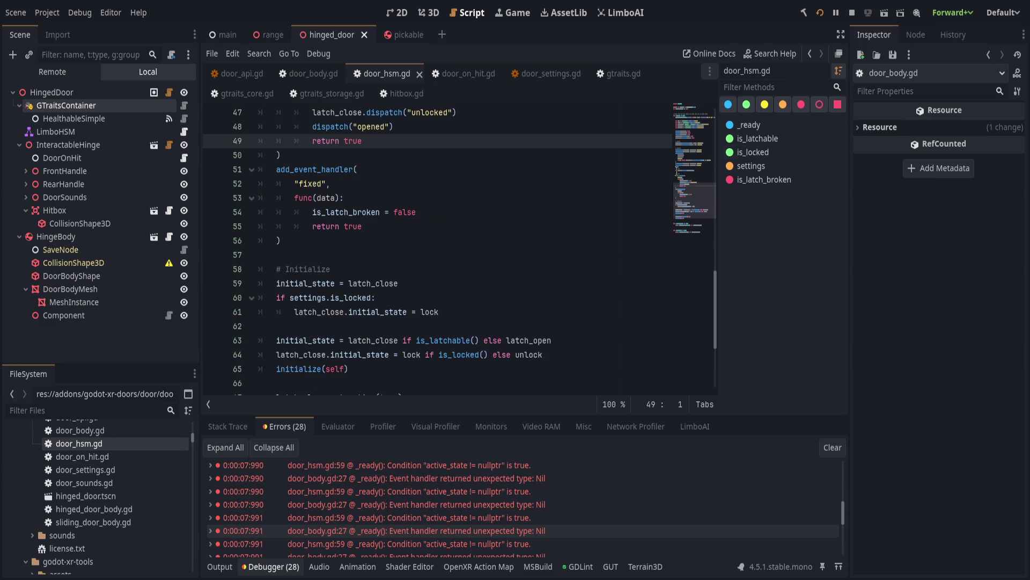
scroll(516, 514, down, 2)
scroll(517, 514, down, 2)
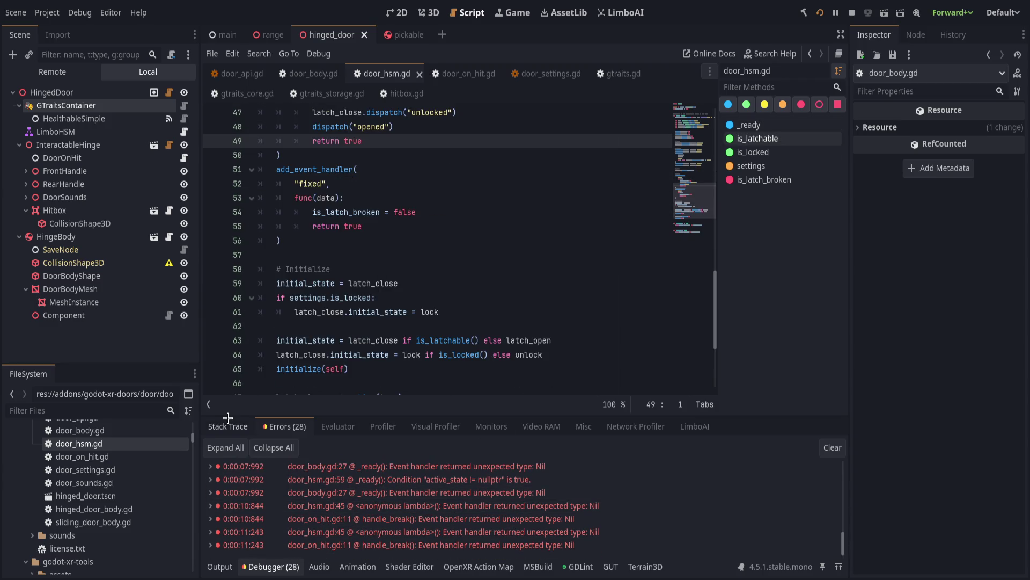
Move the transition print connection line below the child setup in door_hsm.gd.
scroll(608, 377, down, 1)
scroll(526, 356, up, 11)
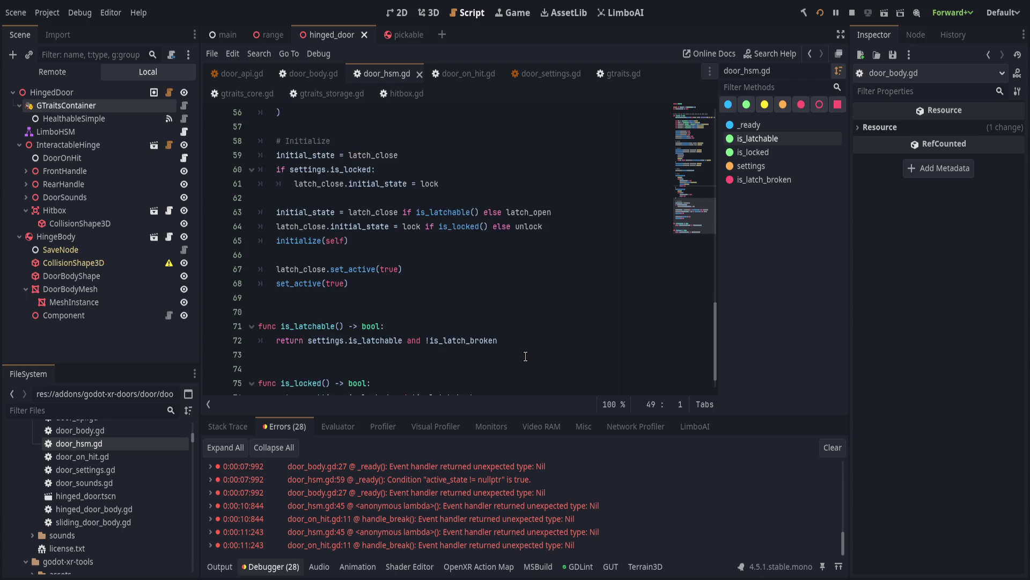
scroll(533, 325, up, 5)
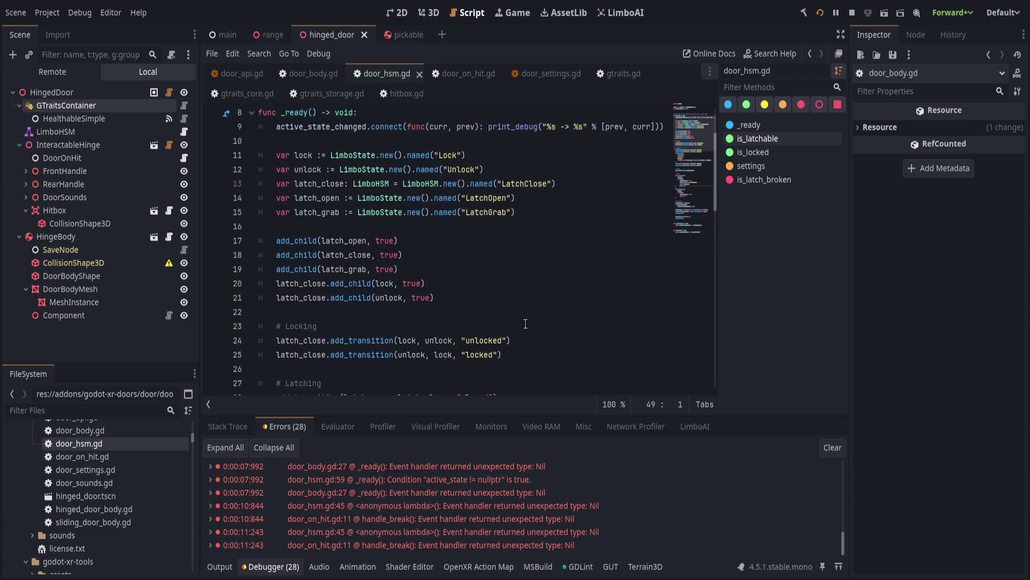
click(400, 227)
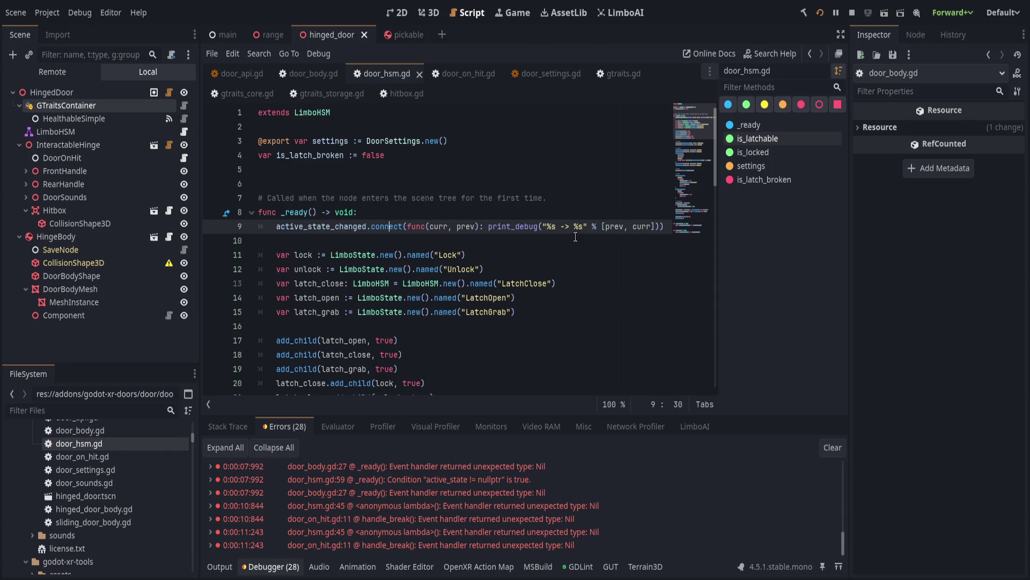
key(ctrl+Return)
key(Up)
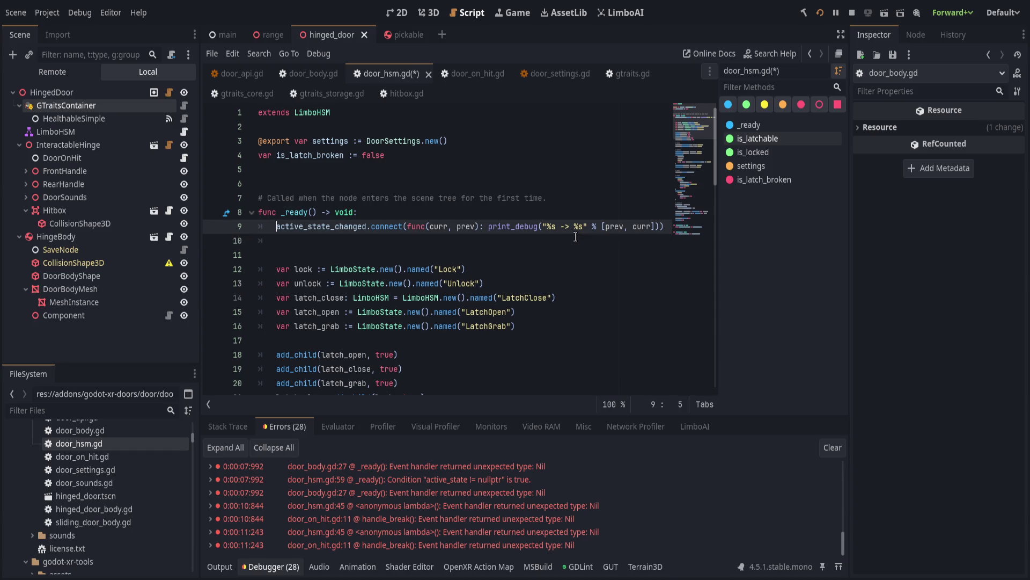
scroll(493, 195, down, 2)
key(alt+Down)
key(alt+Down)
key(alt+Down)
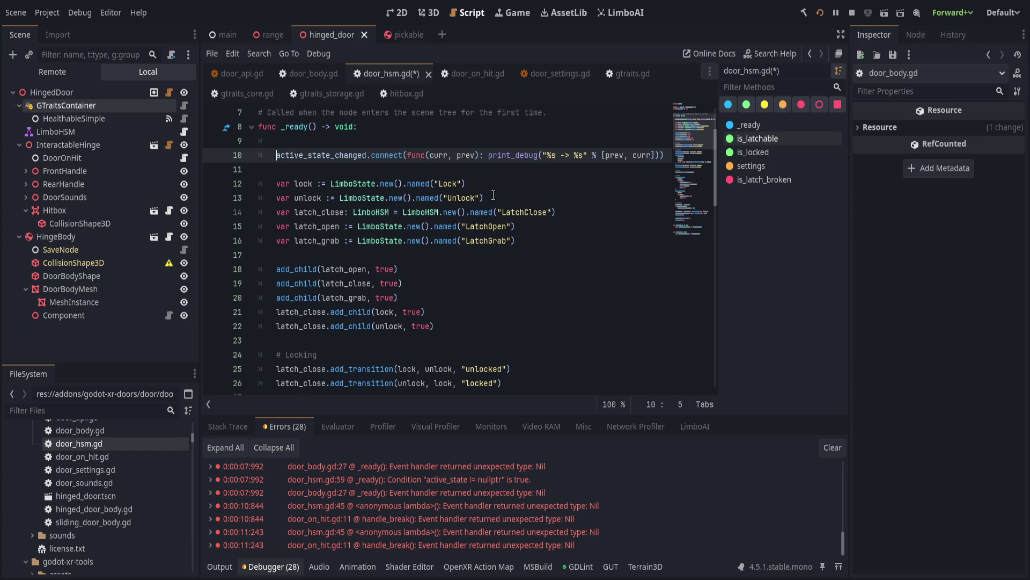
key(alt+Up)
key(alt+Up)
key(alt+Up)
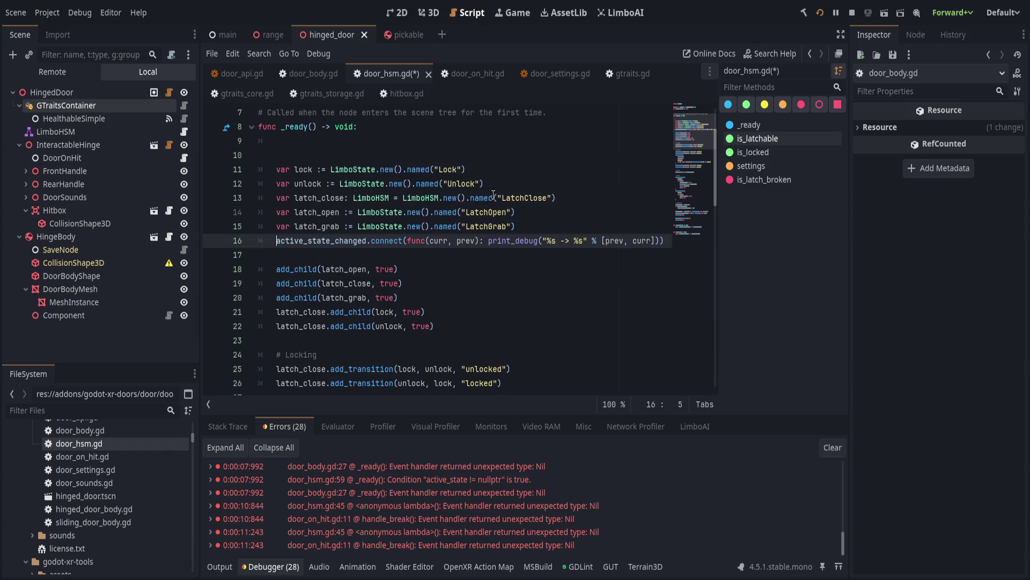
key(alt+Down)
key(alt+Down)
key(alt+Down)
key(alt+Down)
key(alt+Up)
text(])
key(BackSpace)
Add a '# Debug prints' comment and start a latch_close.active_state_changed.connect line.
key(Up)
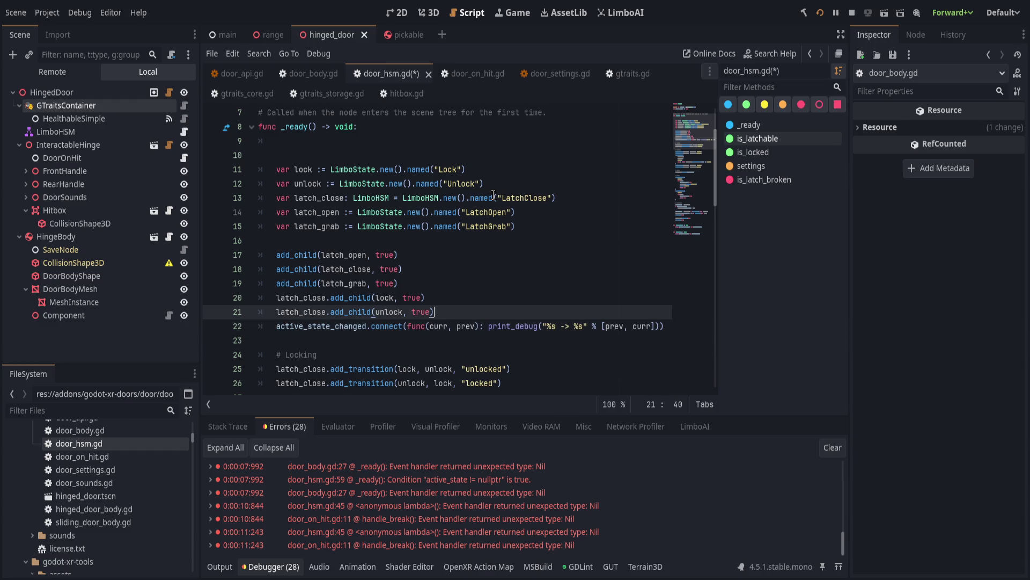
key(End)
key(Return)
key(Return)
text(# Debug prints)
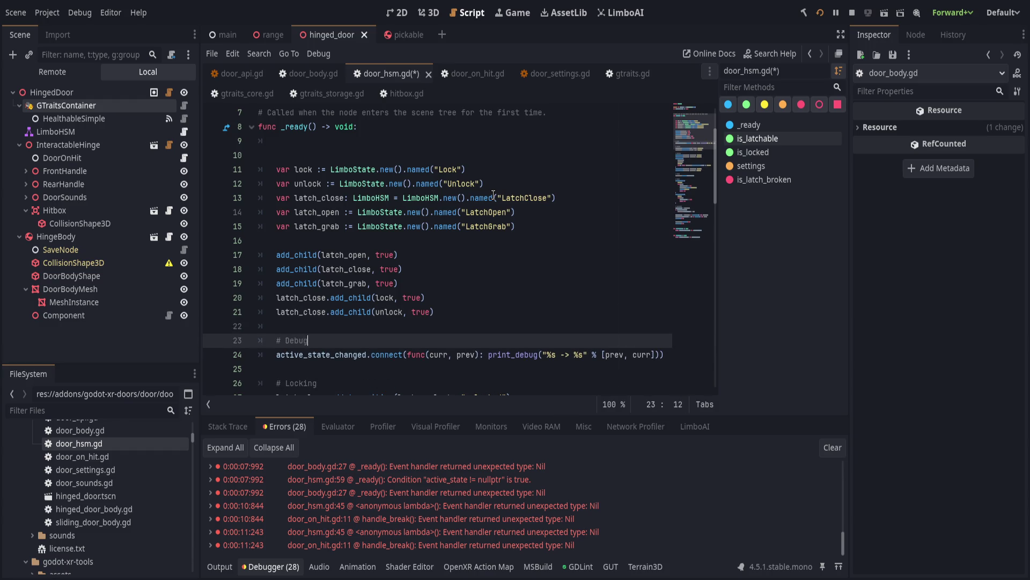
key(Return)
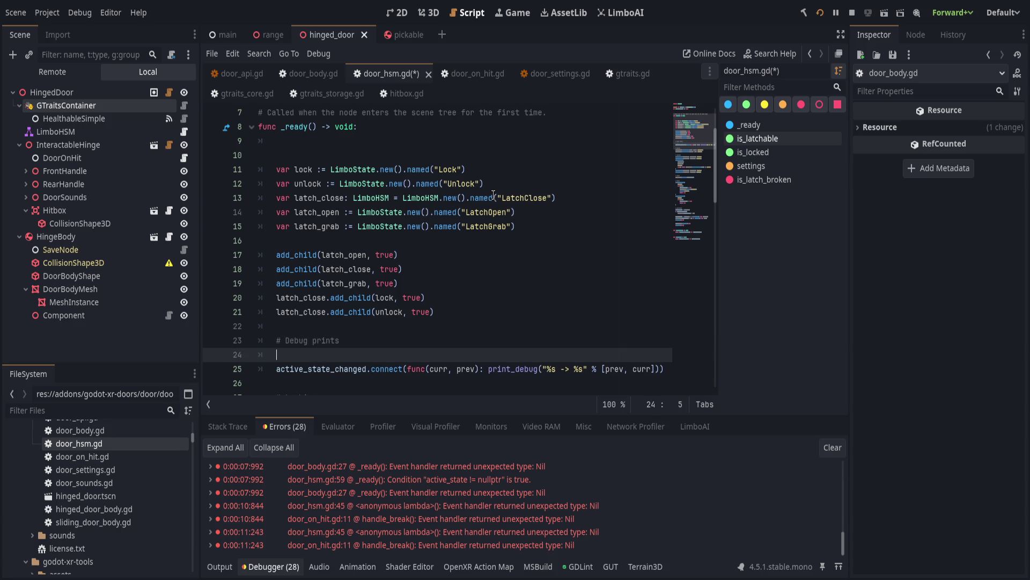
text(latch_close.)
key(Return)
text(onnect)
key(Escape)
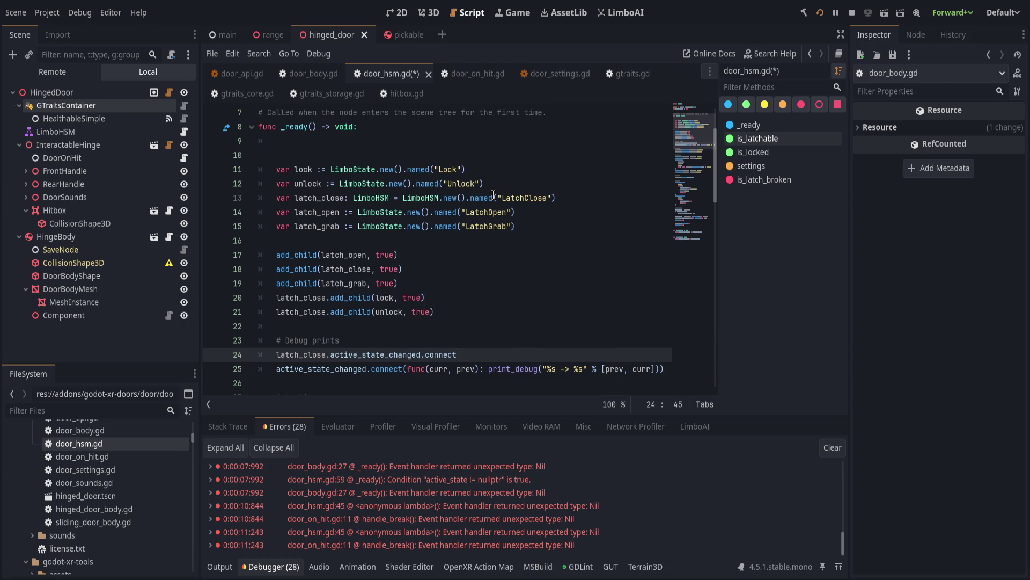
Declare a new _print_transition(current, p…) function below is_locked at the script's end.
scroll(494, 196, down, 15)
click(444, 274)
click(431, 385)
key(Return)
key(Return)
text(func _print_tran)
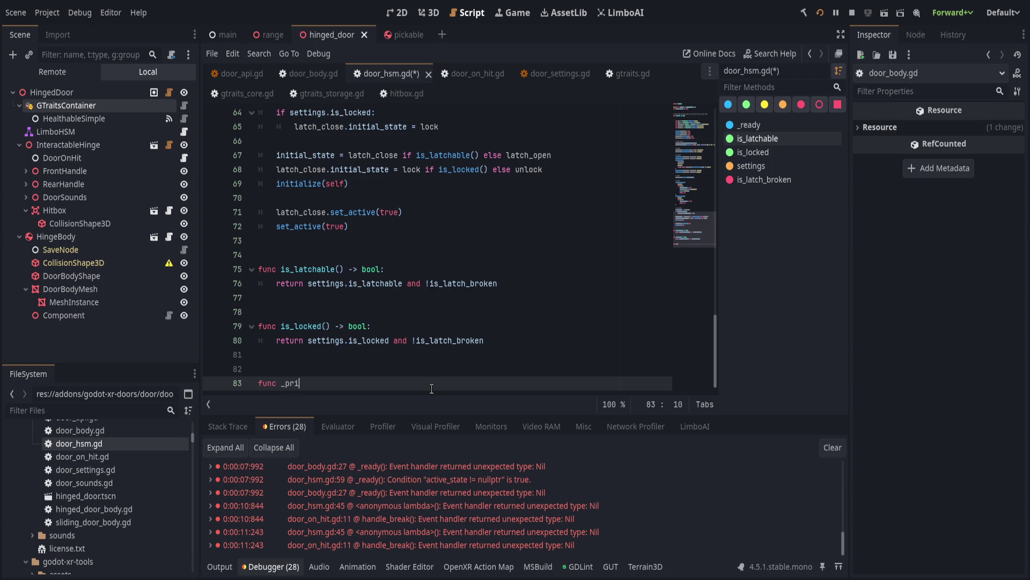
text(si)
text(tion(curre,)
key(ctrl+BackSpace)
text(current, p)
Move the inline print_debug lambda body into _print_transition, declared with a void return.
scroll(437, 308, up, 7)
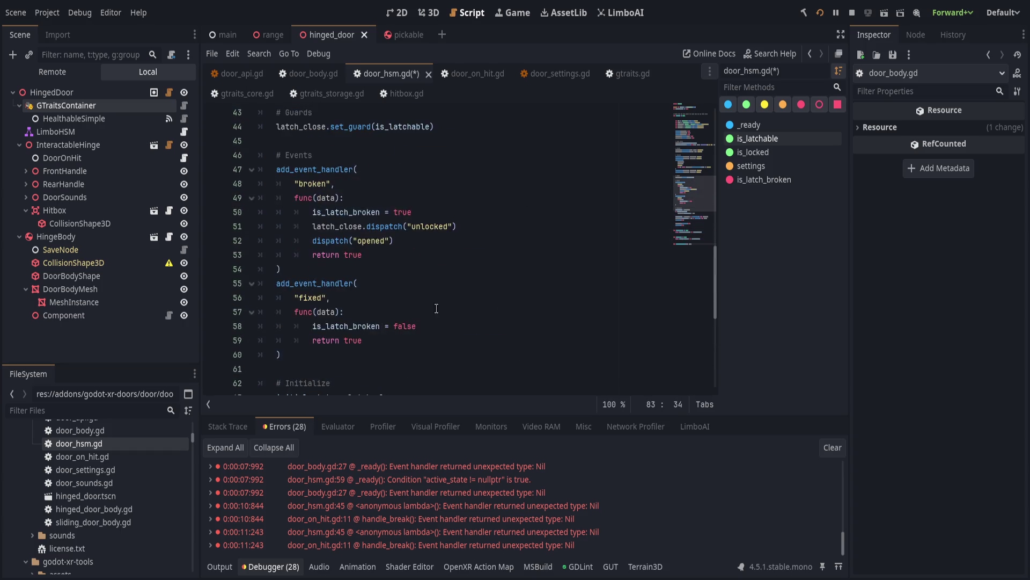
scroll(437, 309, up, 8)
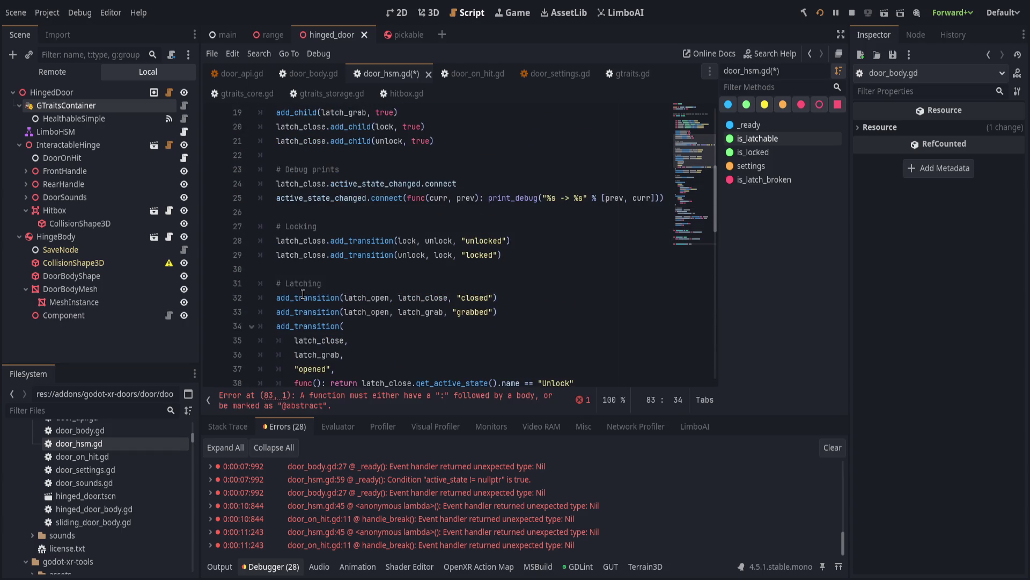
click(489, 198)
drag(489, 198, 674, 199)
key(ctrl+c)
key(BackSpace)
scroll(378, 321, down, 10)
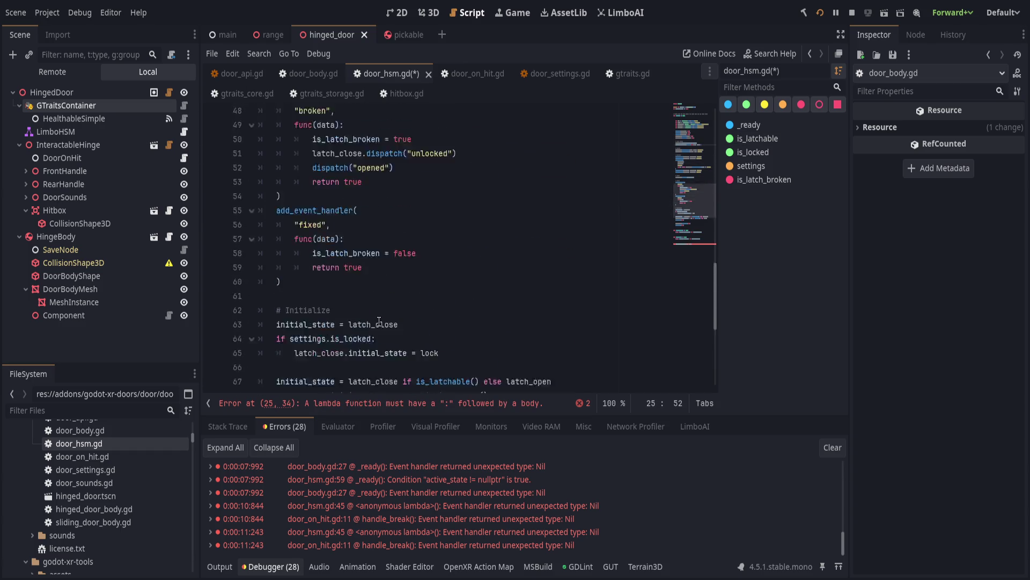
scroll(379, 321, down, 6)
click(455, 373)
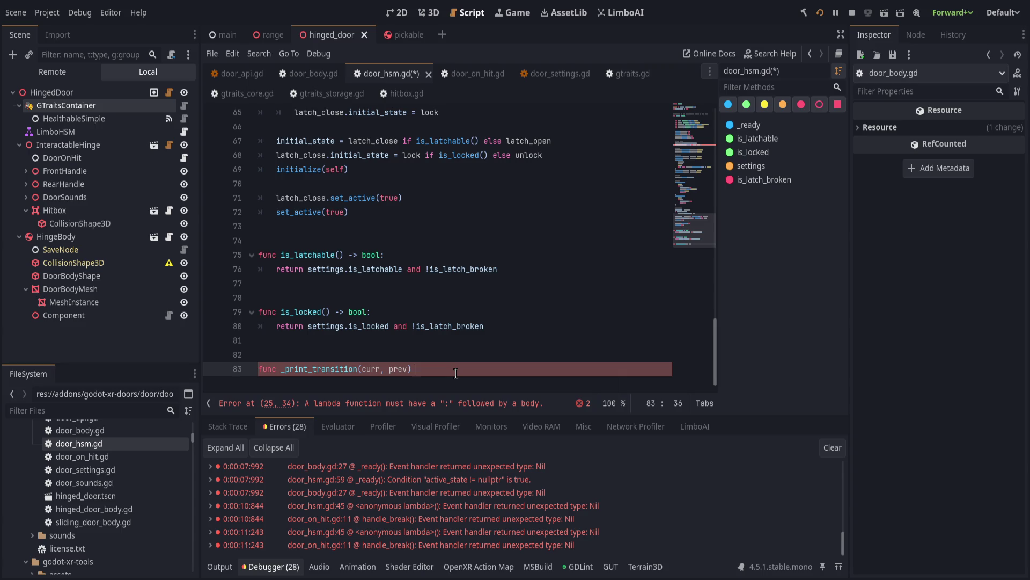
text(void:)
key(Return)
key(ctrl+v)
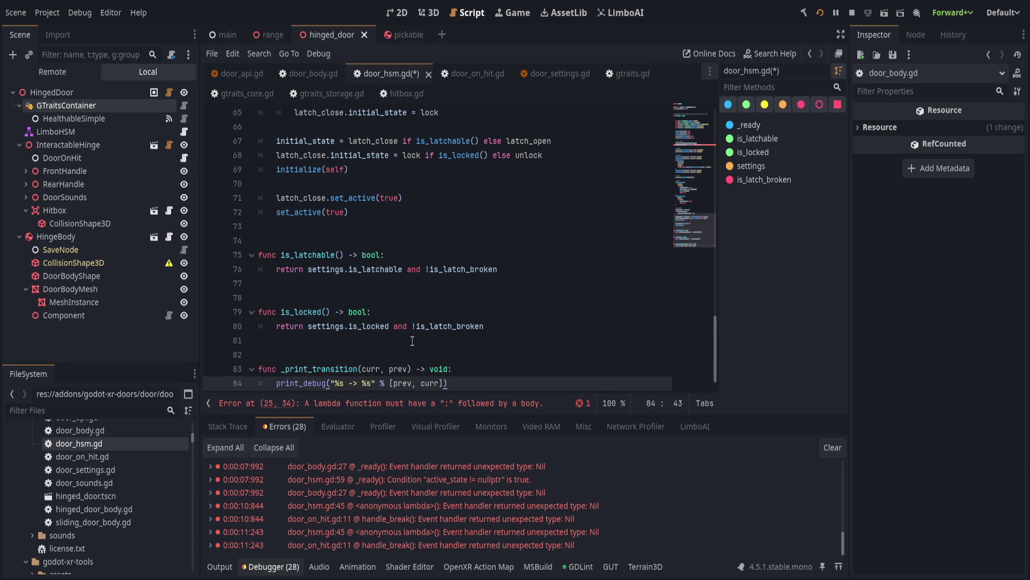
Connect both the door HSM and latch_close state-change signals to _print_transition, swapping their order.
scroll(417, 342, up, 8)
scroll(418, 343, up, 4)
scroll(455, 330, down, 12)
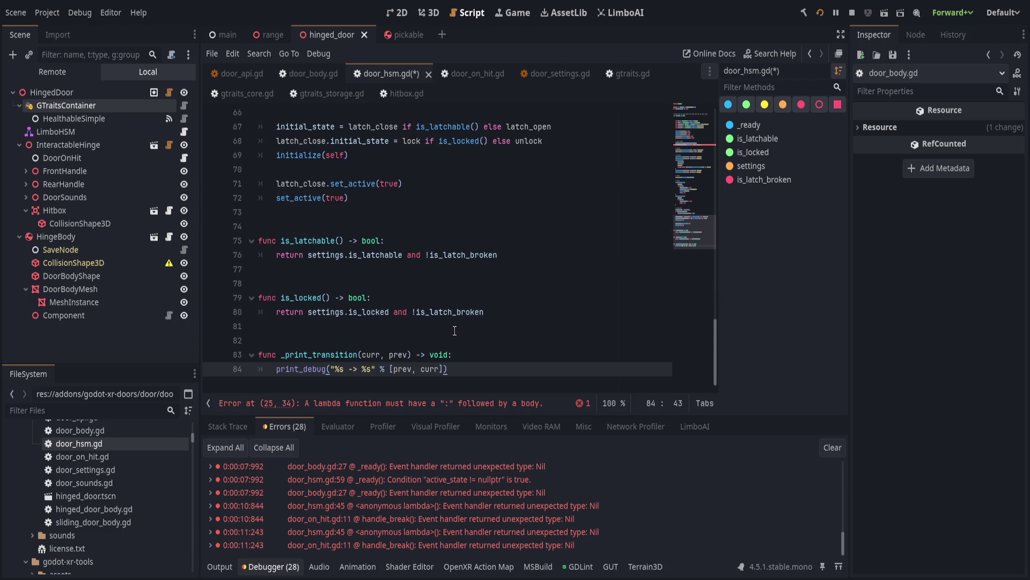
scroll(454, 330, up, 17)
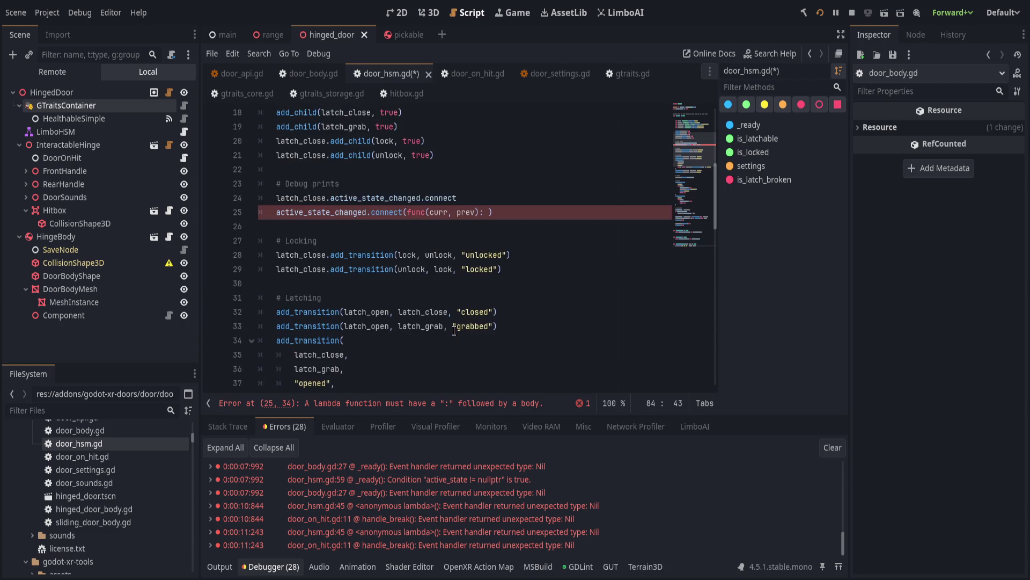
scroll(455, 330, up, 3)
drag(408, 297, 489, 300)
text(_print)
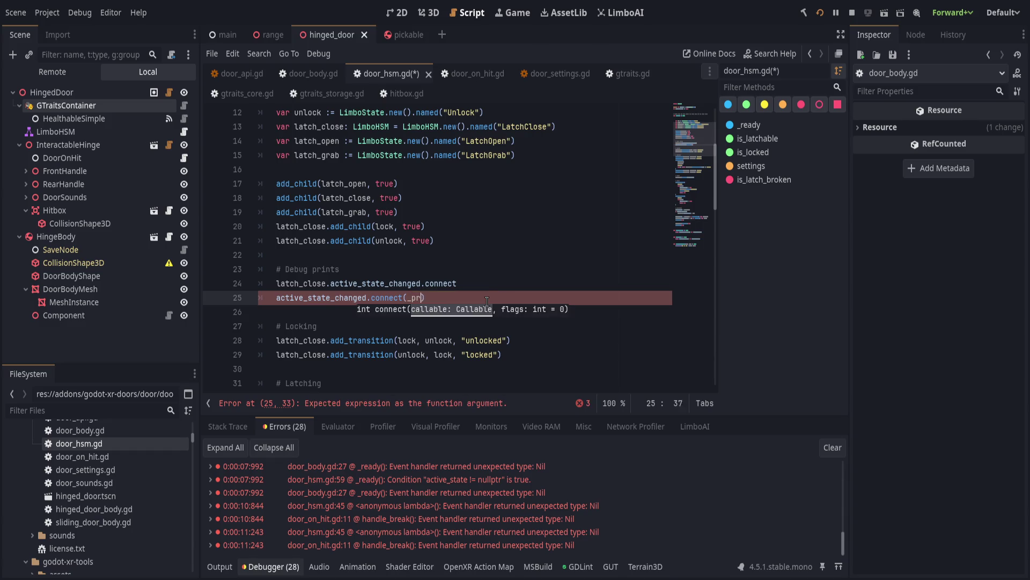
key(Return)
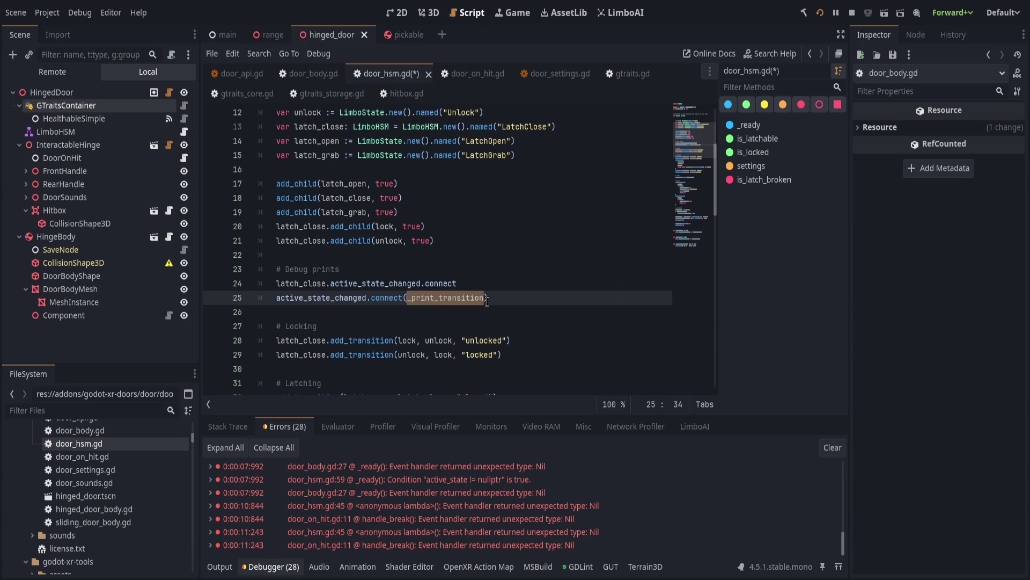
key(Up)
text((_print_transition))
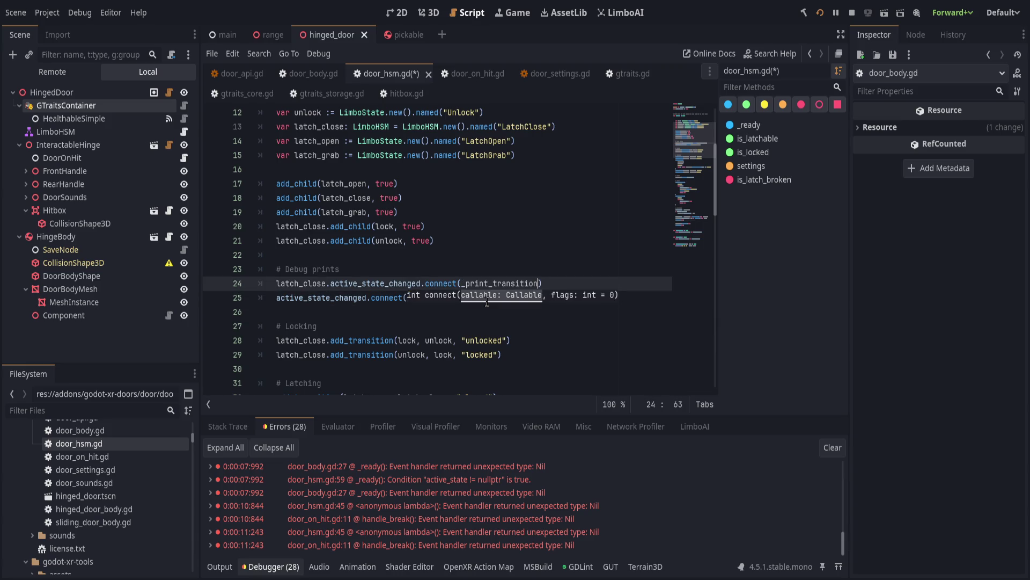
click(560, 294)
key(alt+Up)
Save door_hsm.gd and run the game.
key(ctrl+s)
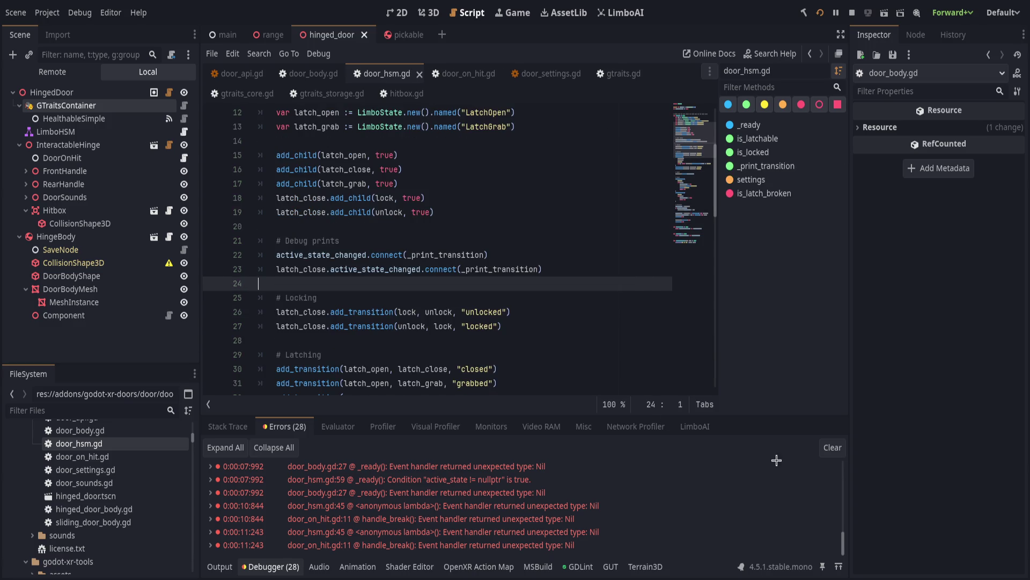
click(833, 447)
click(820, 12)
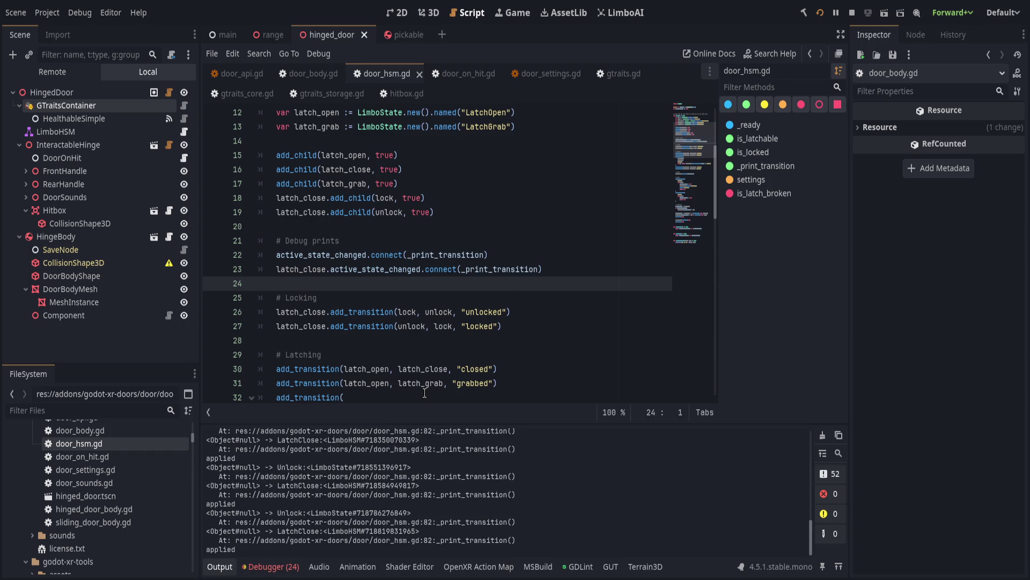
Inspect the transition debug lines in the Output log by selecting part of an entry.
drag(277, 531, 326, 497)
click(329, 497)
scroll(367, 494, up, 2)
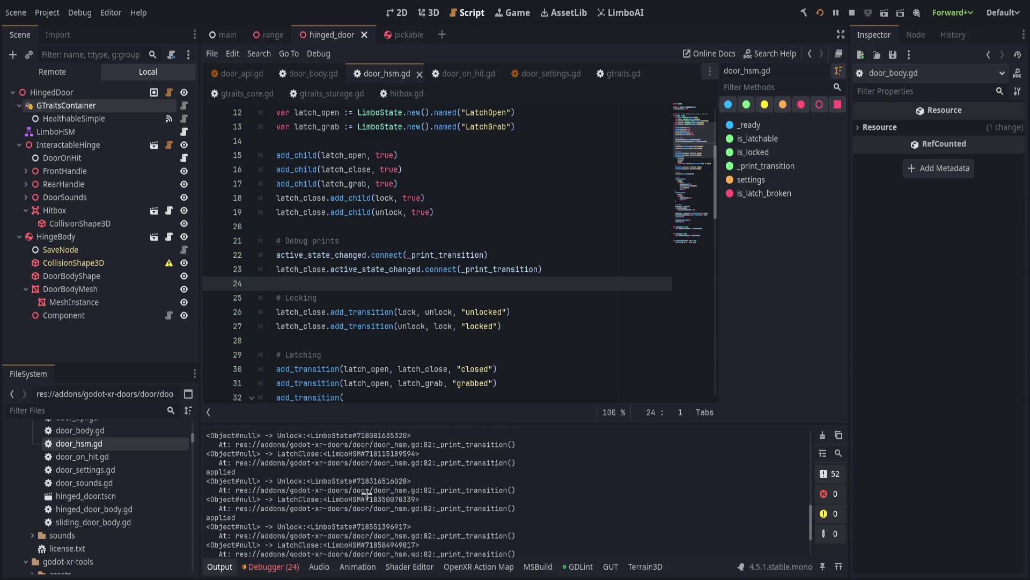
scroll(365, 495, down, 2)
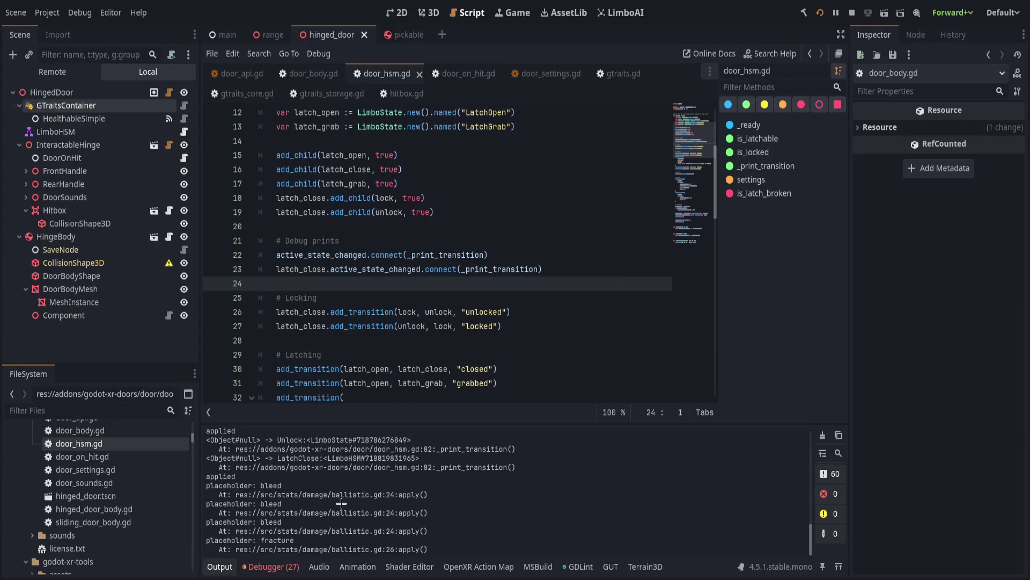
Review the door_hsm.gd line 70 and door_body.gd line 27 runtime errors in the Debugger.
click(256, 565)
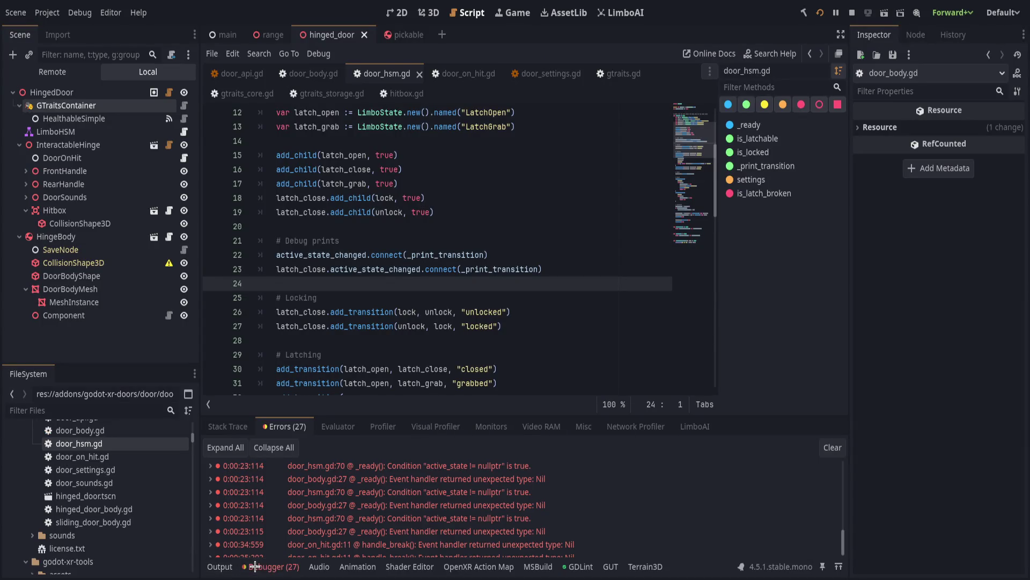
click(445, 466)
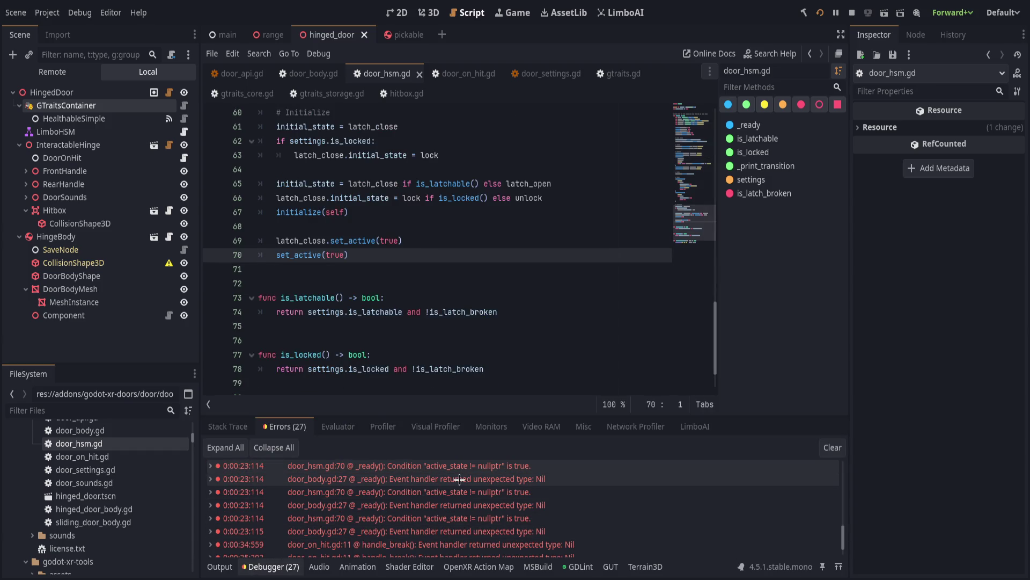
click(460, 479)
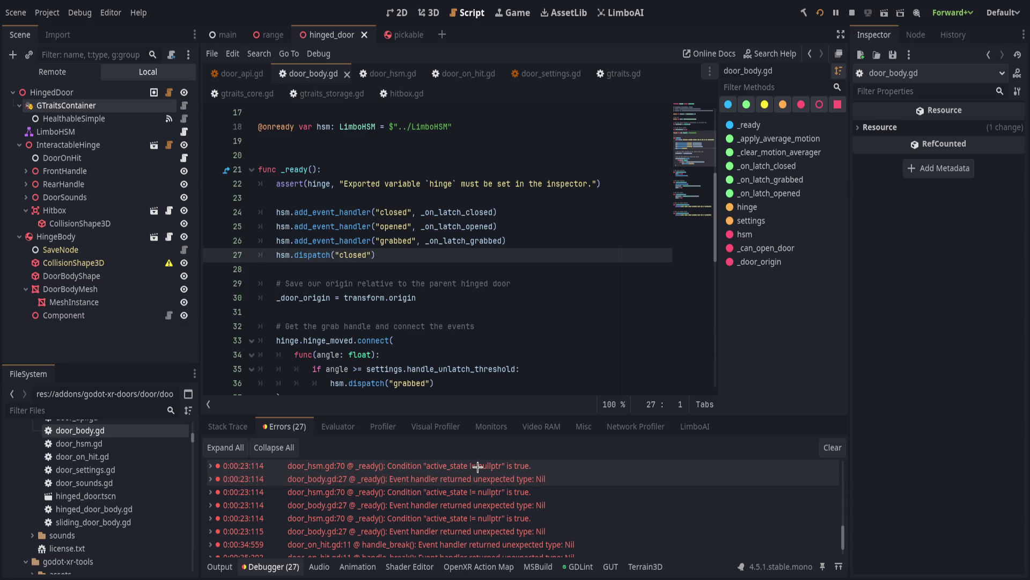
click(477, 466)
click(474, 479)
click(477, 478)
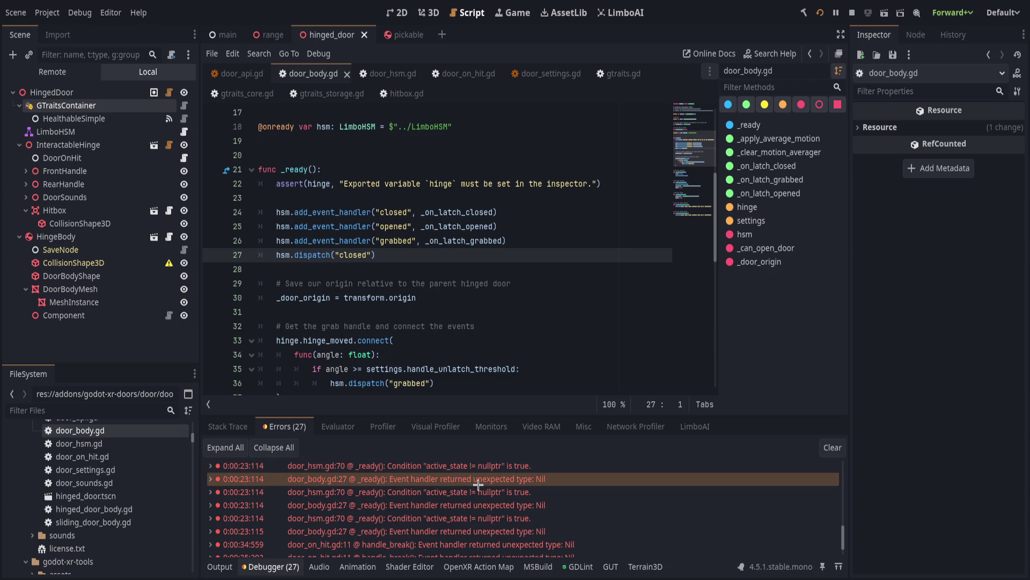
click(477, 492)
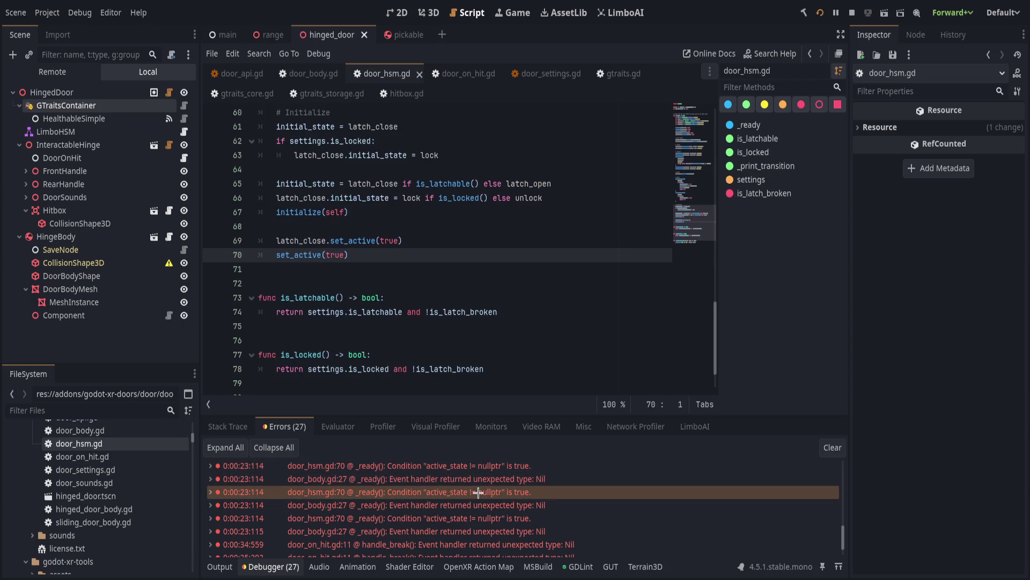
click(408, 491)
Delete latch_close.set_active(true) so only set_active(true) remains, save, and open the door_on_hit.gd:11 error.
click(392, 260)
key(alt+Up)
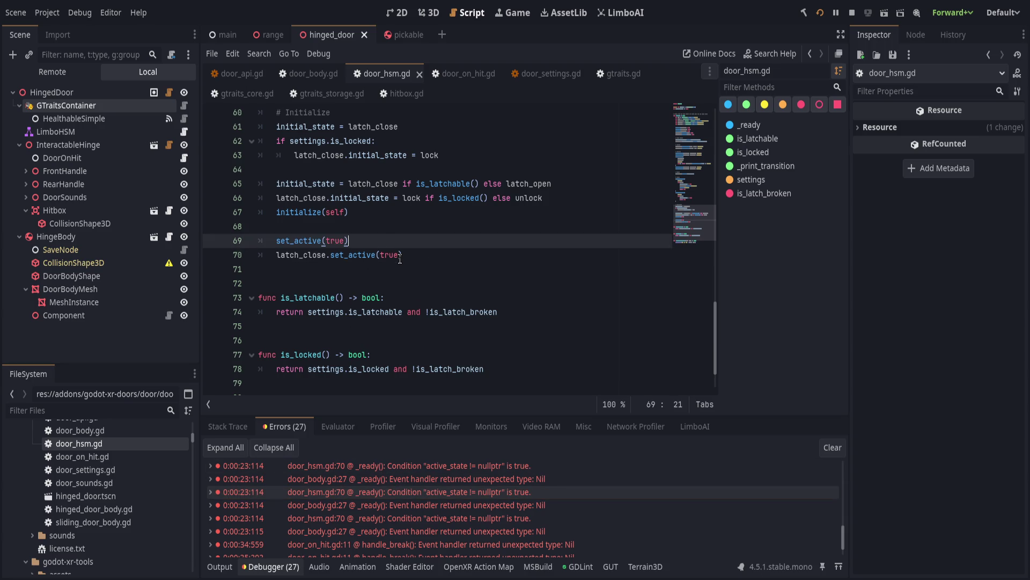
key(Down)
key(ctrl+shift+k)
key(ctrl+s)
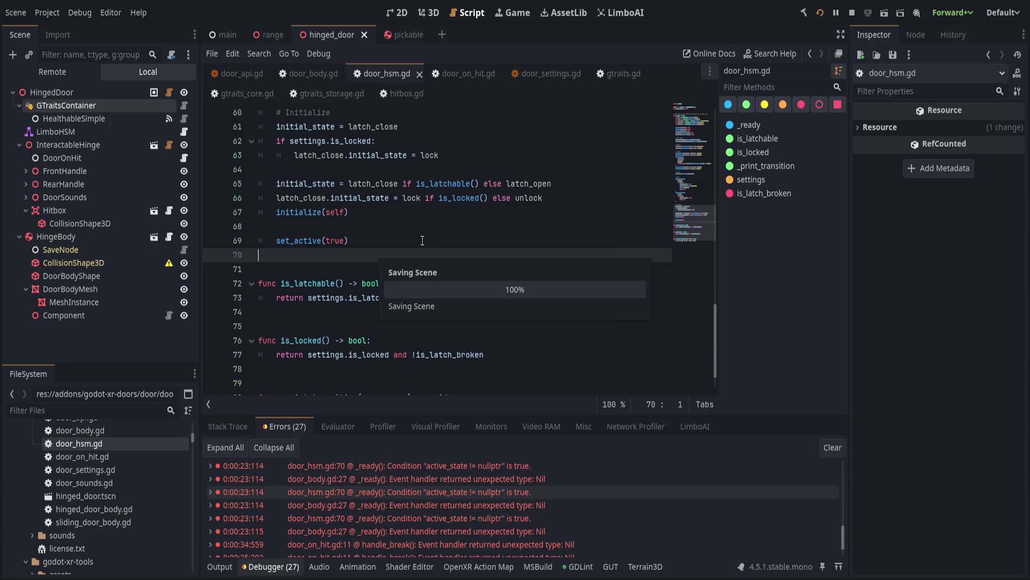
scroll(507, 517, down, 2)
double_click(558, 519)
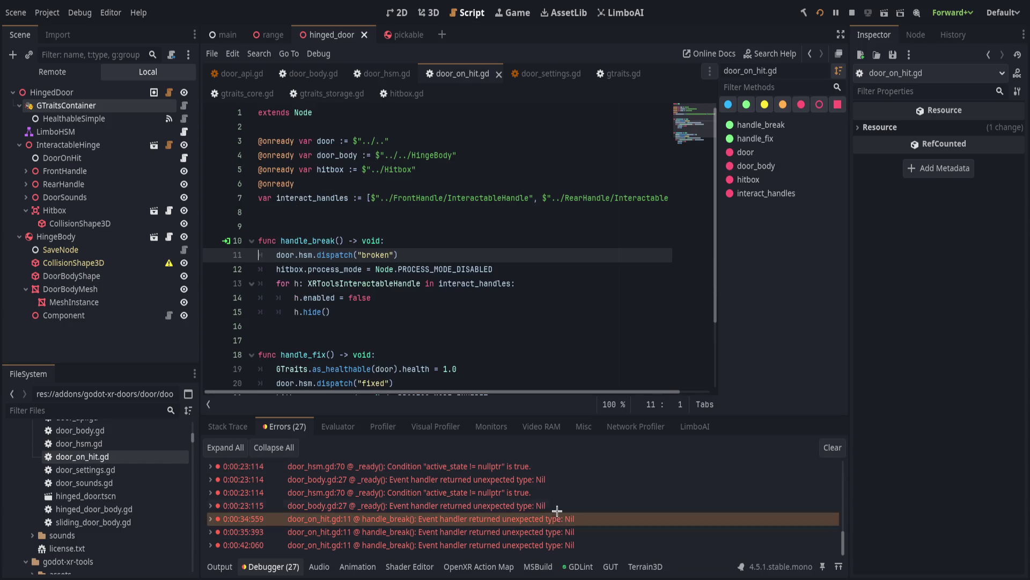
Check that door_hsm.gd's broken and fixed handlers return true, stop the game, and save.
double_click(485, 465)
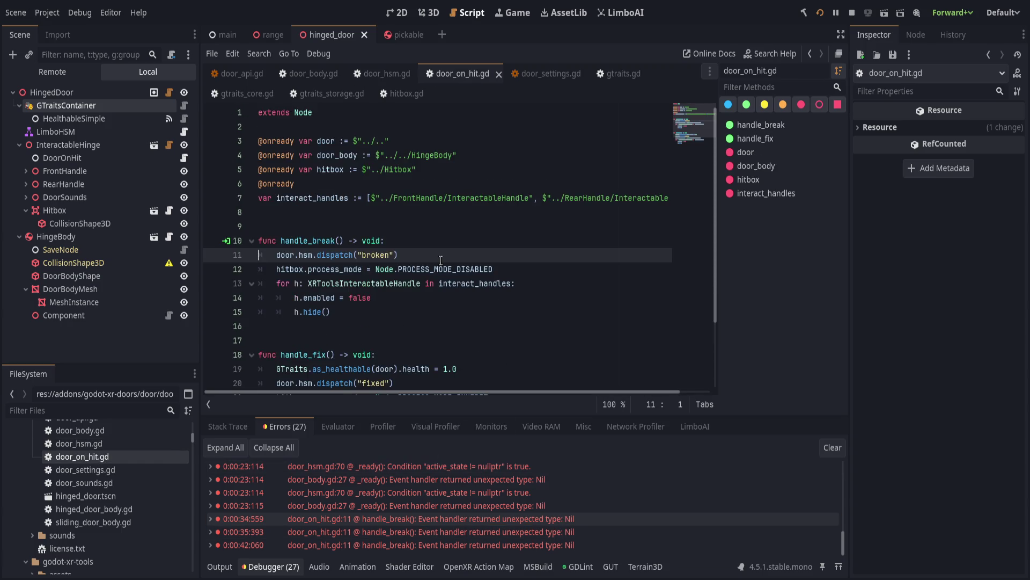
scroll(450, 318, up, 6)
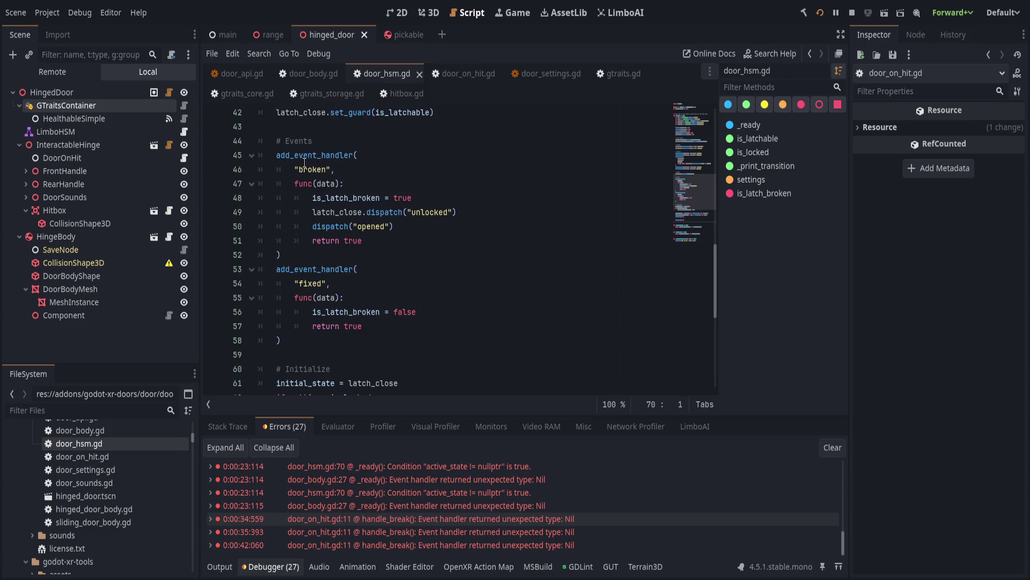
click(379, 186)
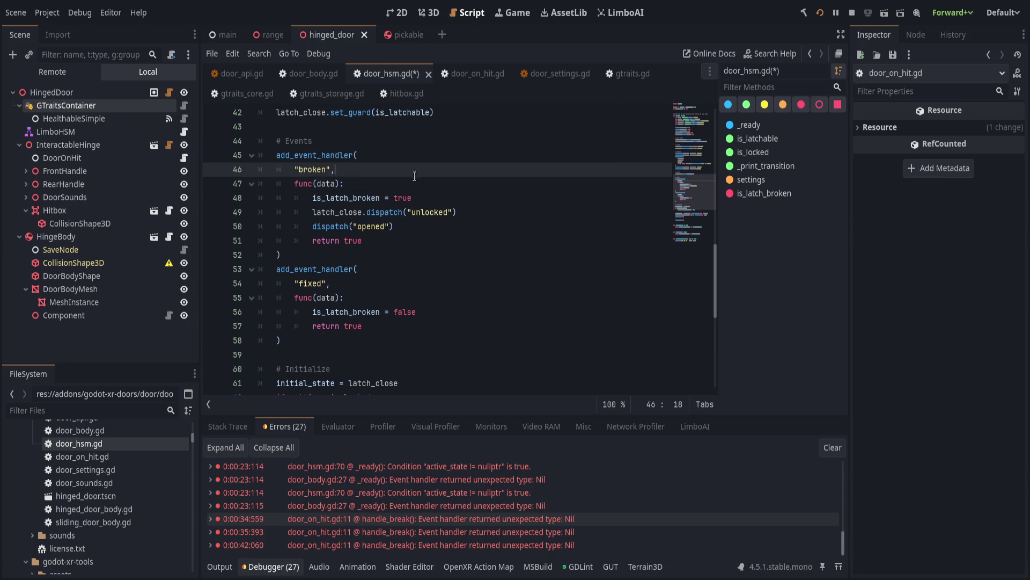
click(441, 244)
click(858, 14)
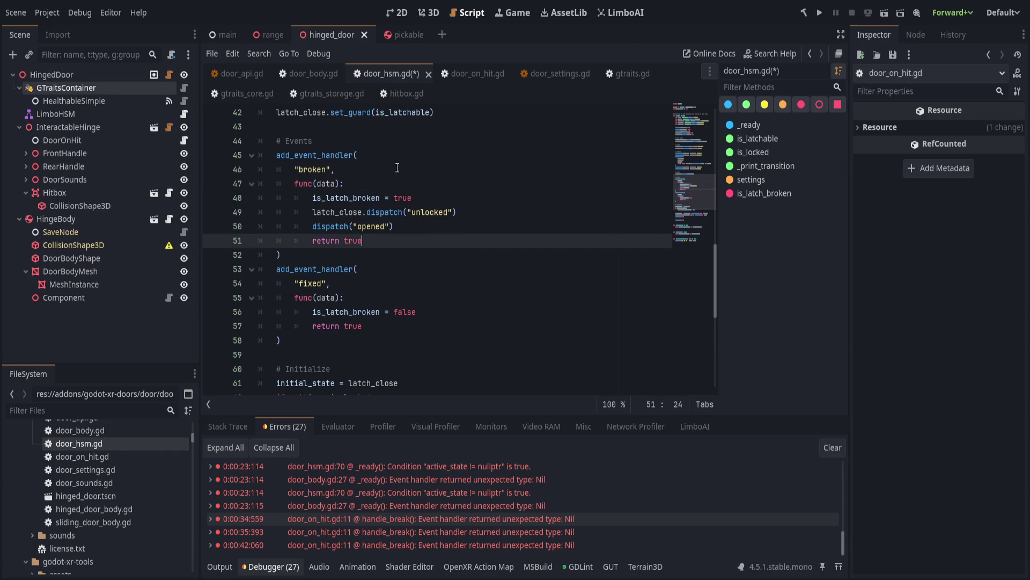
key(ctrl+s)
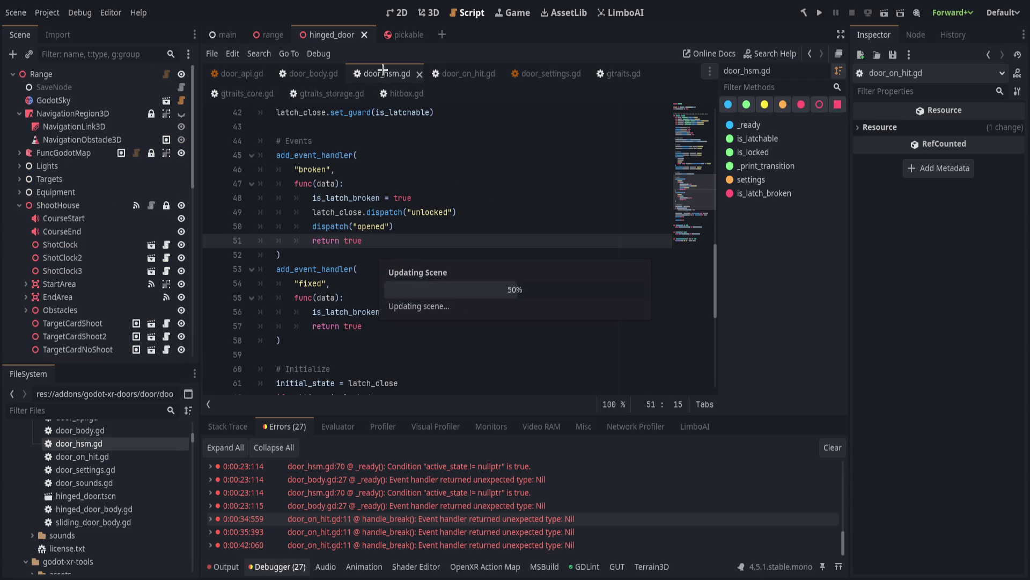
click(234, 71)
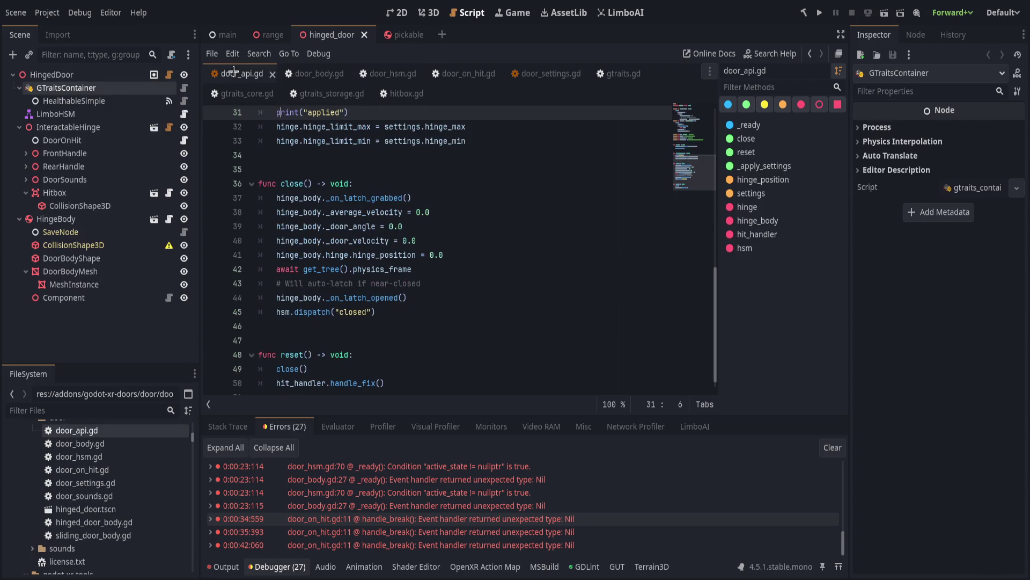
Rerun the game and open the door_body.gd line 27 'unexpected type: Nil' error among the 15 listed.
click(561, 83)
click(820, 12)
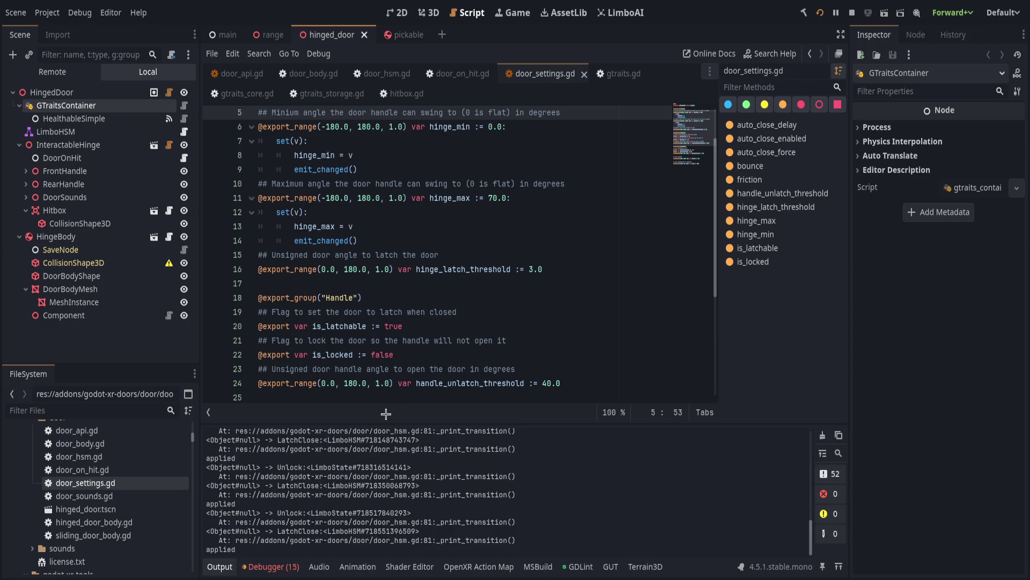
click(276, 562)
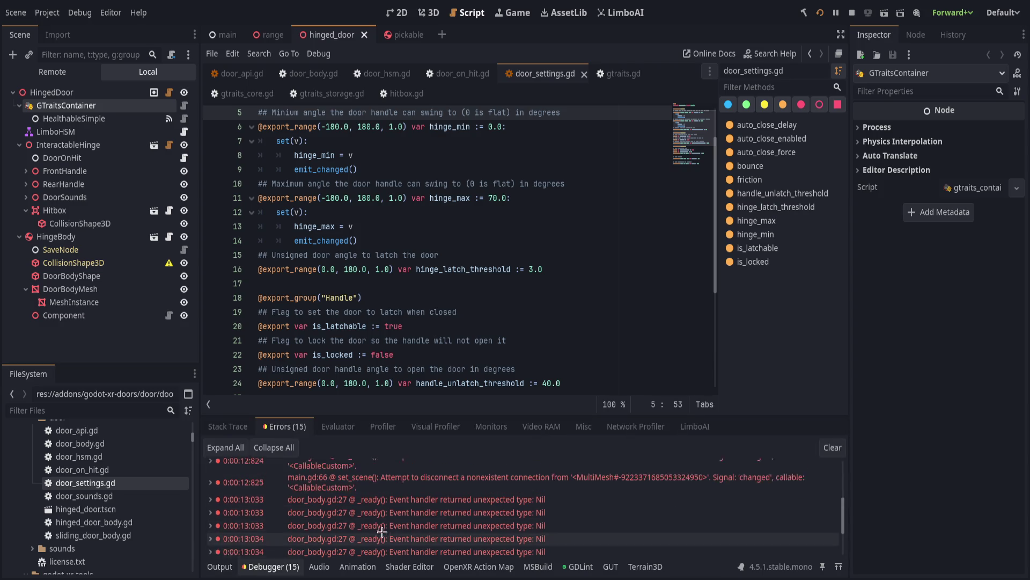
double_click(417, 522)
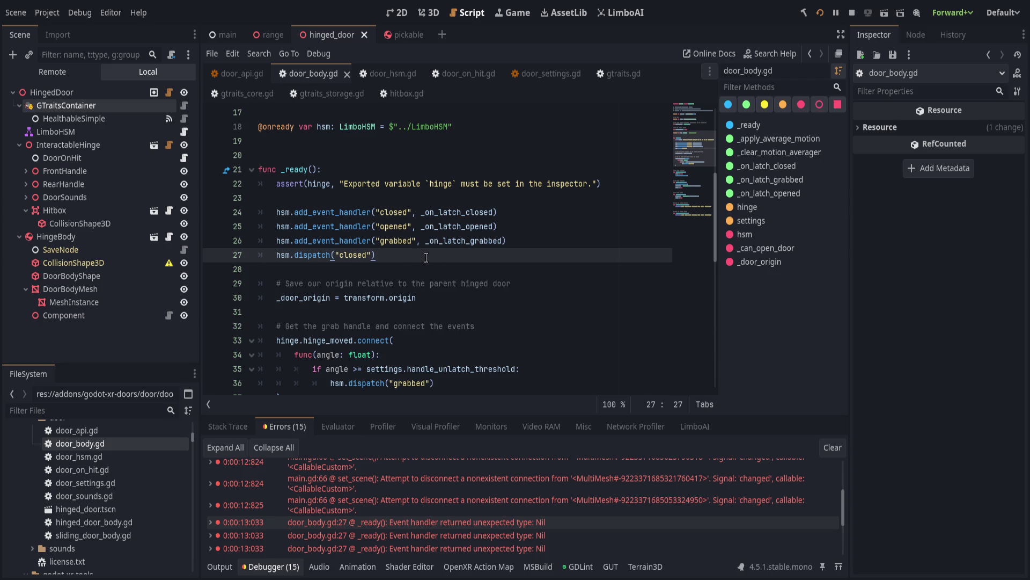
Switch to door_hsm.gd and scroll through its transitions and the broken and fixed handlers.
click(387, 74)
key(Down)
key(Down)
key(Down)
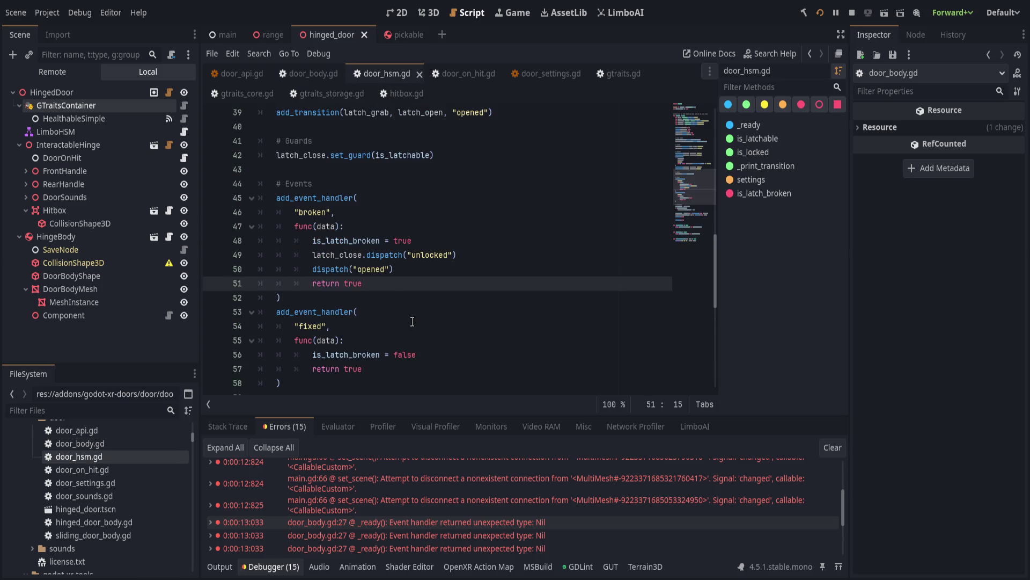
scroll(412, 321, up, 5)
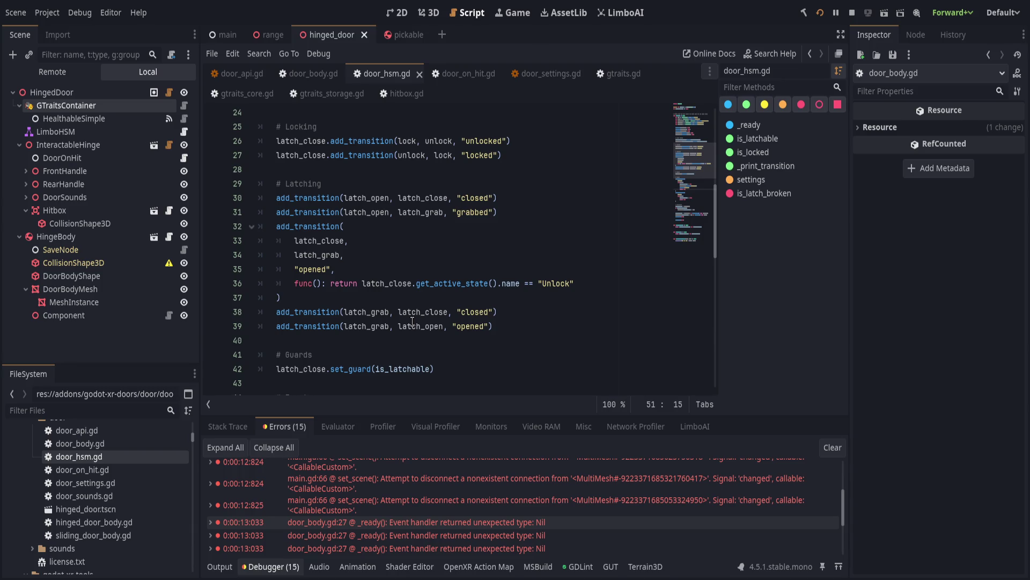
scroll(412, 321, up, 1)
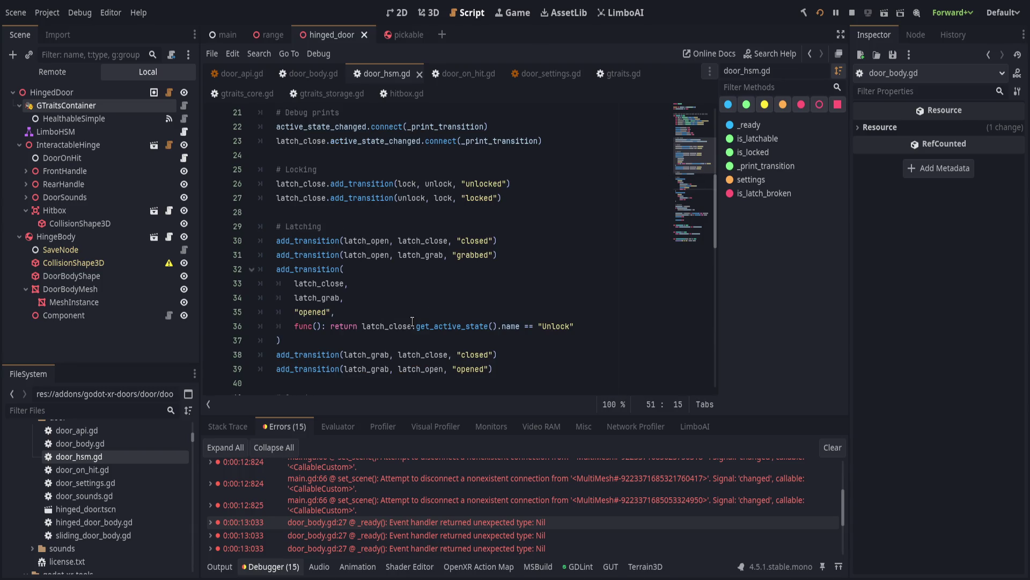
scroll(412, 321, up, 3)
scroll(411, 322, down, 3)
scroll(411, 322, up, 7)
scroll(409, 323, down, 5)
scroll(408, 325, down, 5)
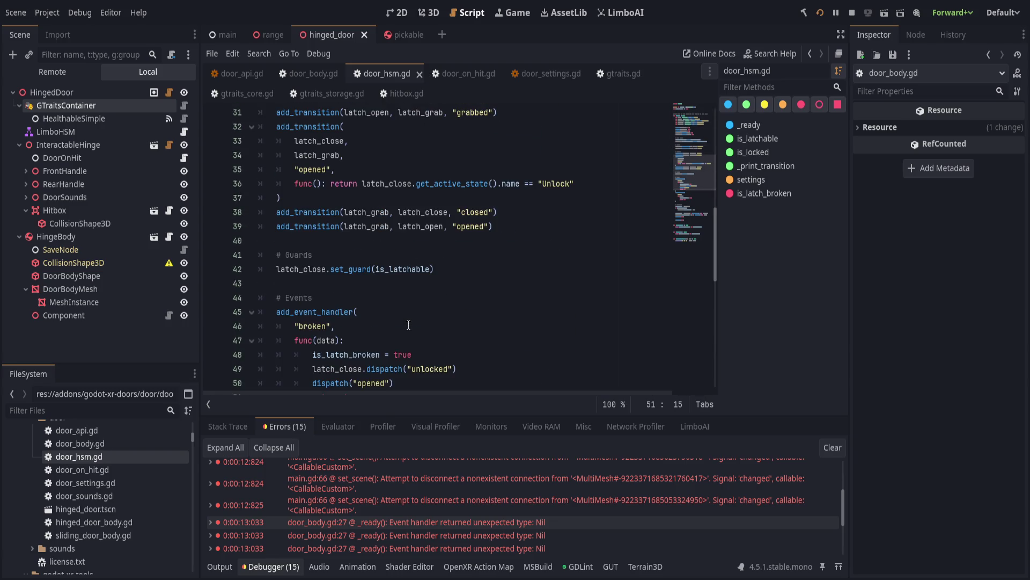
scroll(409, 325, up, 2)
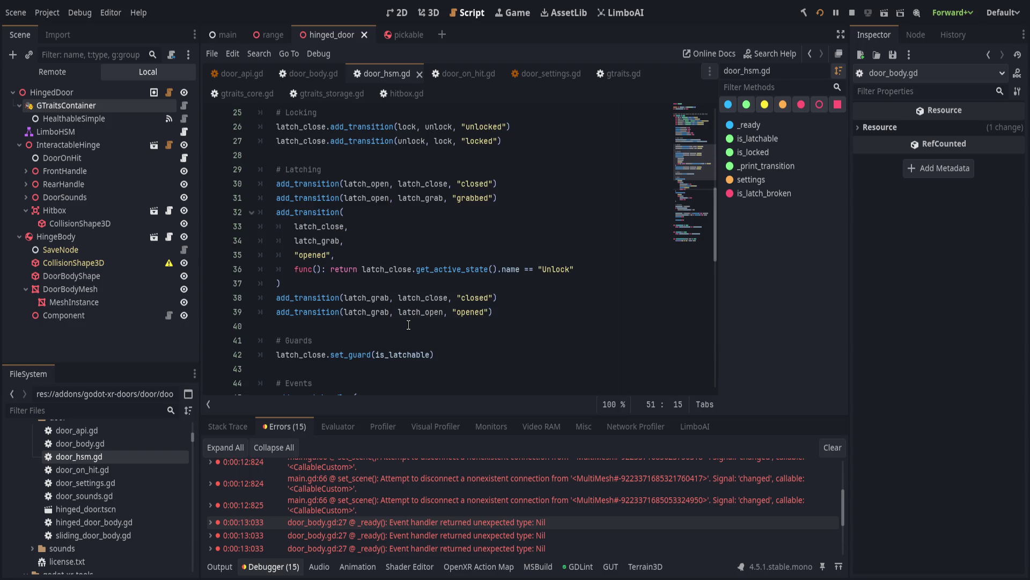
scroll(409, 325, down, 8)
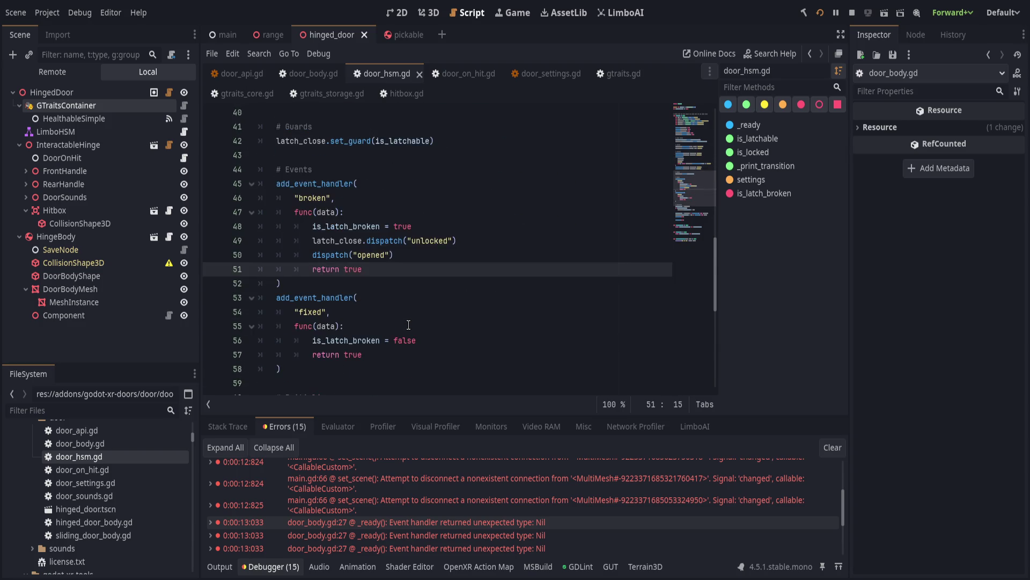
scroll(408, 325, down, 2)
scroll(408, 325, up, 6)
scroll(407, 326, up, 1)
scroll(407, 325, down, 10)
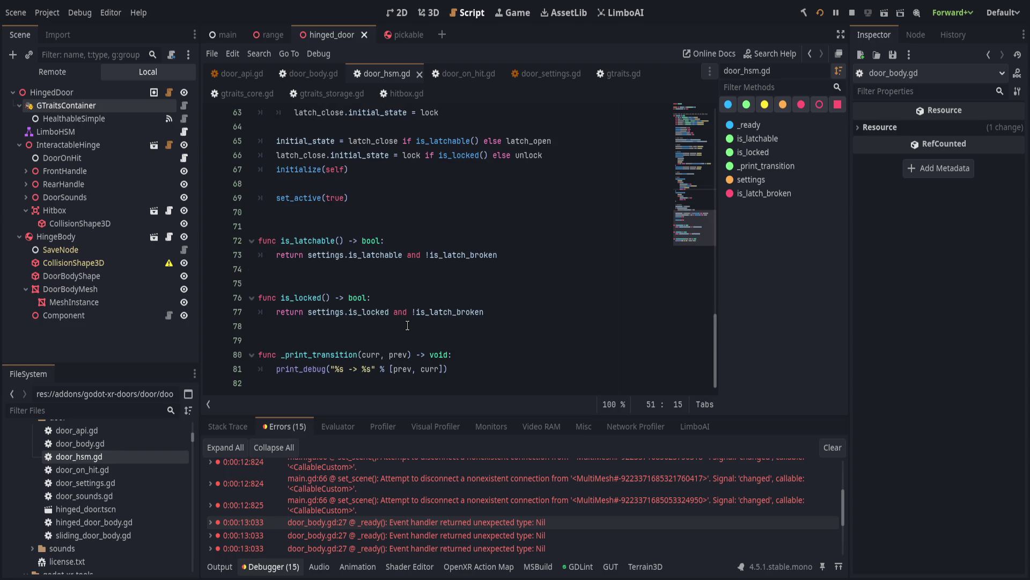
scroll(408, 325, up, 9)
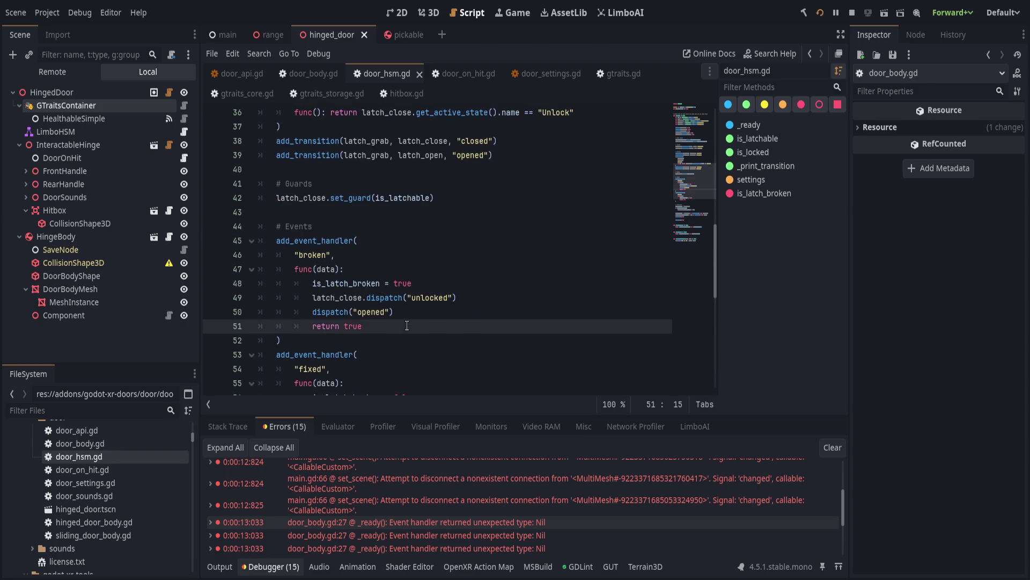